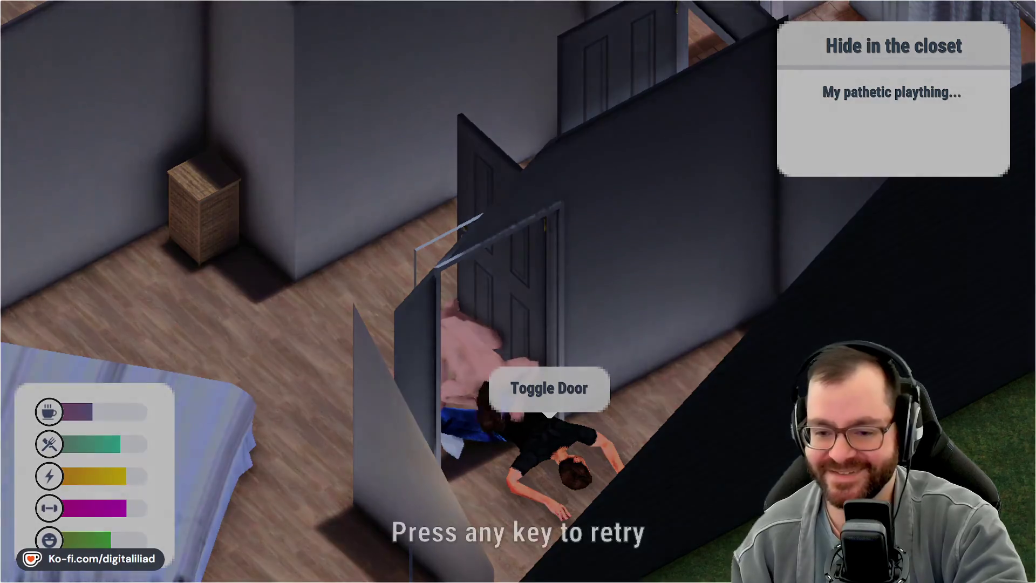
- Restart the level and run through the house to the closet
key(space)
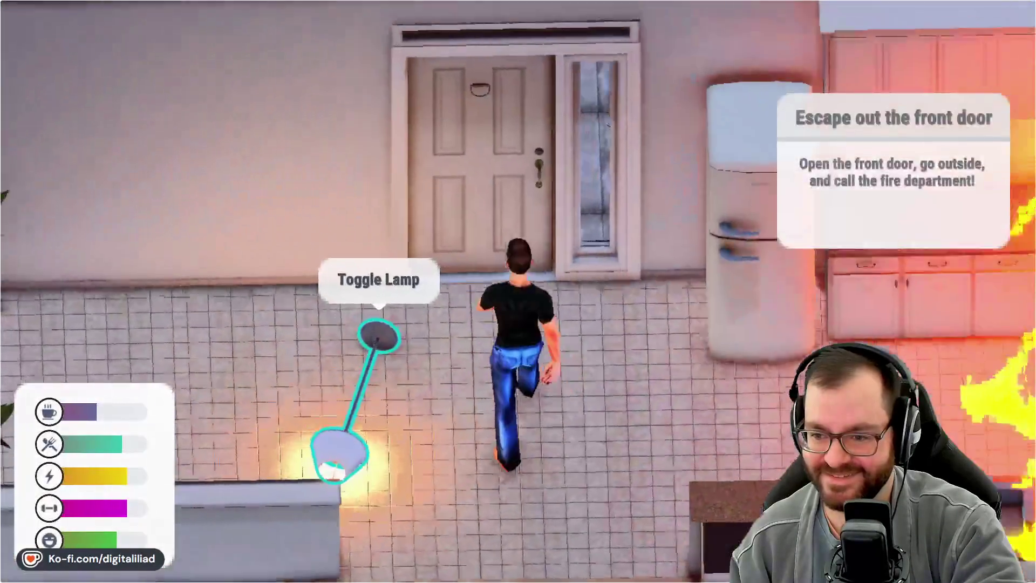
key(s)
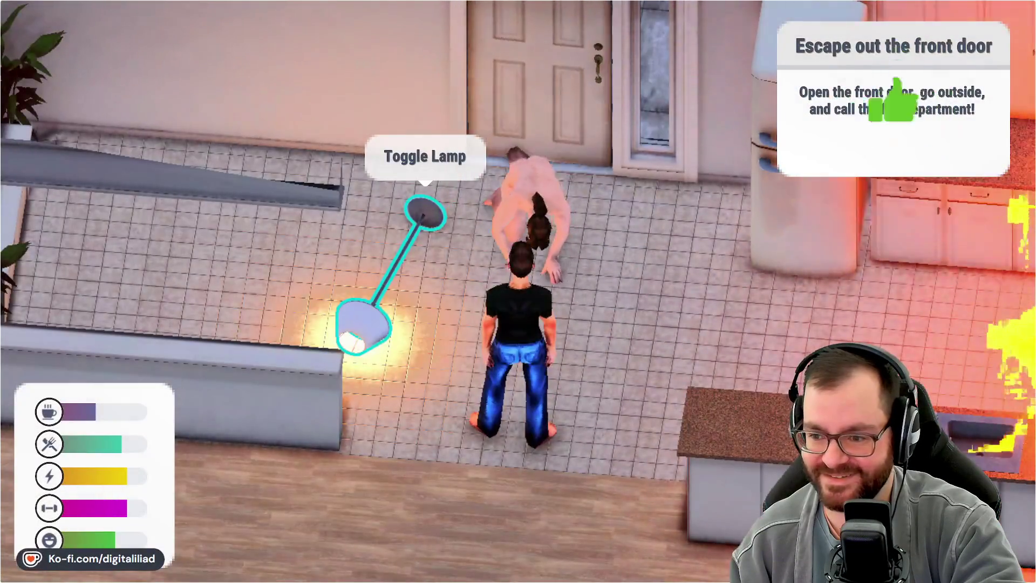
key(w)
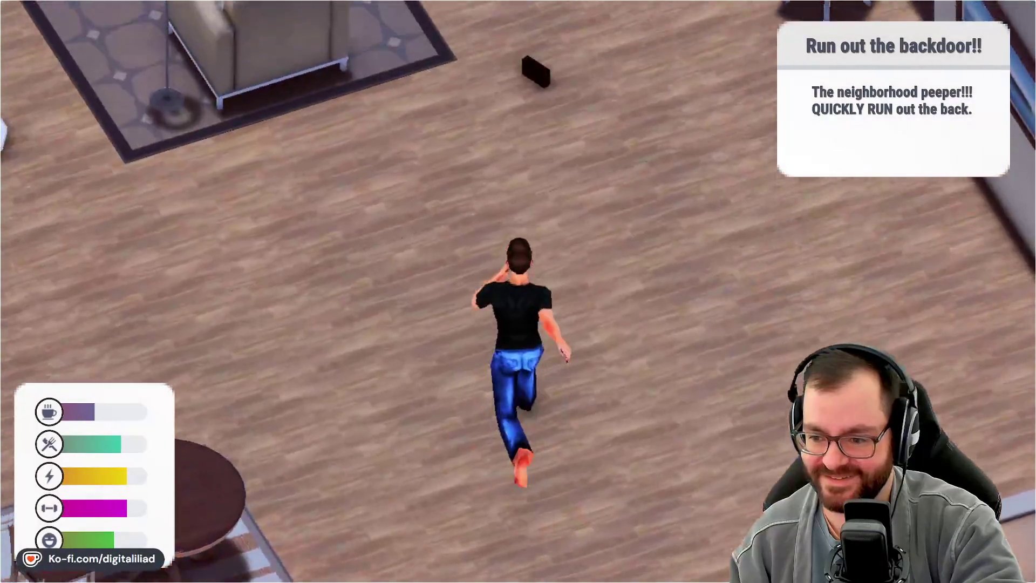
key(w)
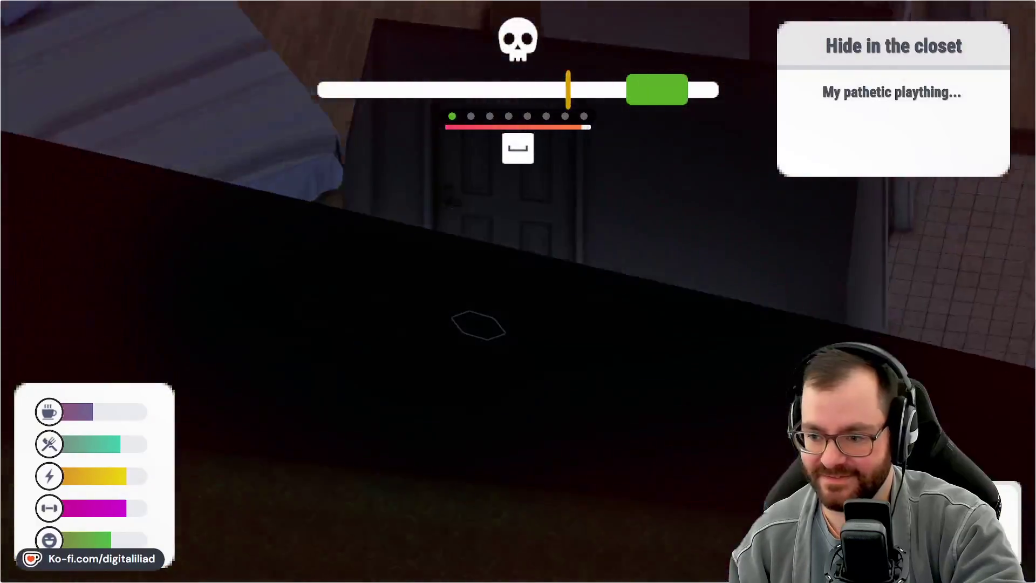
- Hide in the closet and land hits in the timing minigame
key(space)
key(space)
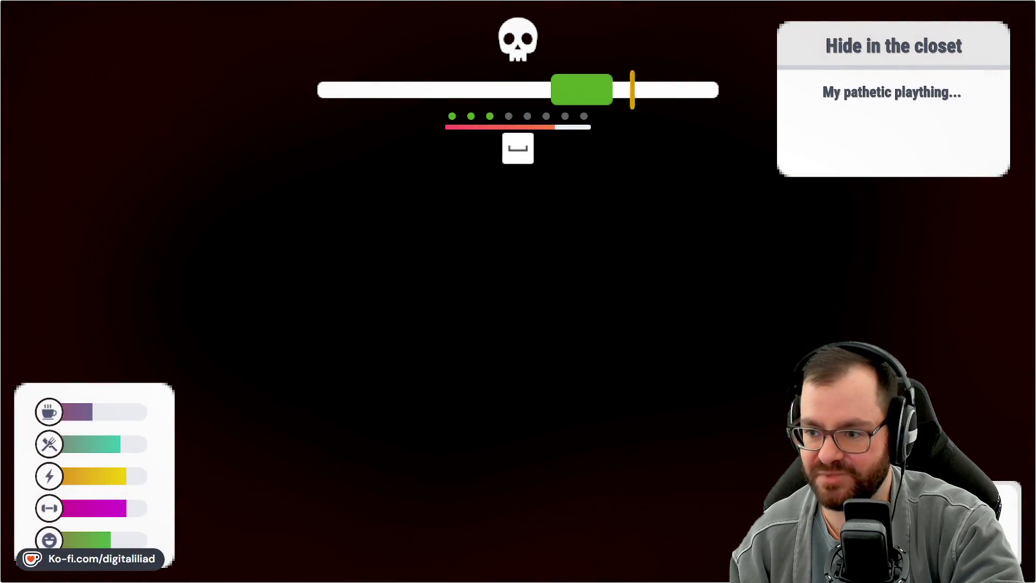
key(space)
key(space)
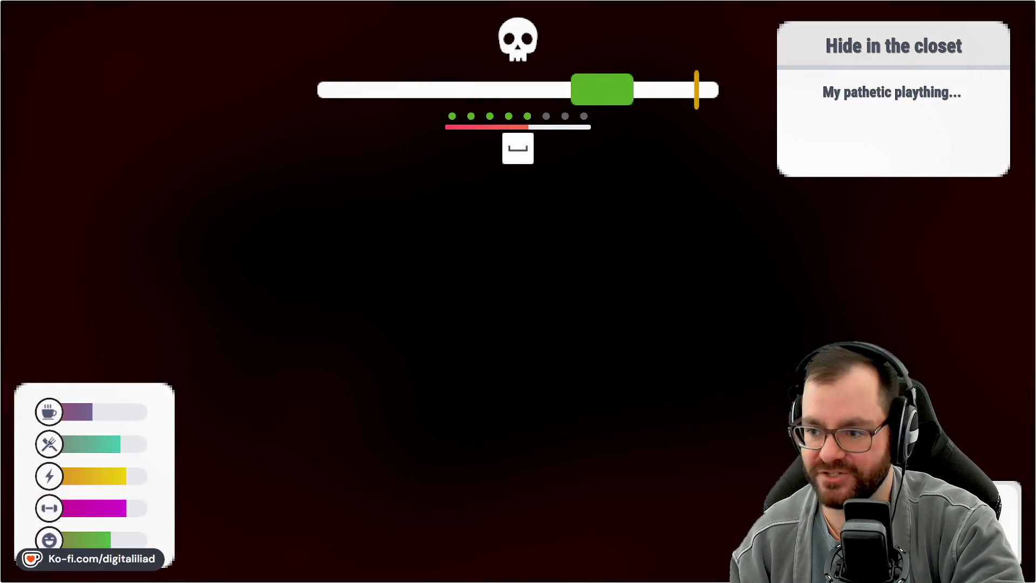
key(space)
key(space)
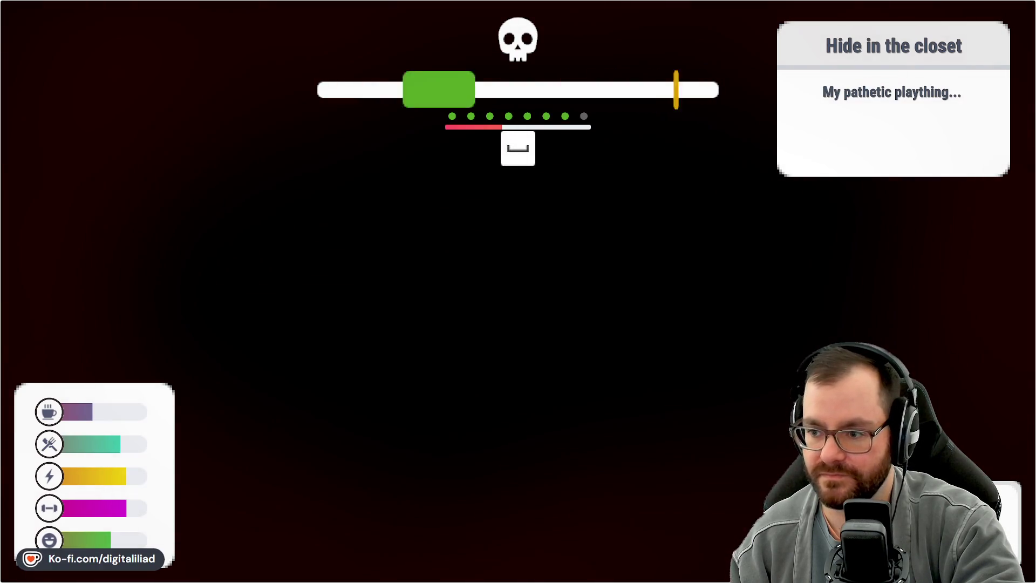
key(space)
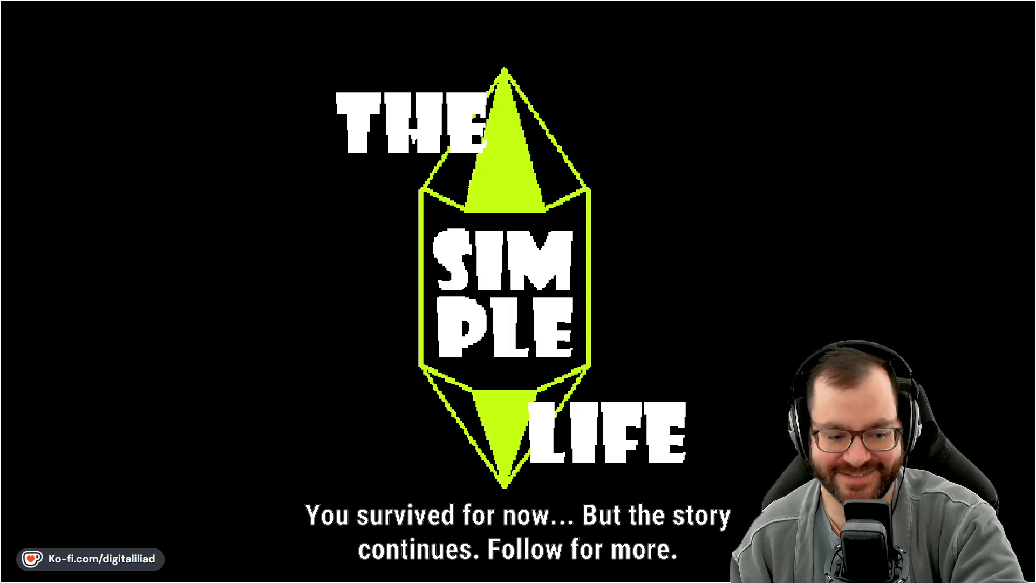
- Exit fullscreen and scroll through The Simple Life game page
key(Escape)
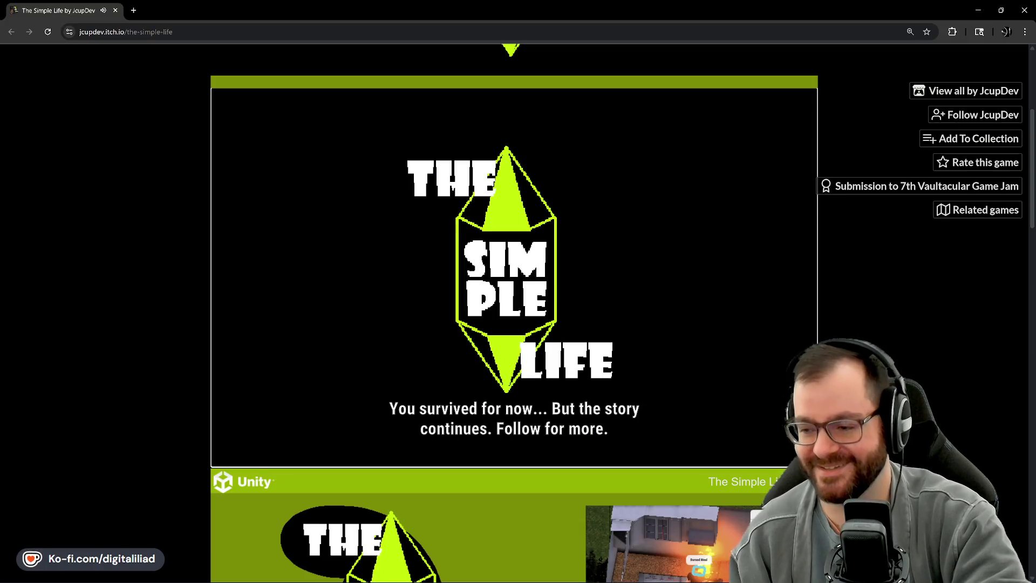
scroll(890, 338, down, 12)
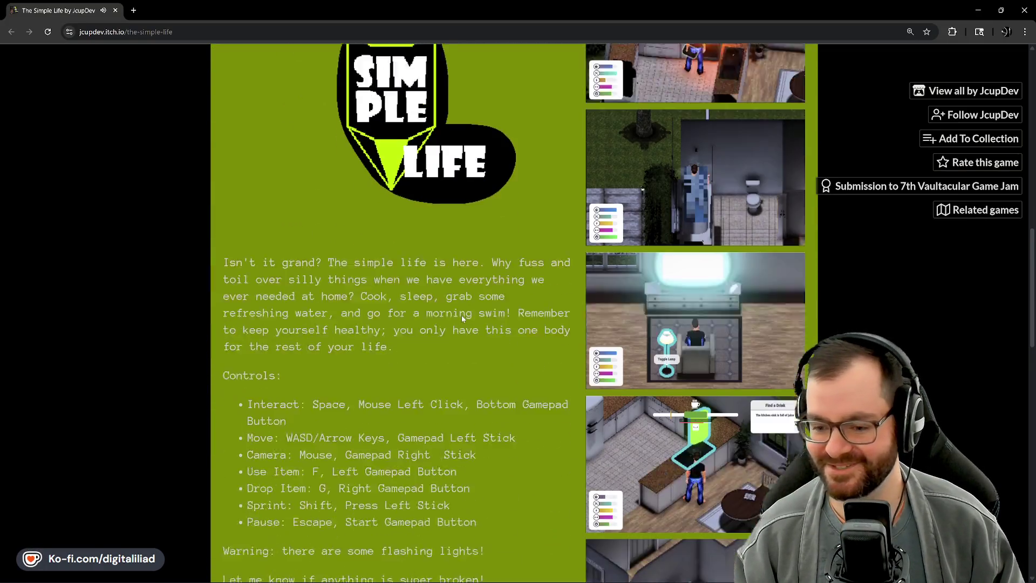
scroll(380, 274, down, 8)
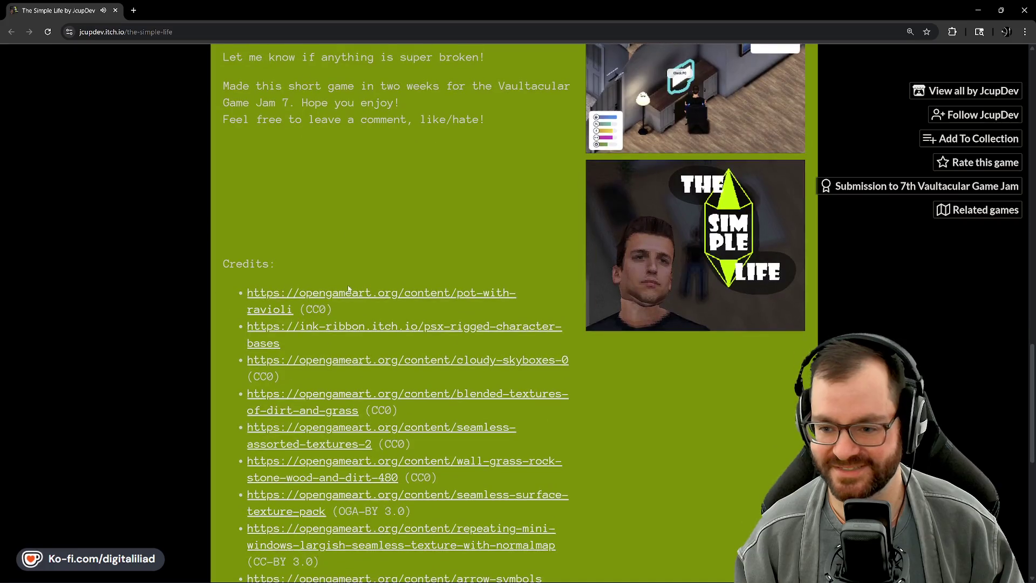
scroll(290, 260, down, 7)
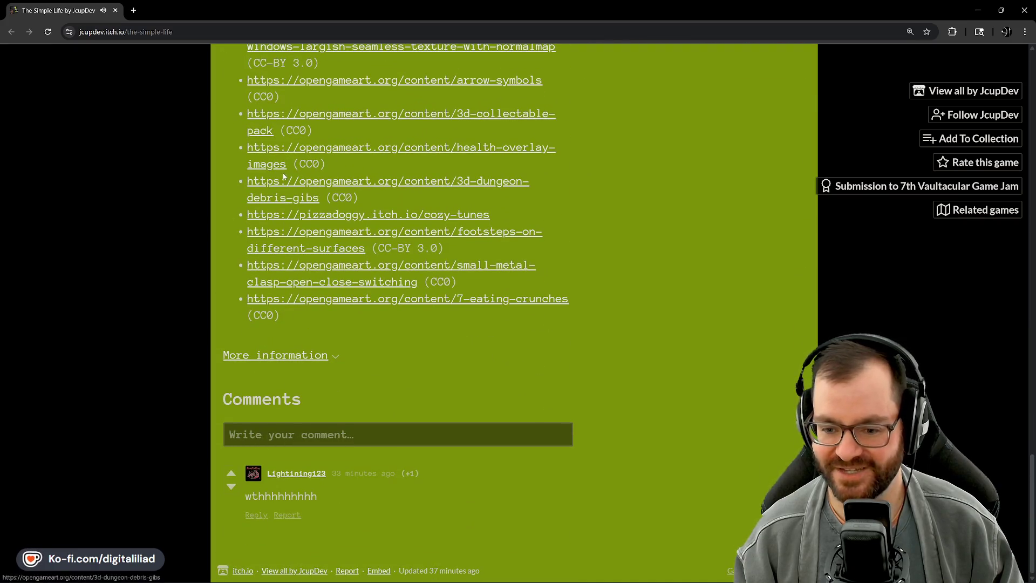
scroll(296, 279, up, 5)
scroll(297, 279, up, 12)
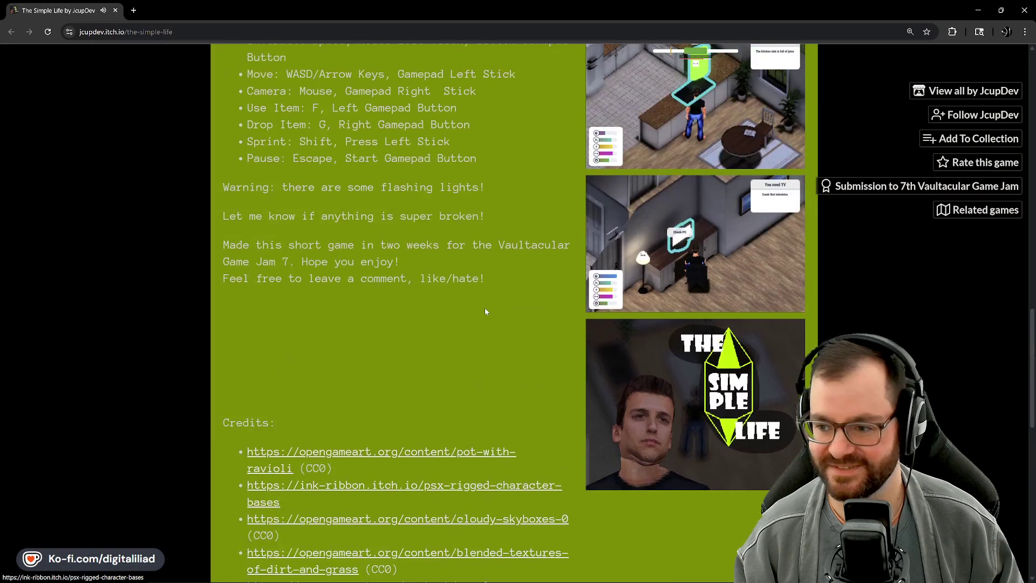
scroll(446, 381, up, 7)
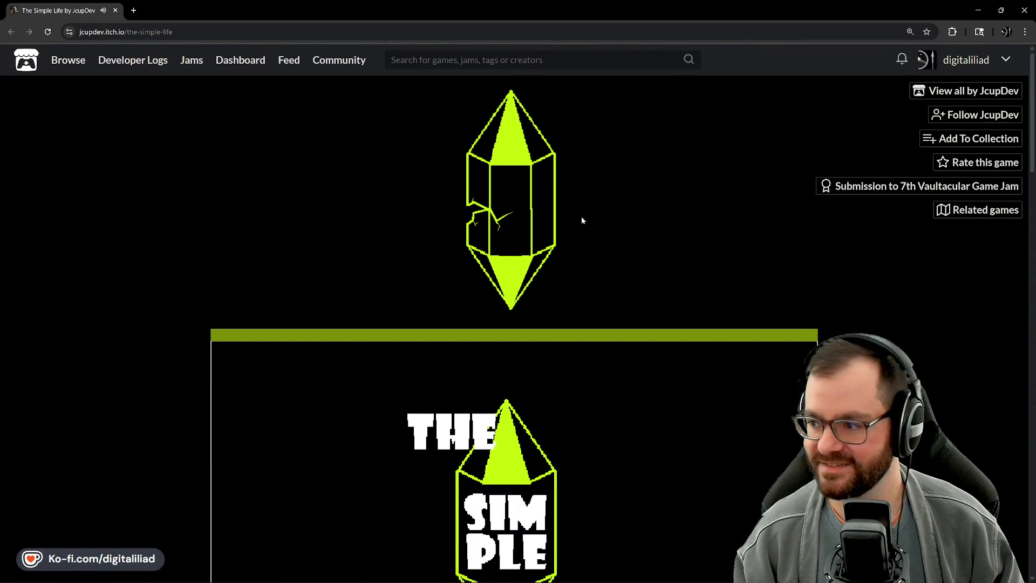
- Follow the game's developer and close the itch.io window
click(953, 115)
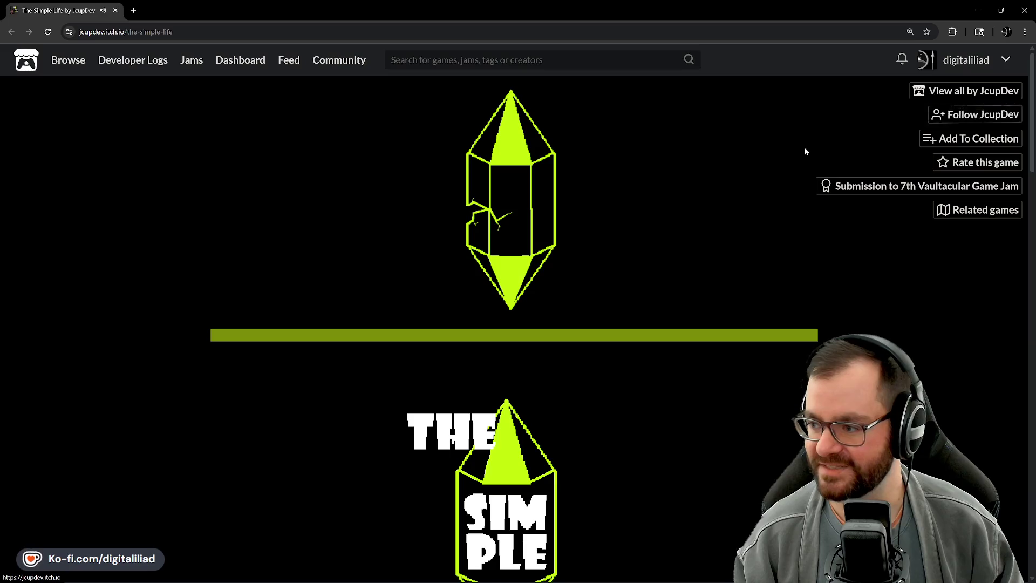
scroll(718, 209, down, 3)
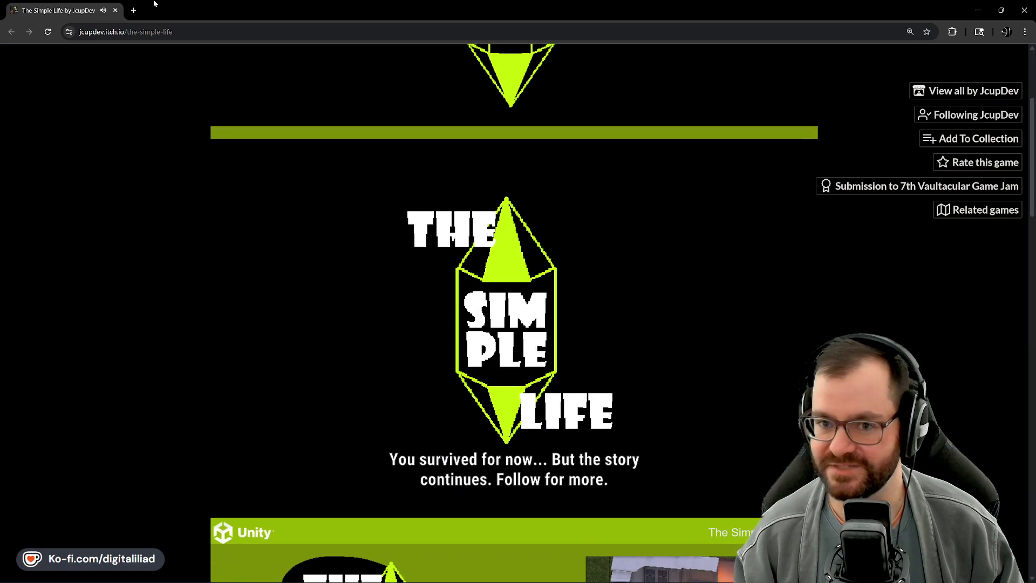
click(166, 34)
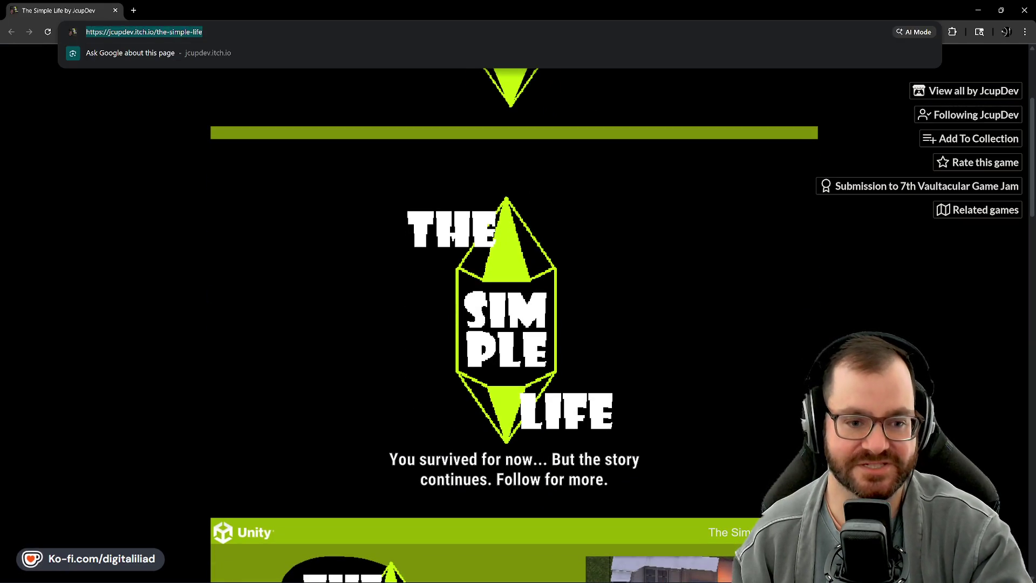
key(alt+Tab)
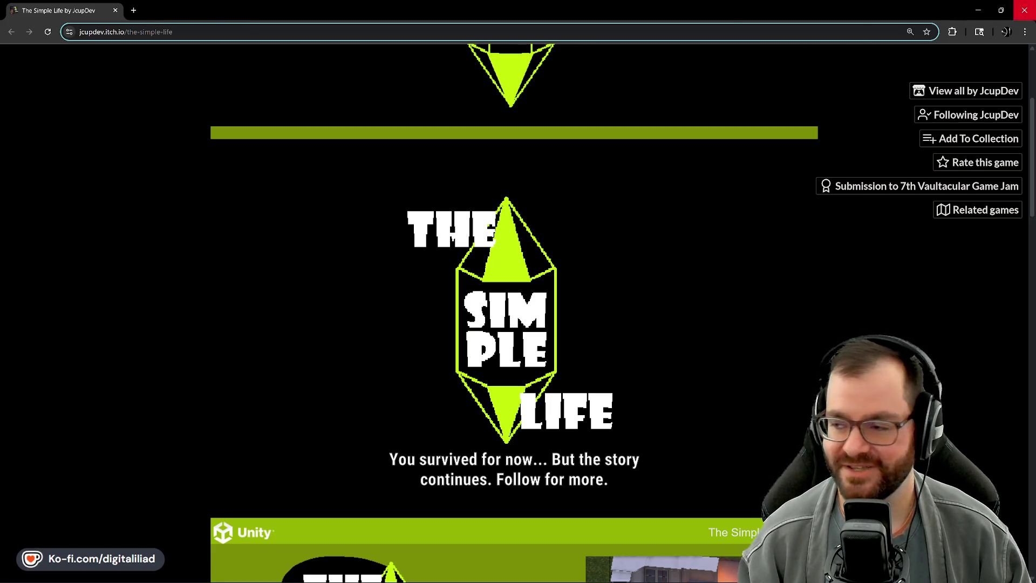
click(1024, 10)
scroll(315, 172, up, 8)
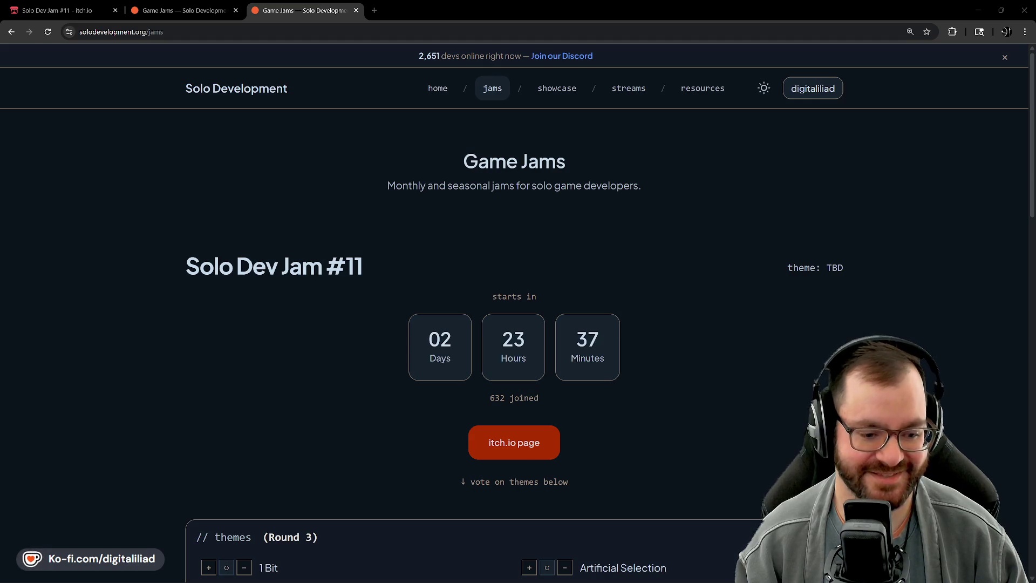
scroll(326, 332, down, 2)
scroll(327, 334, up, 2)
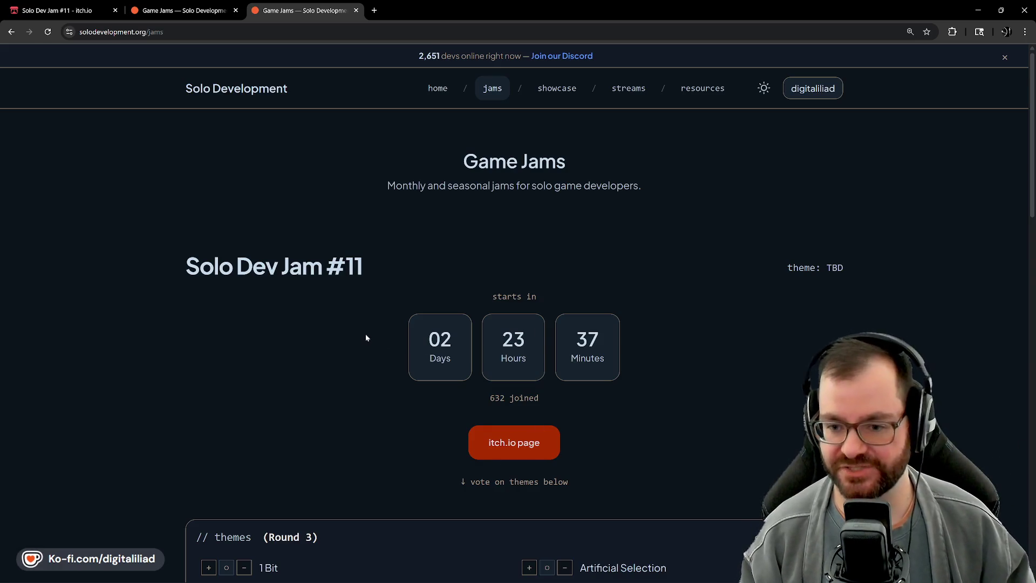
scroll(364, 334, down, 3)
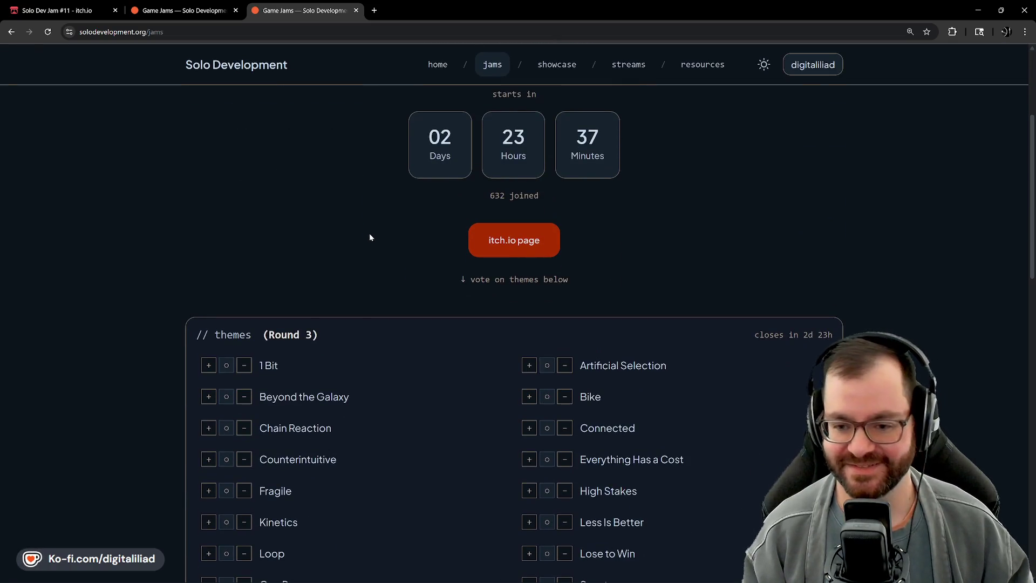
- Upvote the 1 Bit, Beyond the Galaxy and Chain Reaction themes
scroll(370, 237, down, 3)
scroll(370, 237, up, 6)
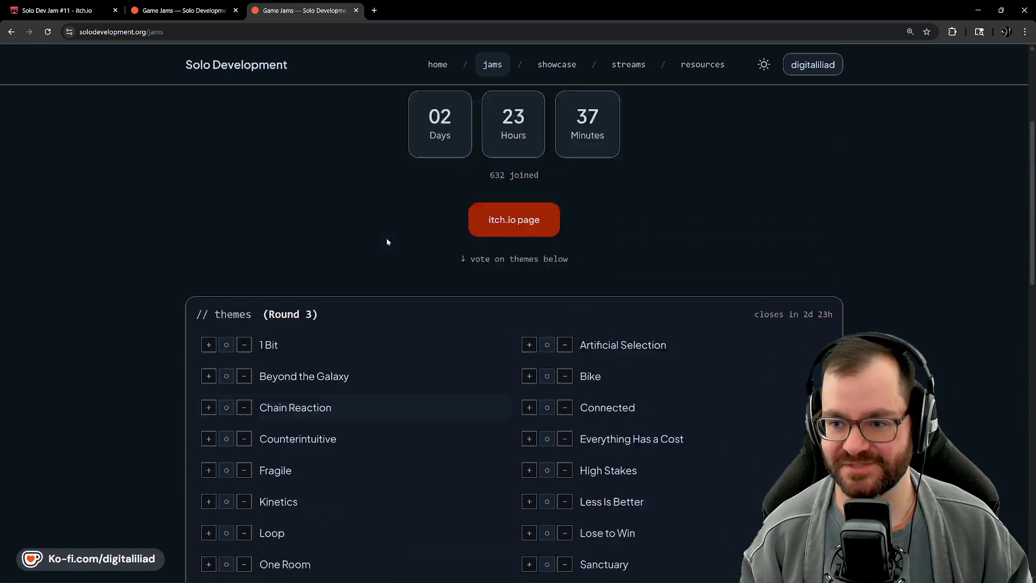
scroll(575, 259, down, 2)
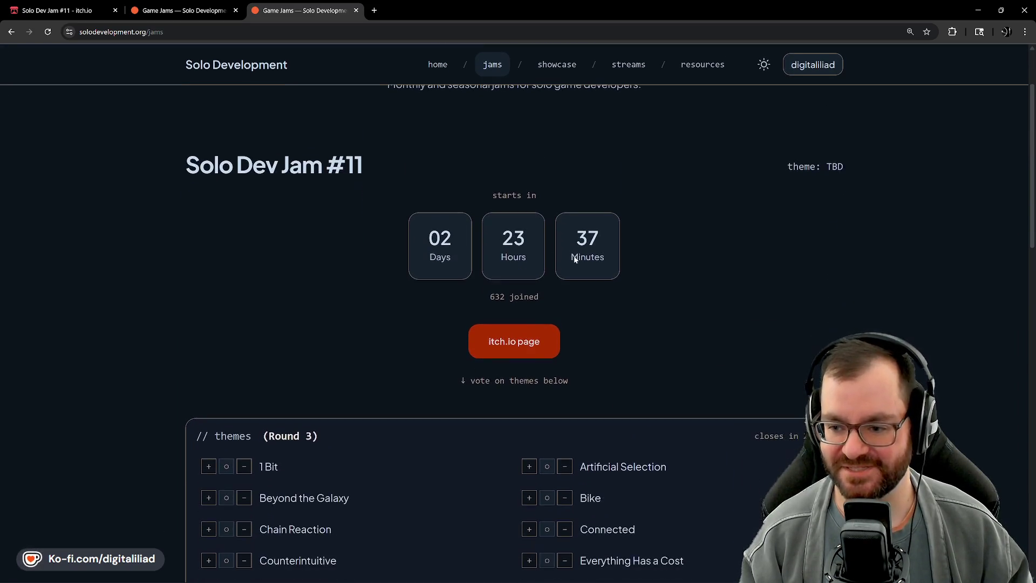
scroll(280, 286, down, 4)
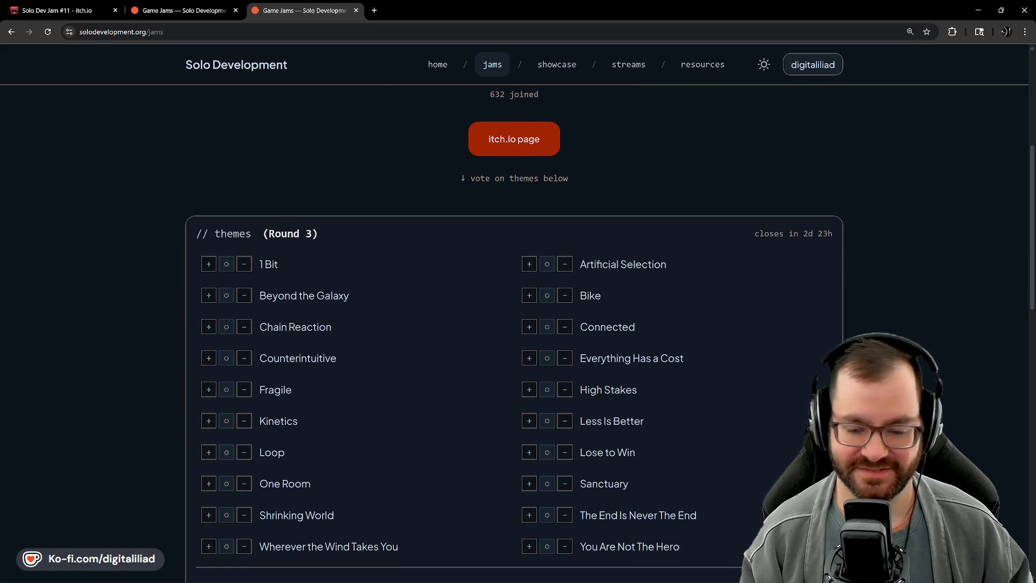
scroll(241, 224, down, 1)
click(208, 213)
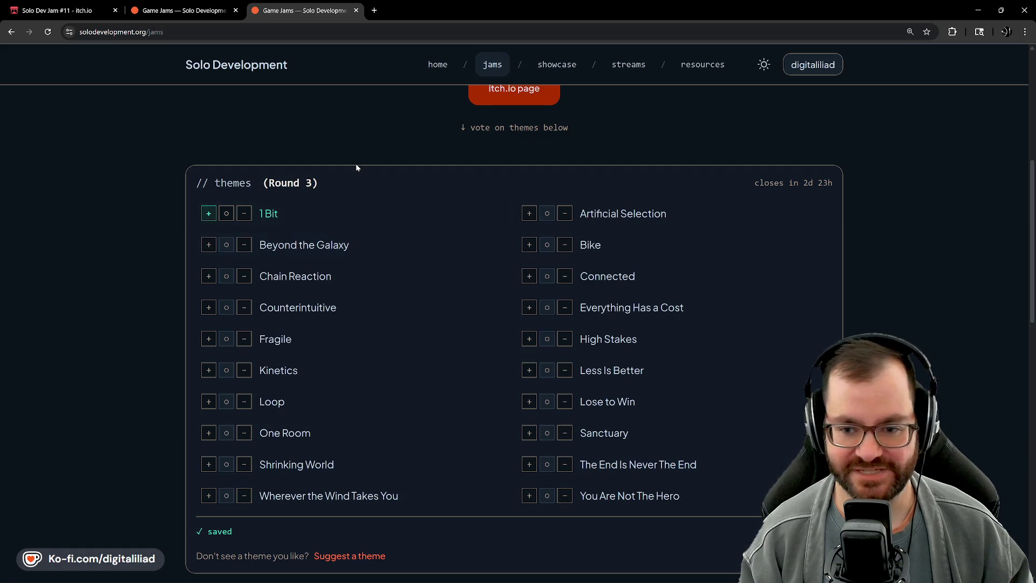
click(208, 244)
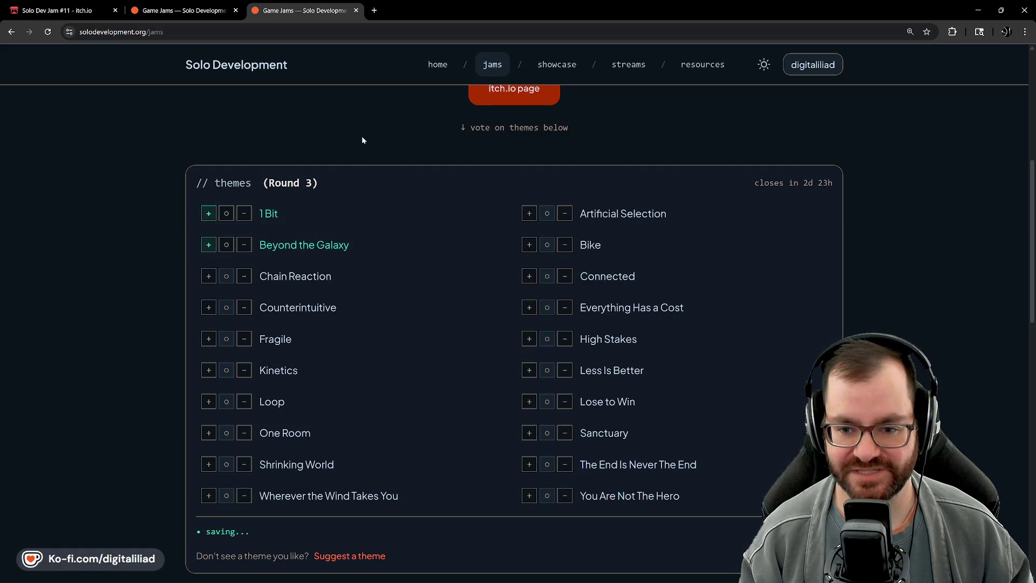
click(208, 275)
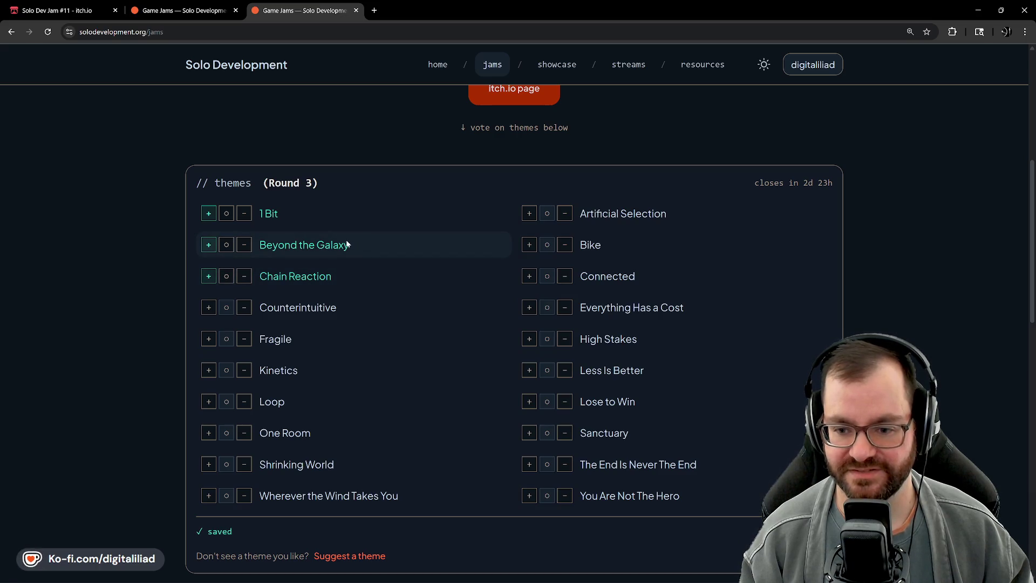
- Downvote the Counterintuitive and Artificial Selection themes
click(245, 307)
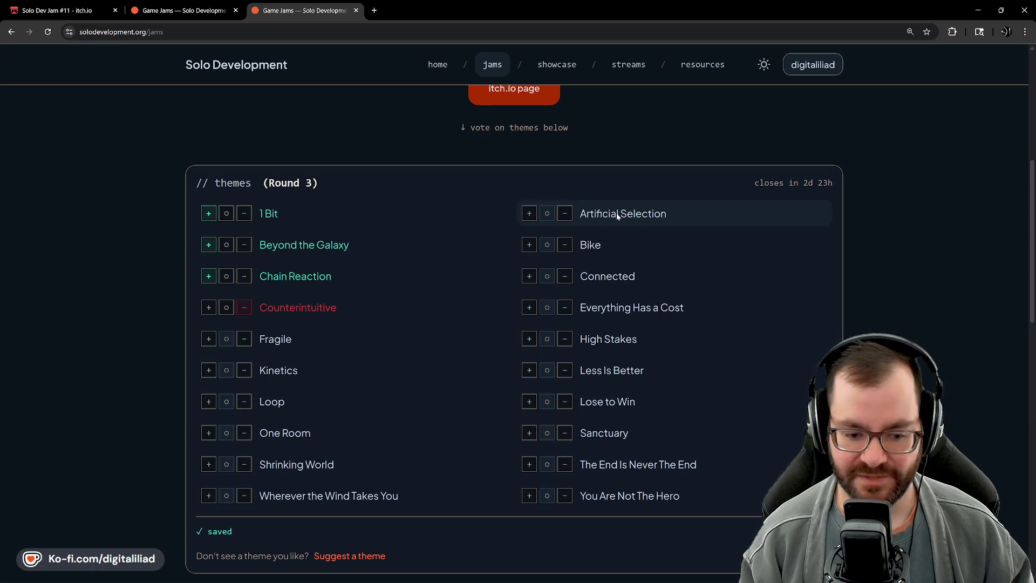
click(564, 213)
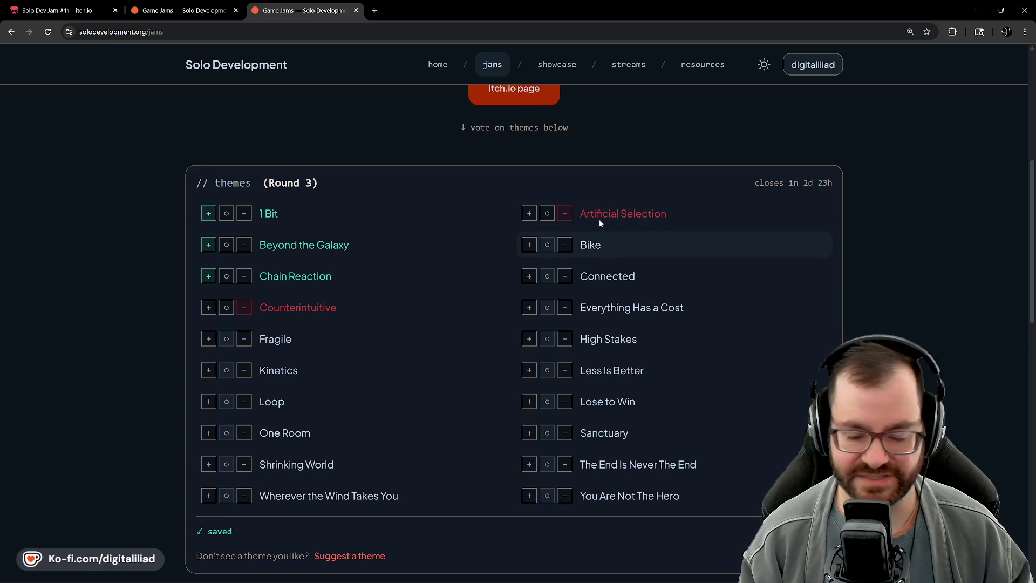
scroll(644, 232, down, 1)
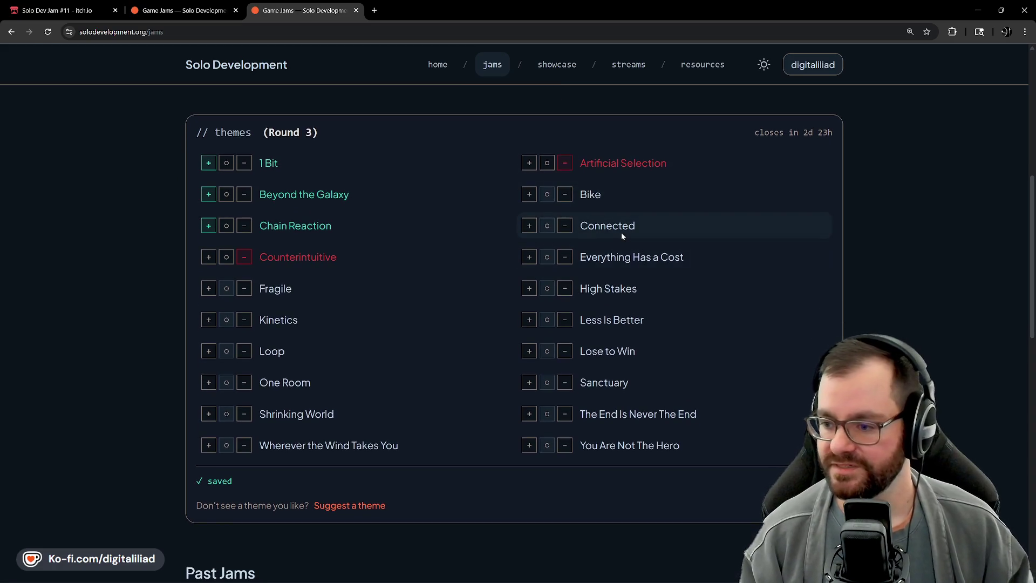
- Upvote Everything Has a Cost and The End Is Never The End; downvote High Stakes, Less Is Better, Lose to Win, Sanctuary, You Are Not The Hero
click(530, 257)
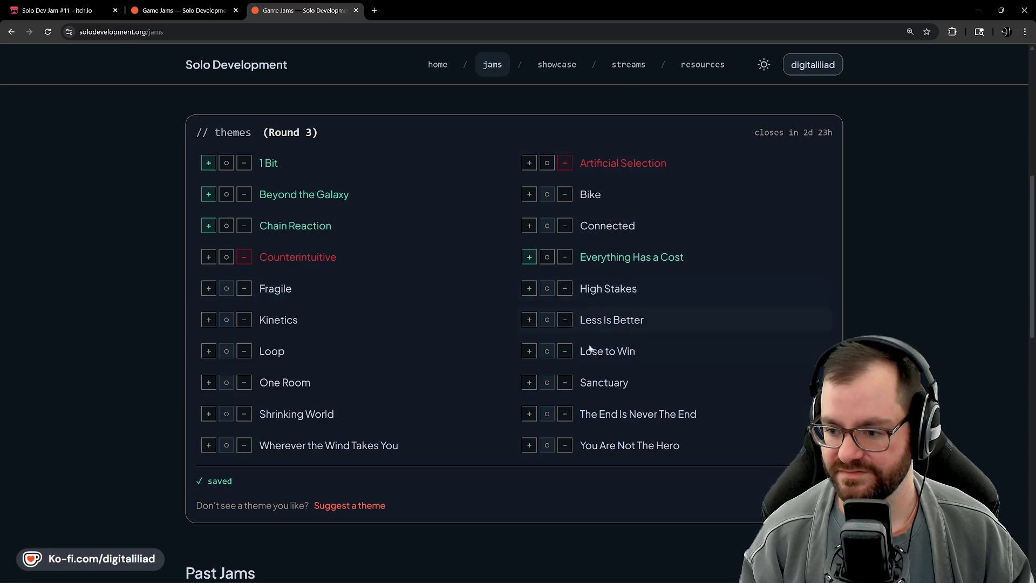
click(565, 290)
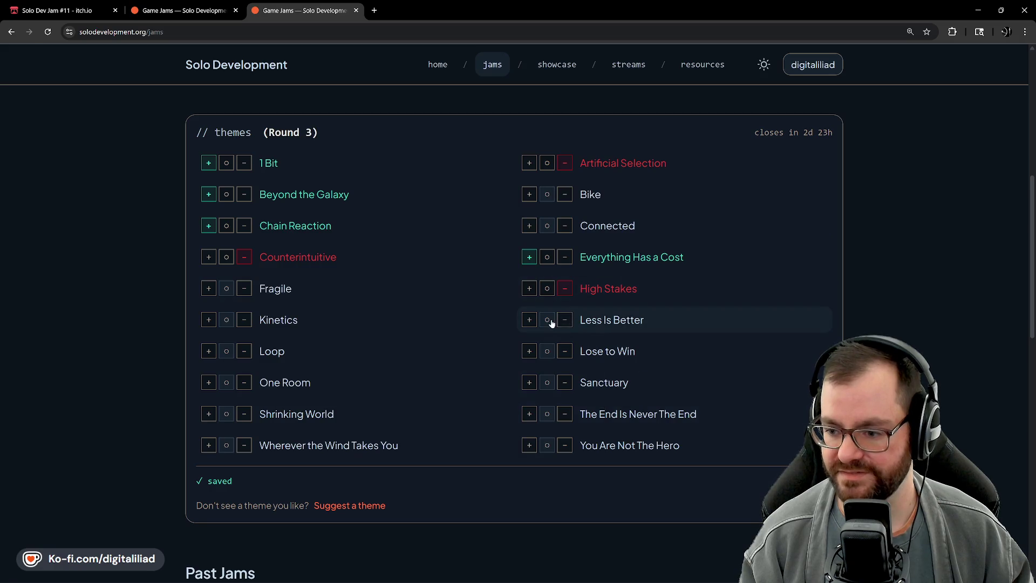
click(564, 351)
click(564, 319)
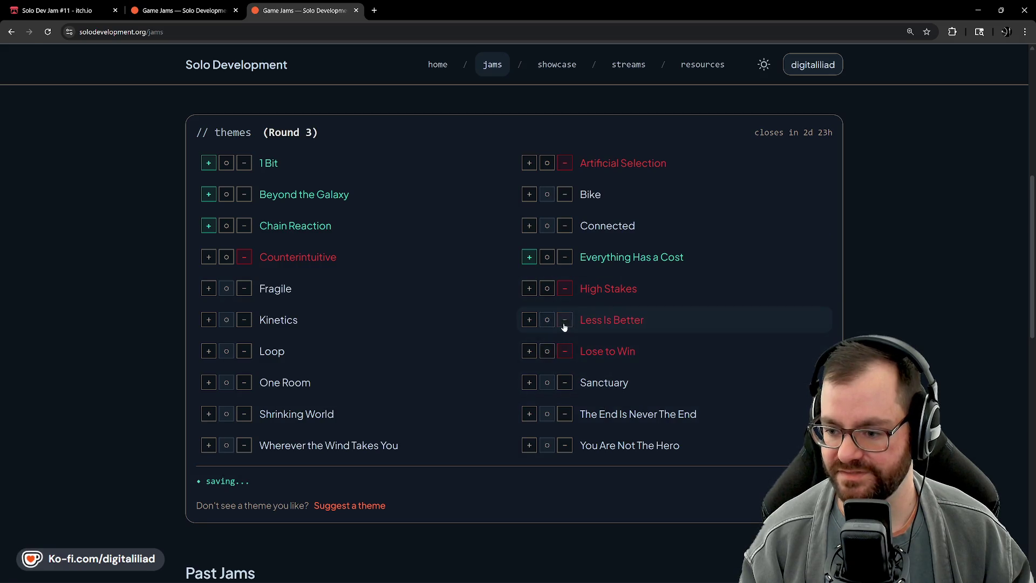
click(564, 382)
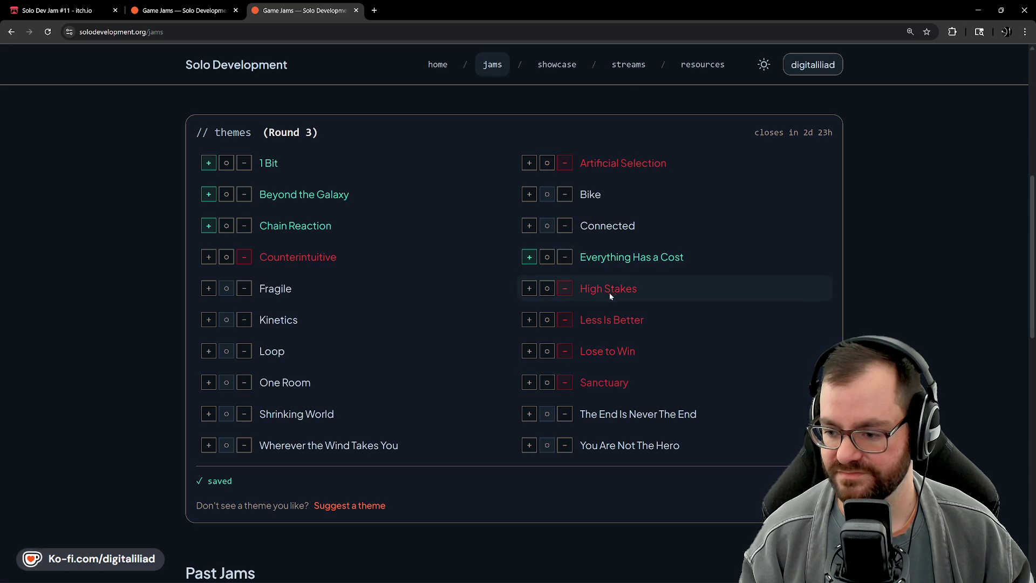
click(529, 414)
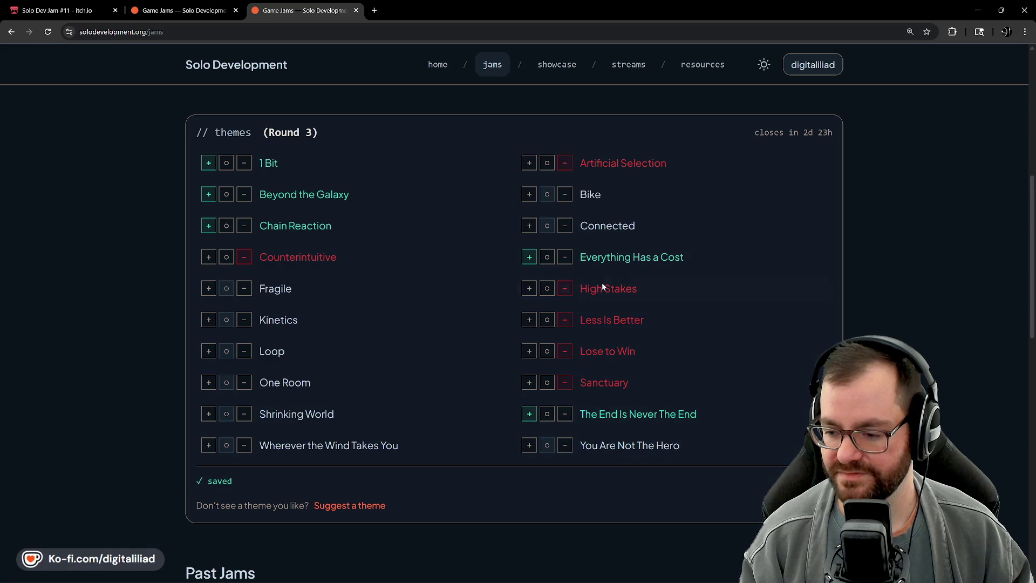
click(564, 445)
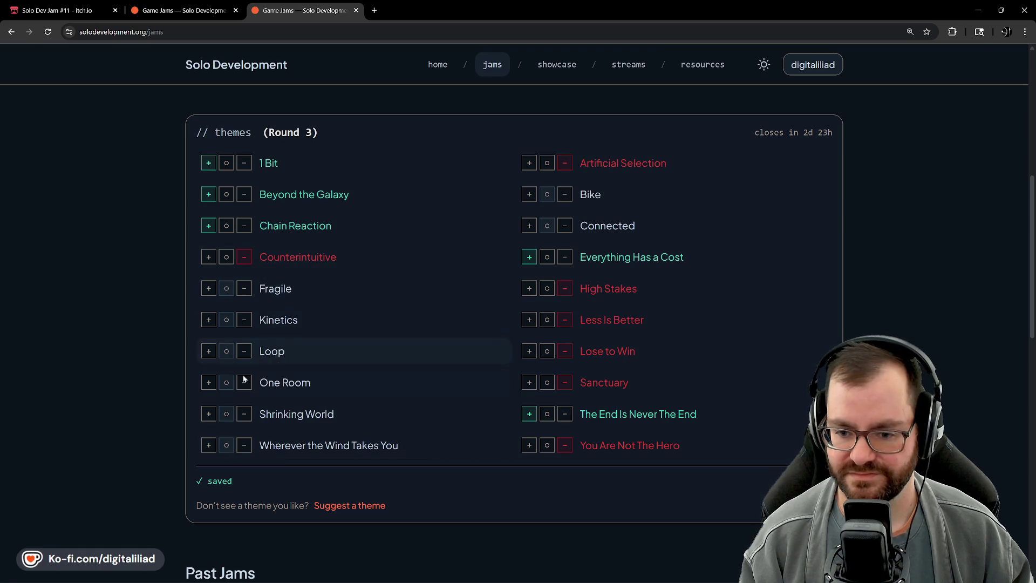
- Upvote One Room, Loop and Shrinking World; downvote Wherever the Wind Takes You, Bike, Connected, Kinetics, Fragile
click(208, 382)
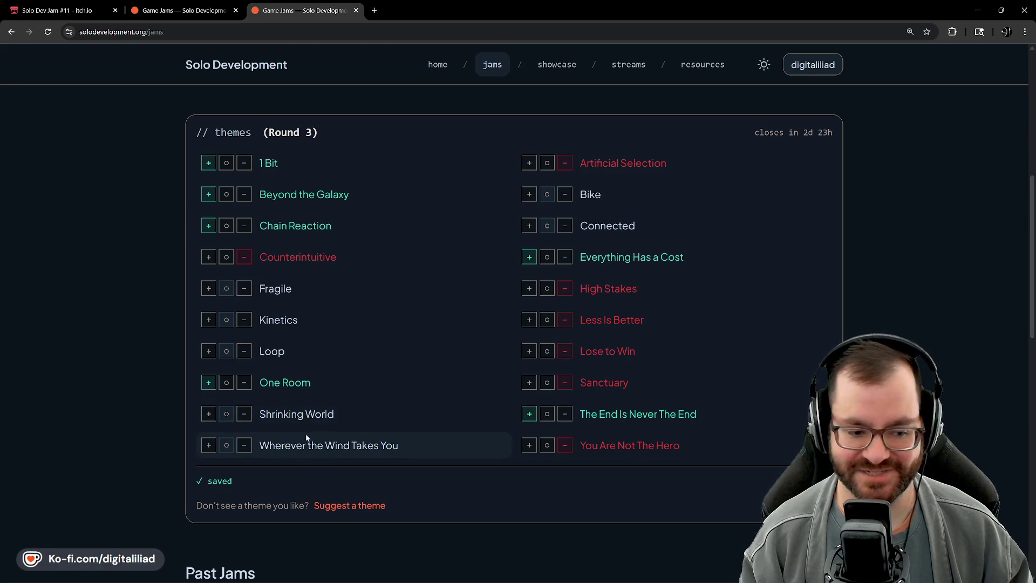
click(243, 445)
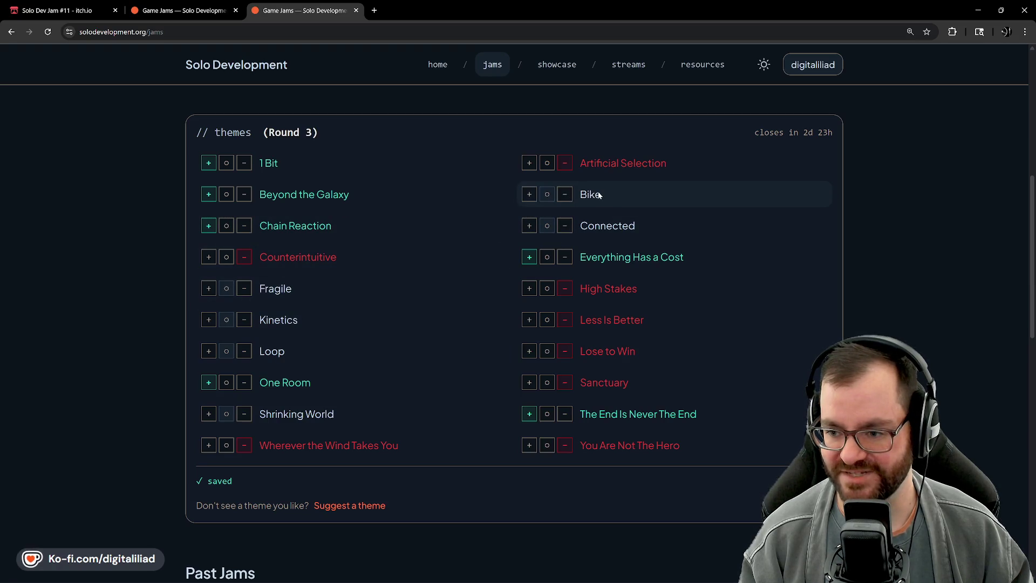
click(566, 195)
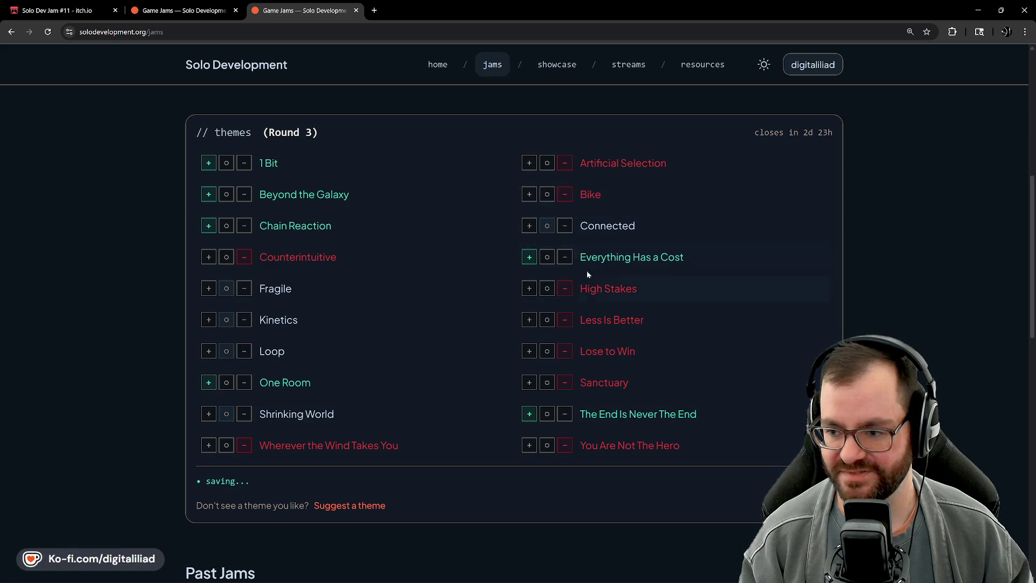
click(563, 226)
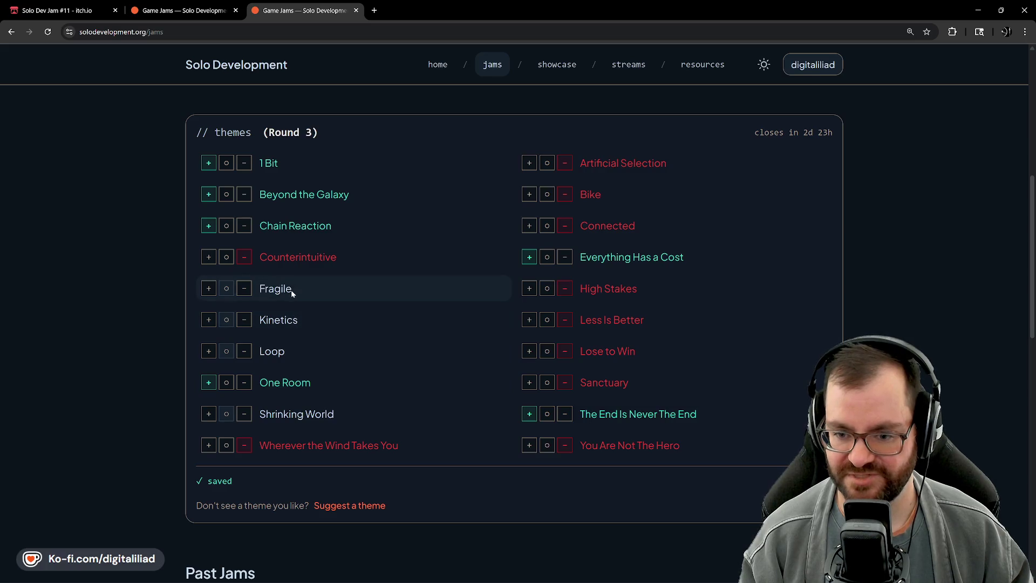
click(209, 351)
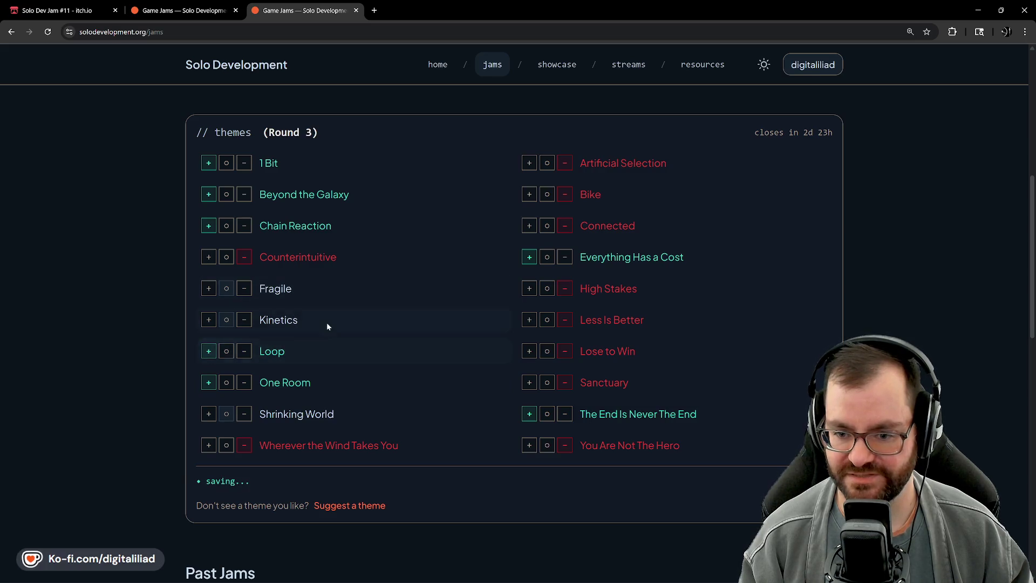
click(245, 320)
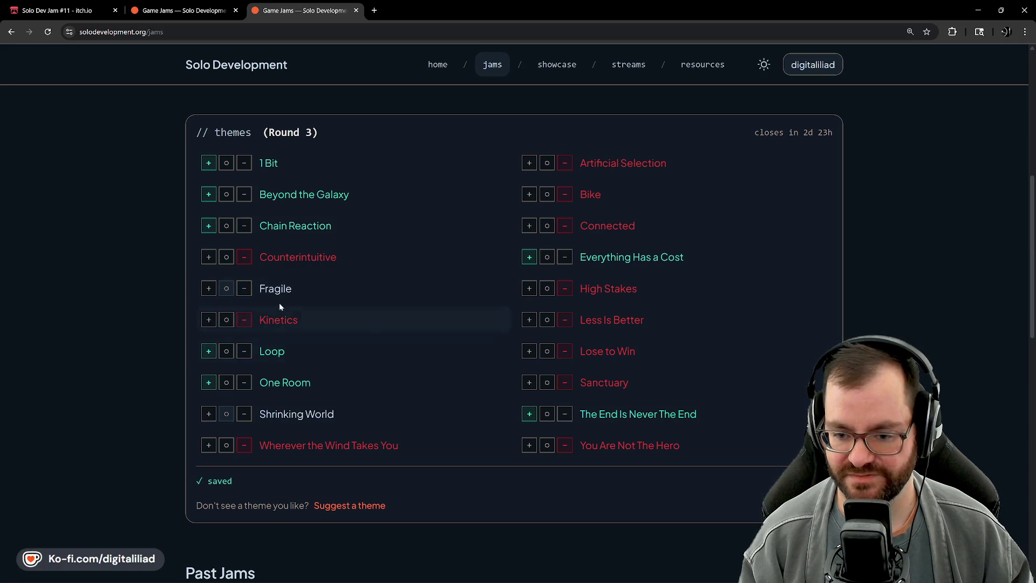
click(209, 414)
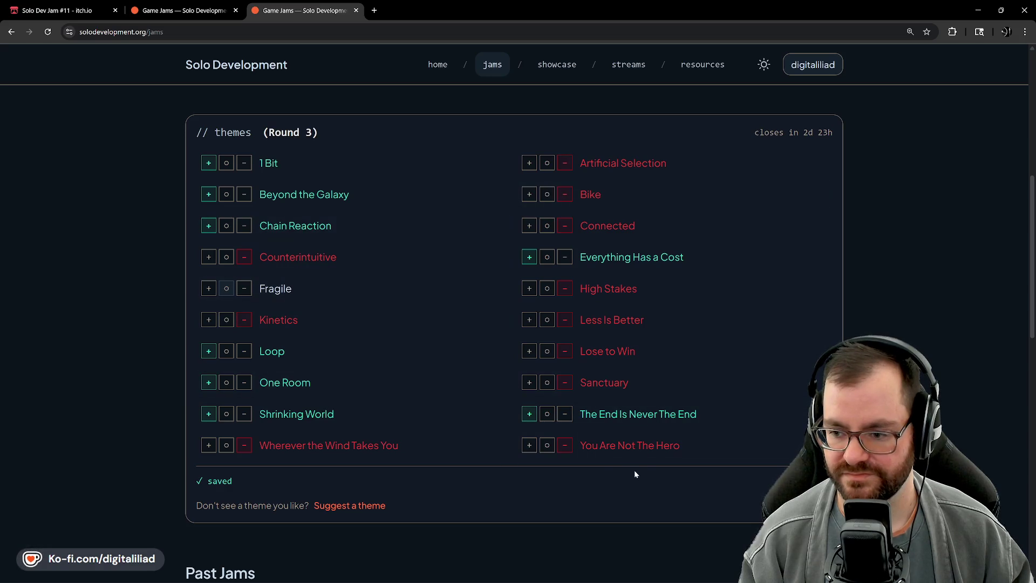
click(248, 288)
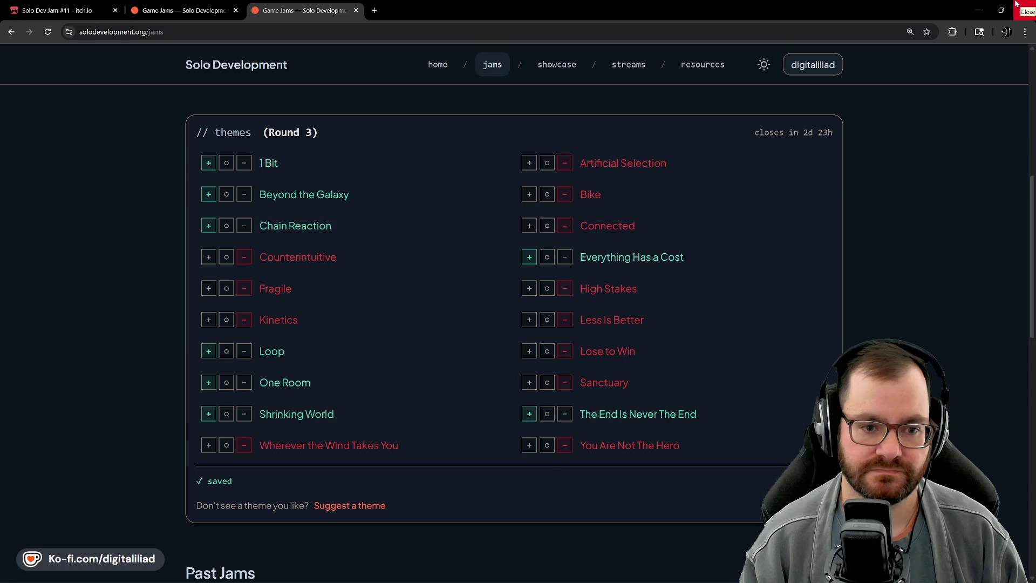
mouse_move(1001, 10)
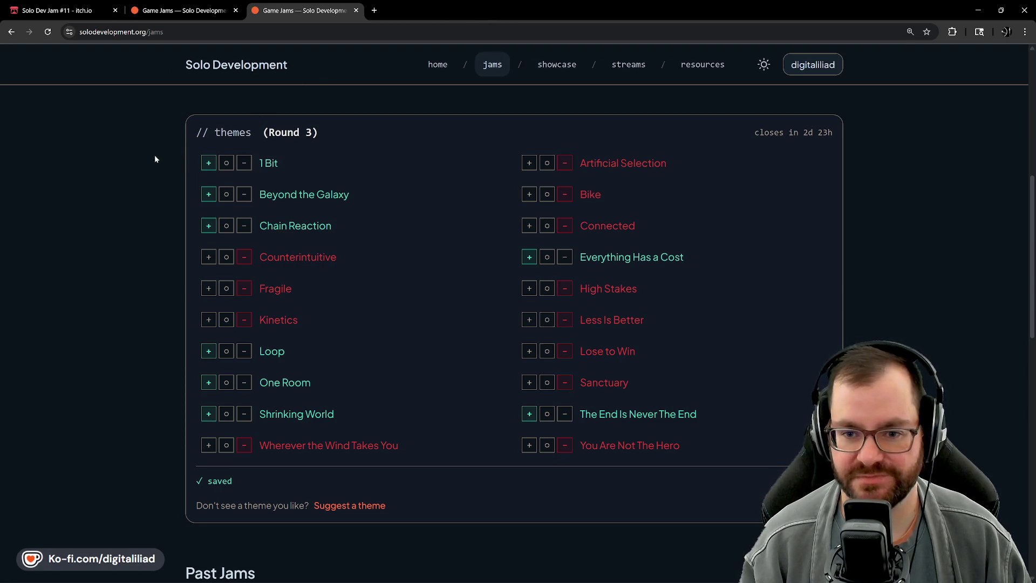
- Switch to the Solo Dev Jam #11 tab and scroll through its overview and rules
click(184, 10)
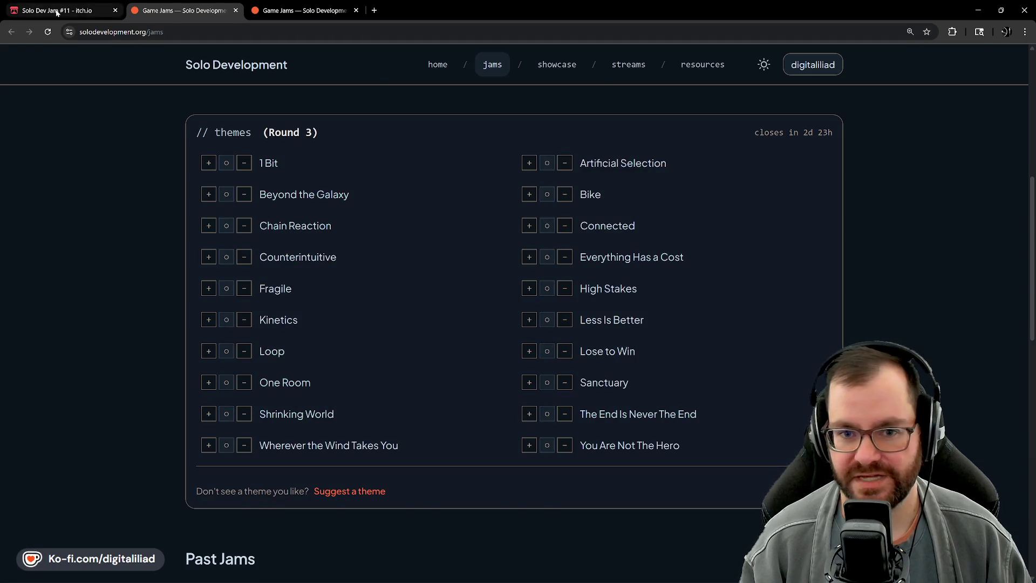
click(56, 10)
scroll(374, 216, up, 10)
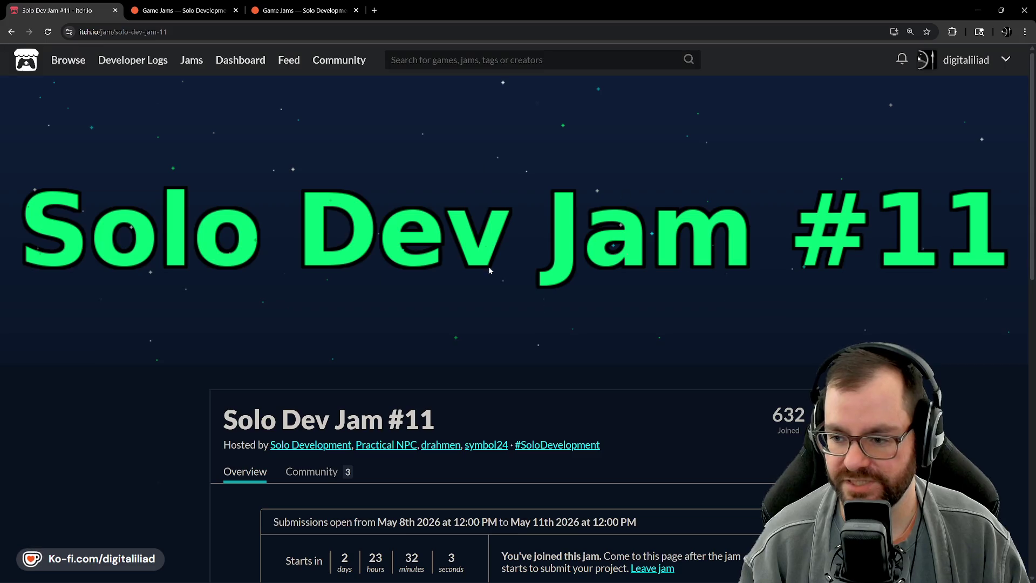
scroll(498, 280, down, 3)
scroll(425, 335, up, 3)
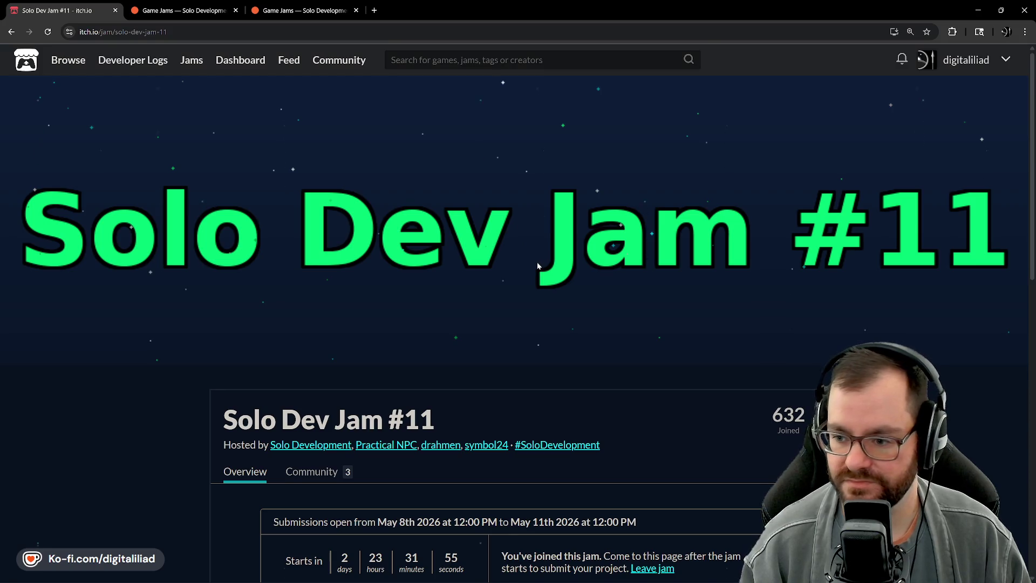
scroll(496, 248, down, 5)
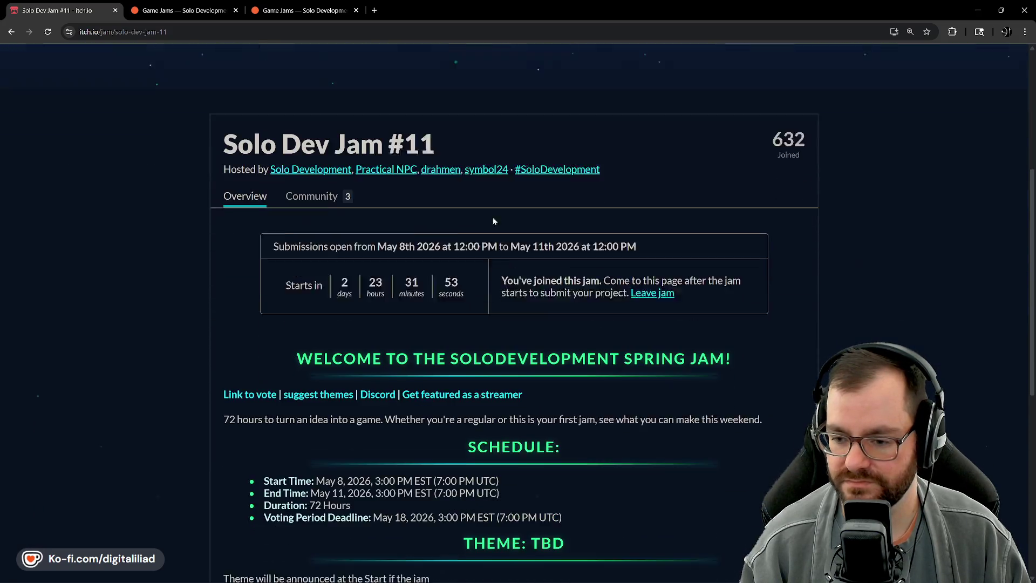
scroll(537, 300, down, 3)
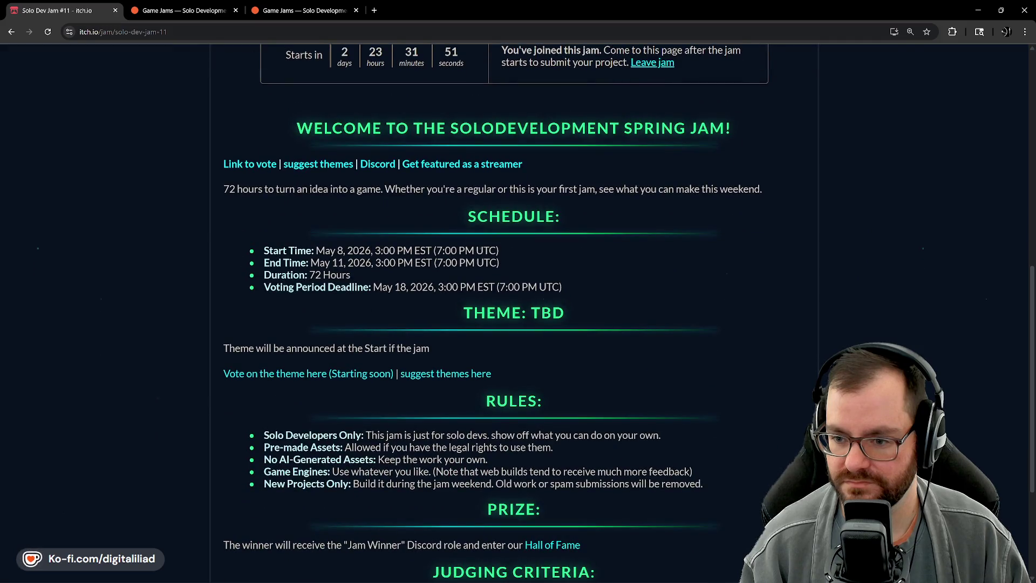
scroll(608, 265, up, 9)
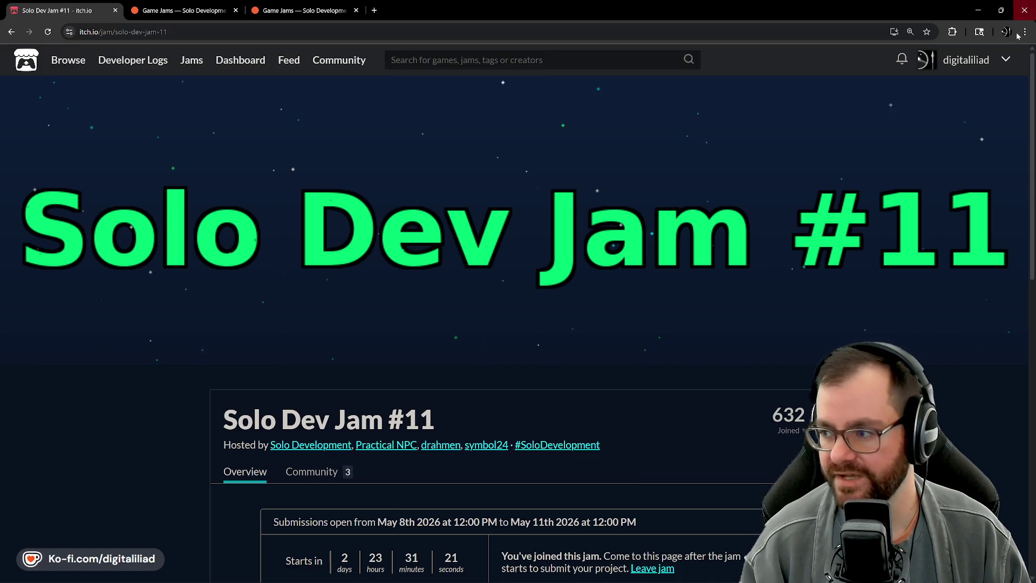
- Close the browser, launch Aseprite, open lofi_flyby_capsule_art_layers.ase and zoom to the ship
click(1023, 12)
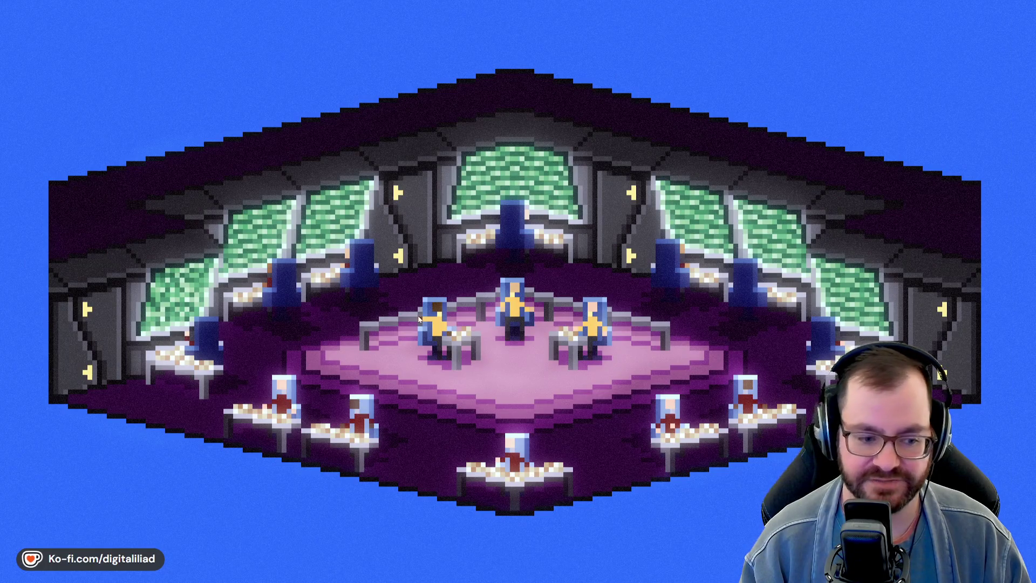
click(545, 574)
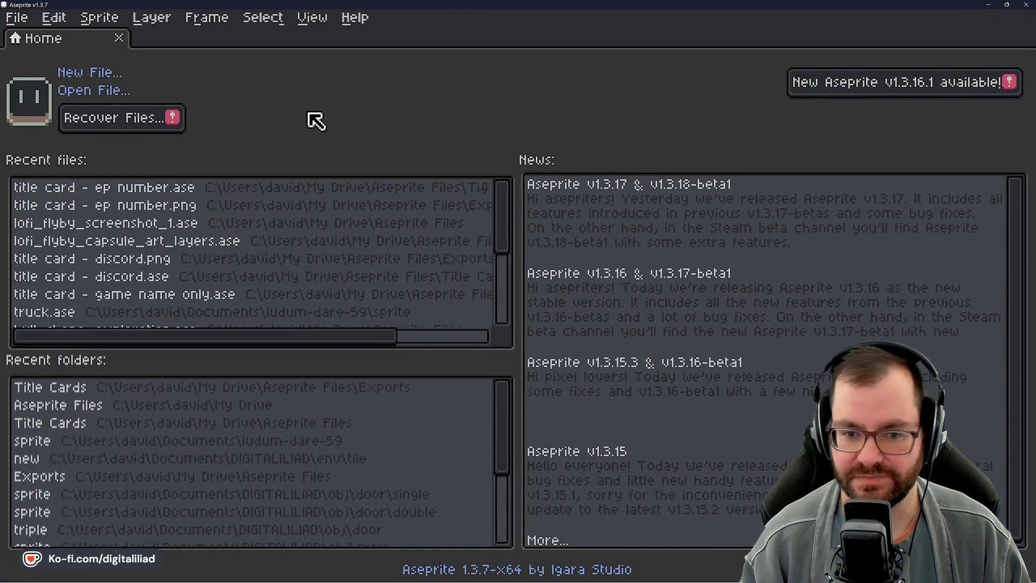
click(232, 243)
scroll(361, 315, up, 5)
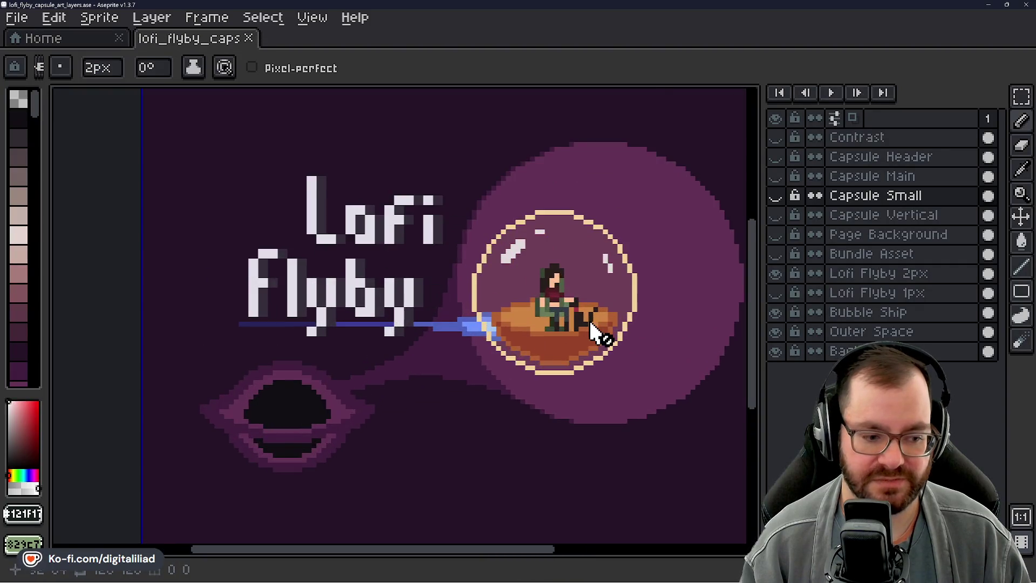
scroll(593, 331, up, 2)
mouse_move(607, 306)
mouse_down()
mouse_move(624, 289)
mouse_move(623, 318)
mouse_move(608, 310)
mouse_move(499, 330)
mouse_move(434, 316)
mouse_move(550, 282)
mouse_move(657, 297)
mouse_move(627, 295)
mouse_move(635, 300)
mouse_up()
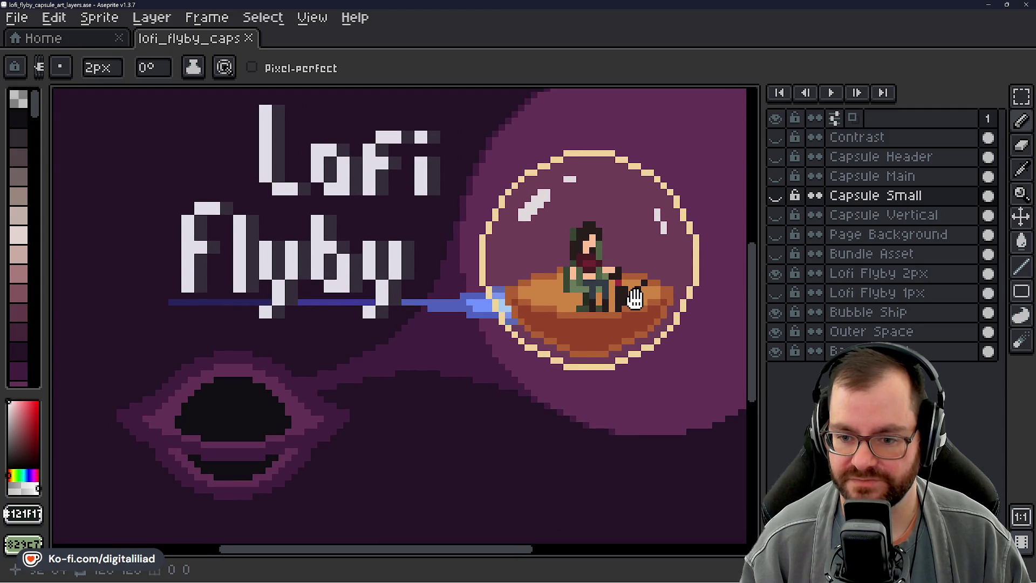
scroll(634, 299, up, 1)
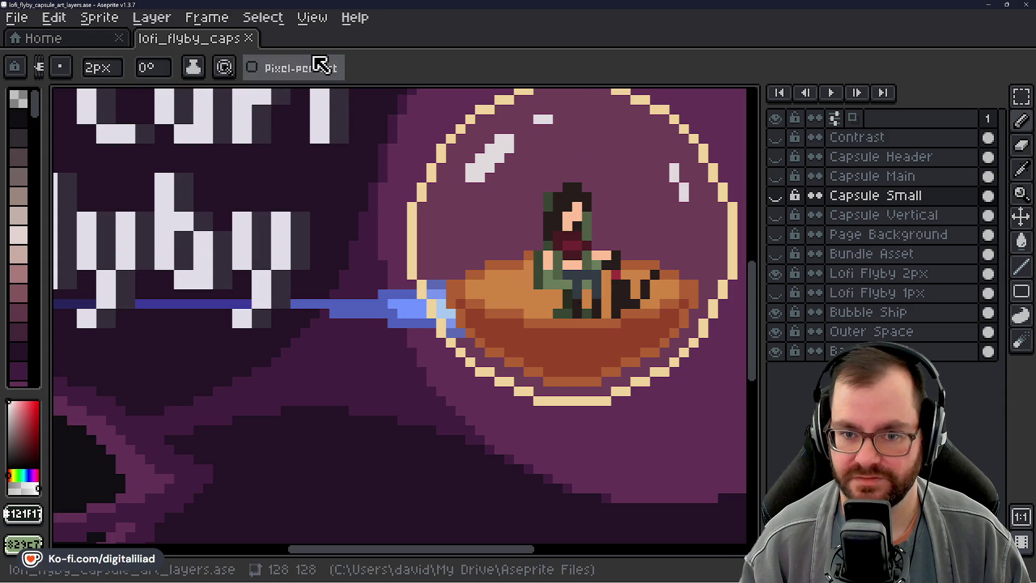
- Open lofi_flyby_screenshot_1.ase from the home screen and zoom in on the hull's left tip
click(67, 43)
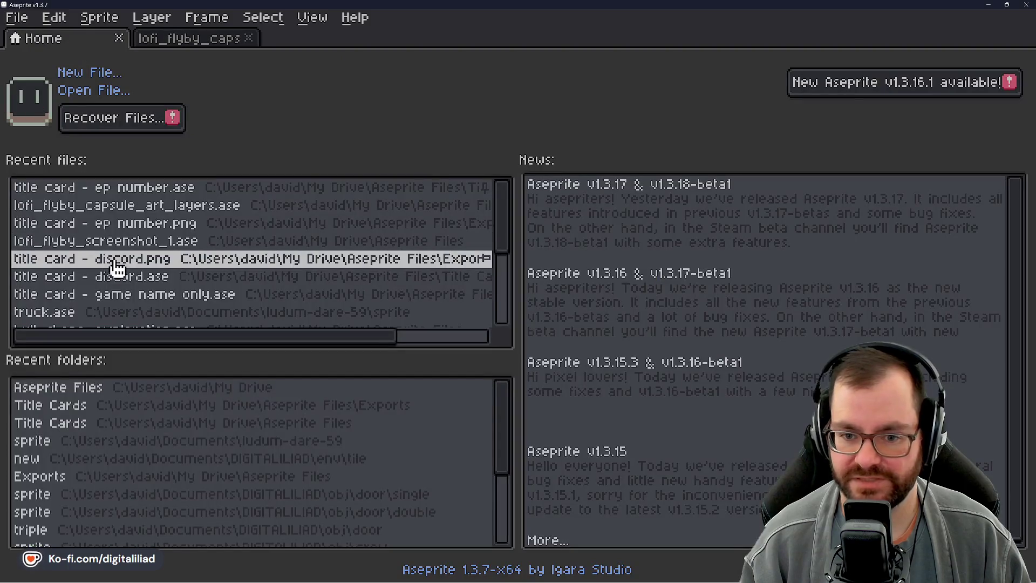
click(208, 249)
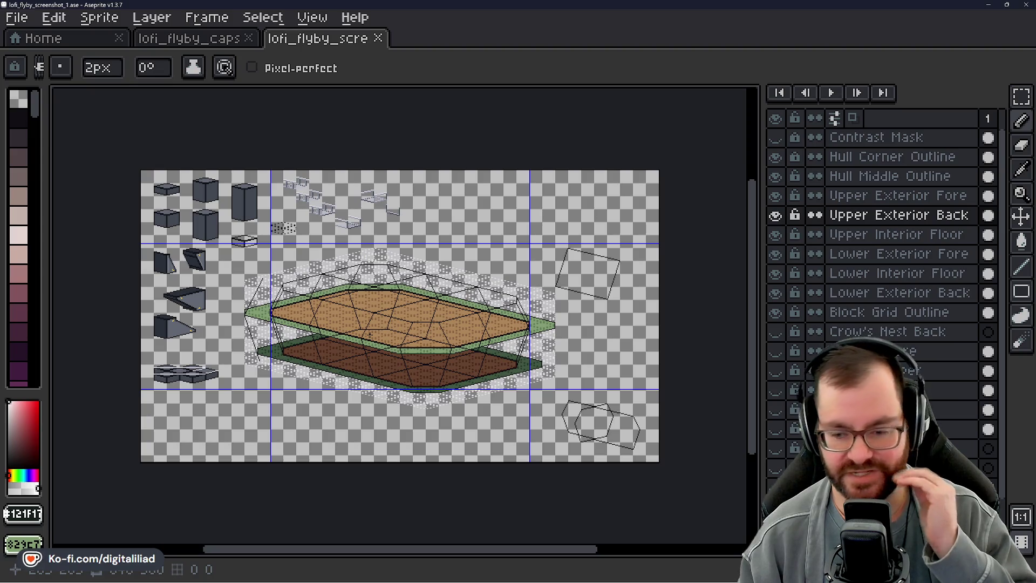
scroll(389, 308, up, 3)
scroll(389, 308, down, 3)
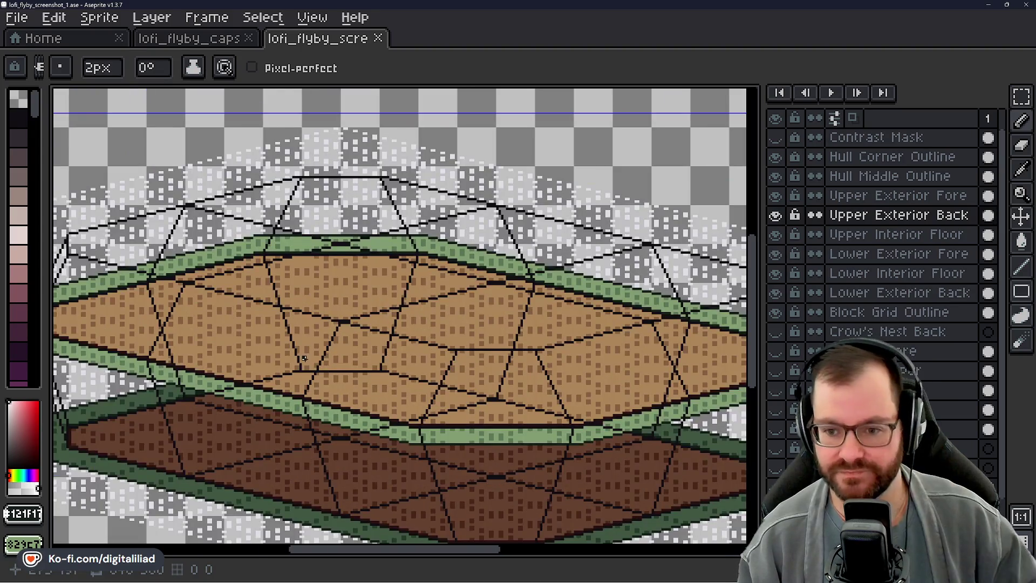
scroll(357, 308, up, 3)
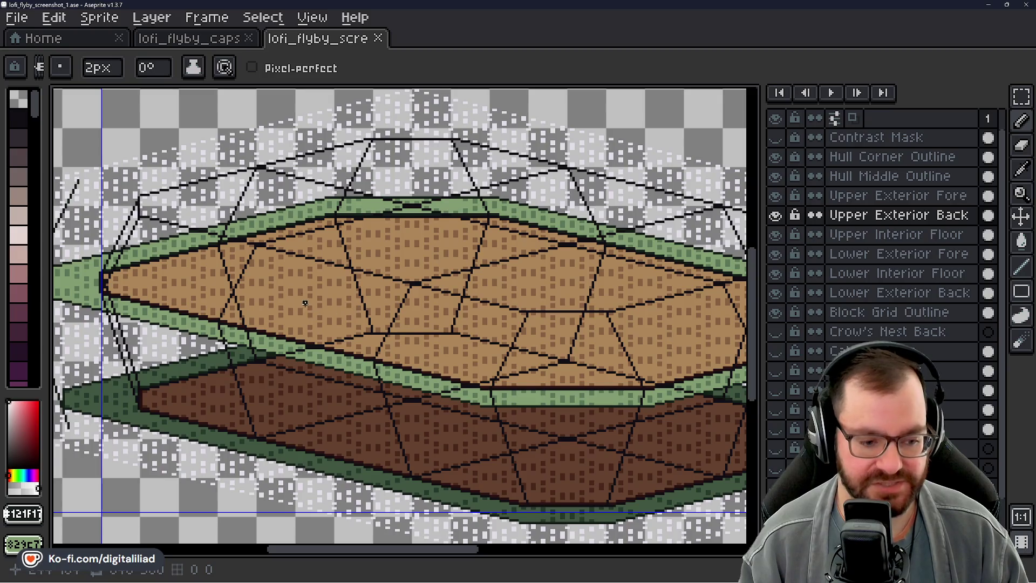
scroll(338, 313, left, 2)
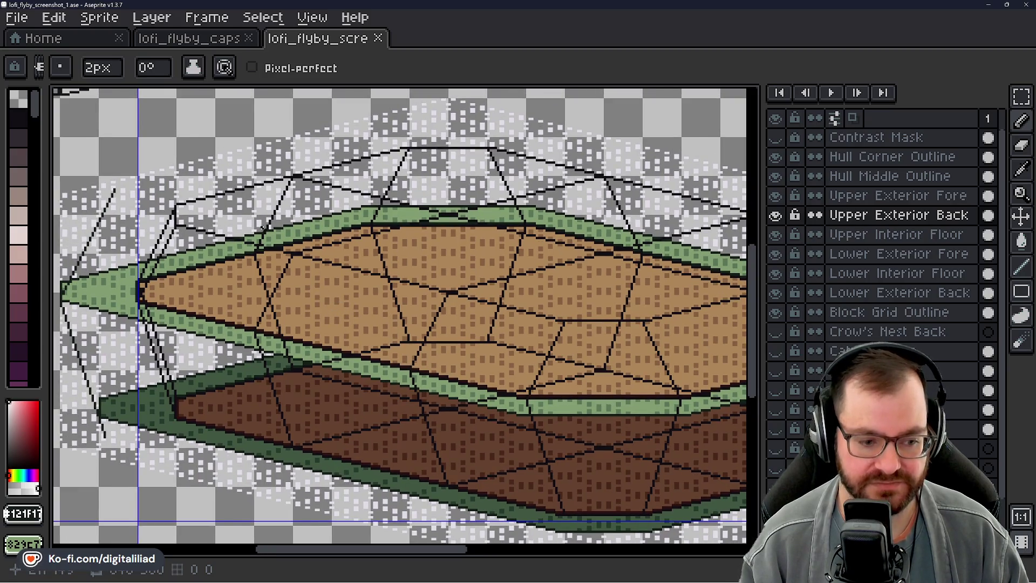
scroll(198, 288, up, 1)
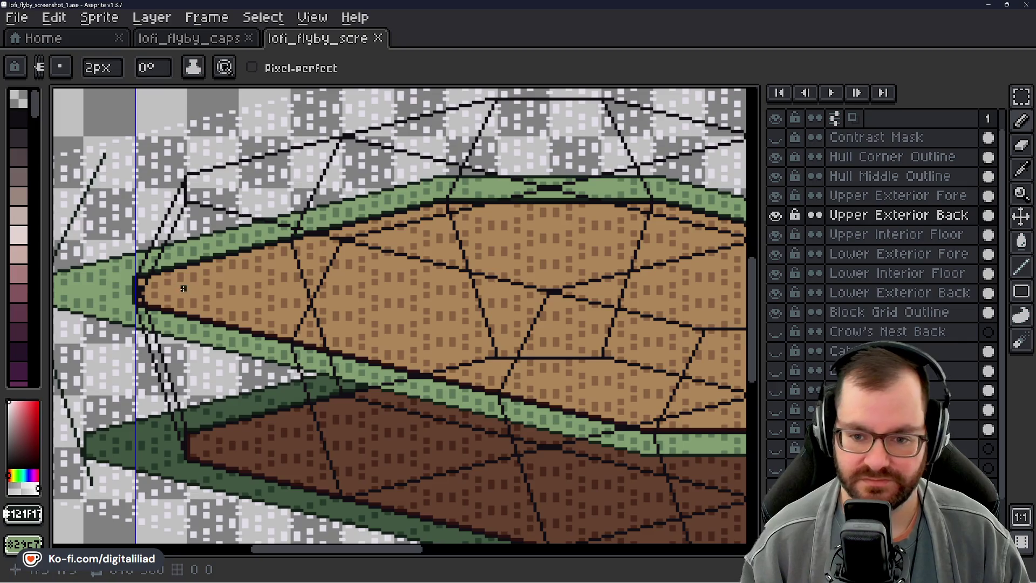
scroll(167, 289, up, 1)
drag(182, 292, 405, 298)
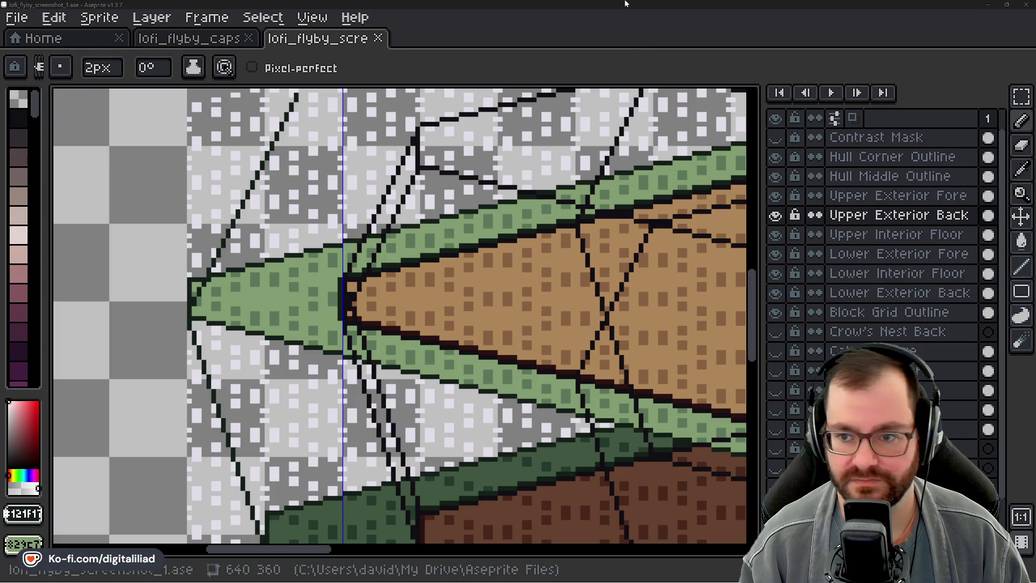
scroll(432, 281, down, 2)
- Hide the six upper and lower floor layers and the Block Grid Outline
scroll(259, 263, down, 3)
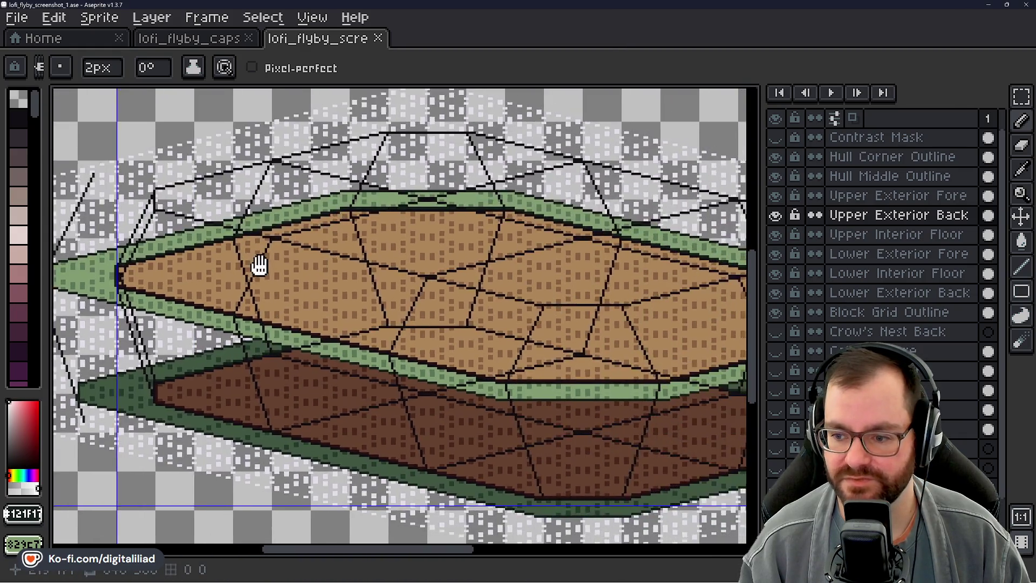
scroll(361, 291, up, 1)
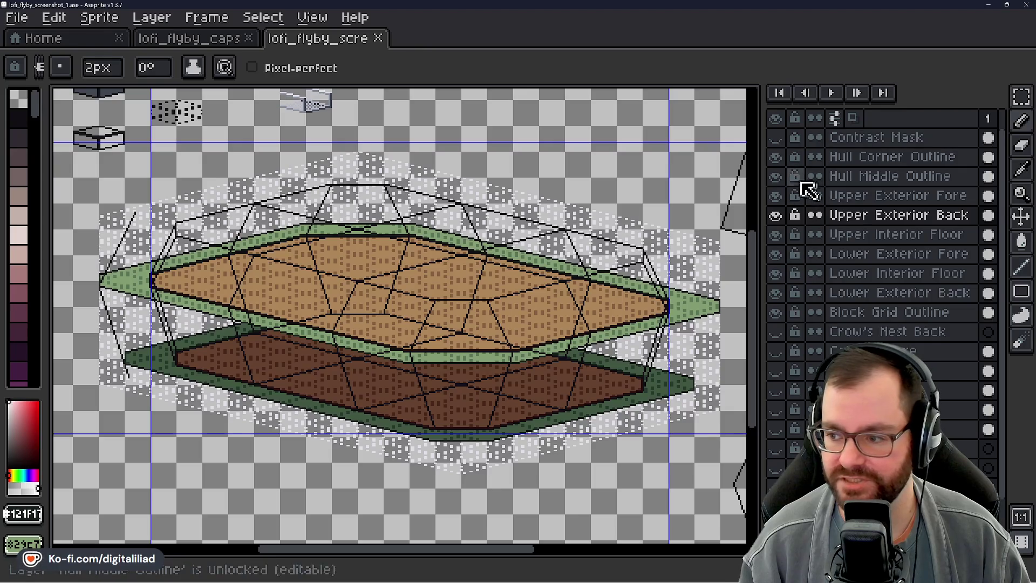
click(777, 197)
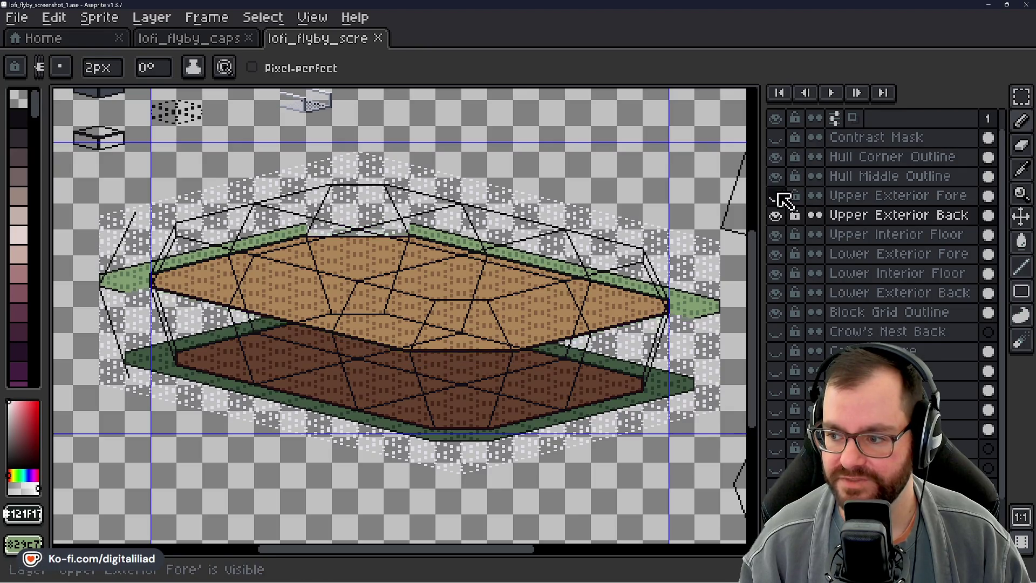
click(777, 215)
click(776, 235)
click(777, 254)
click(777, 274)
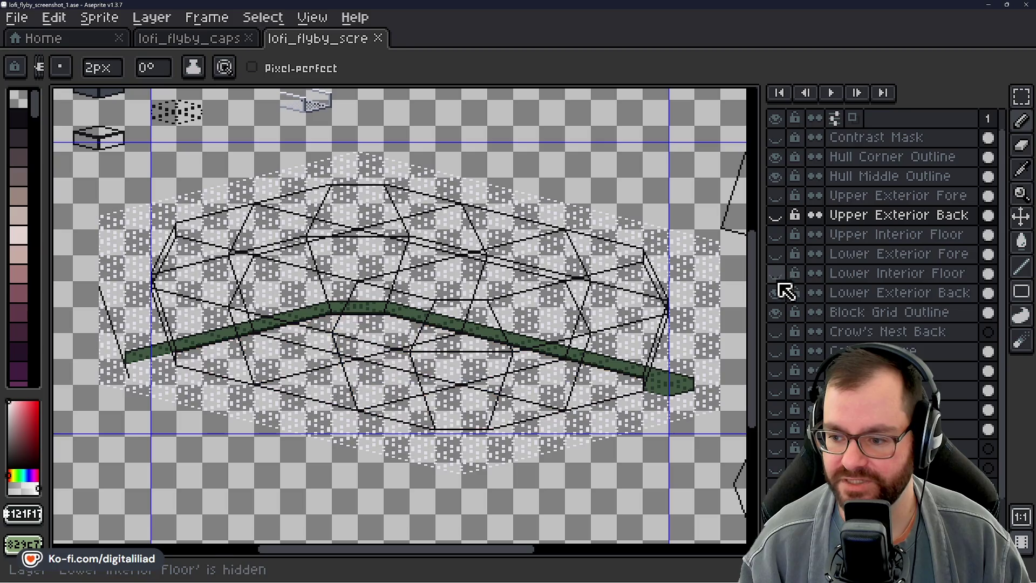
click(777, 293)
click(776, 312)
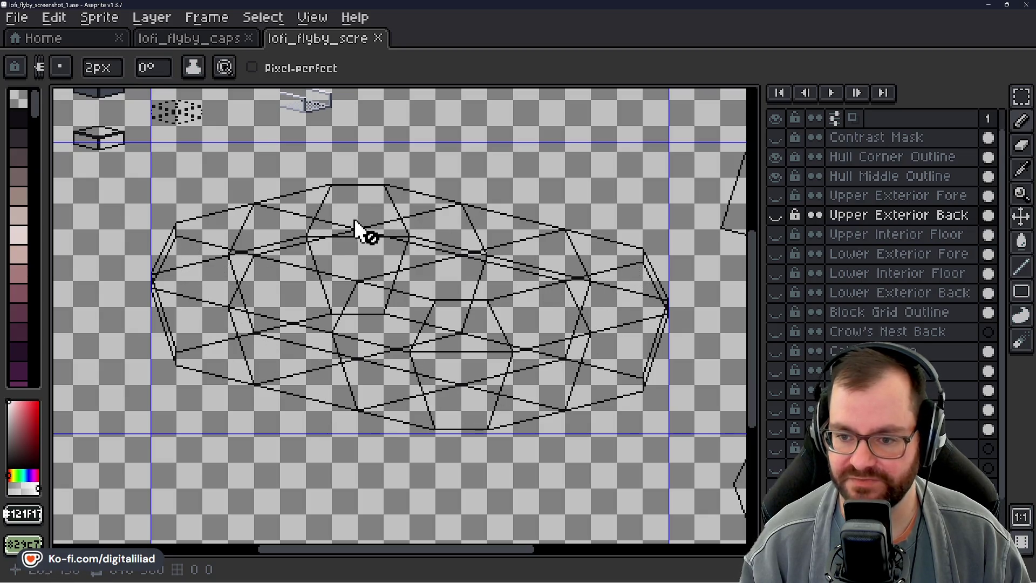
- Hide the Hull Middle and Hull Corner Outline wireframes and show the catwalk, ladder and character layers
click(776, 177)
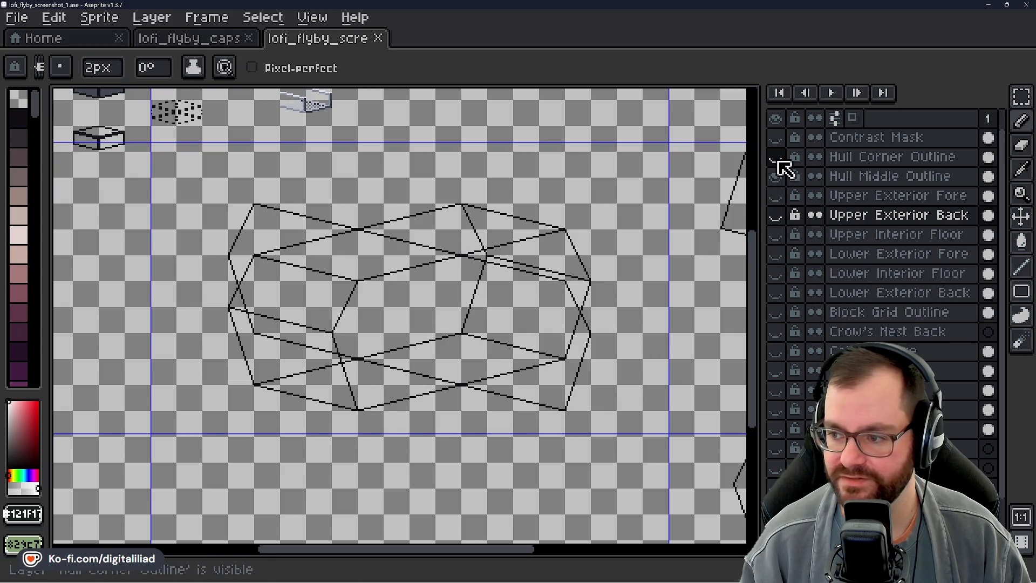
click(775, 157)
scroll(783, 328, down, 1)
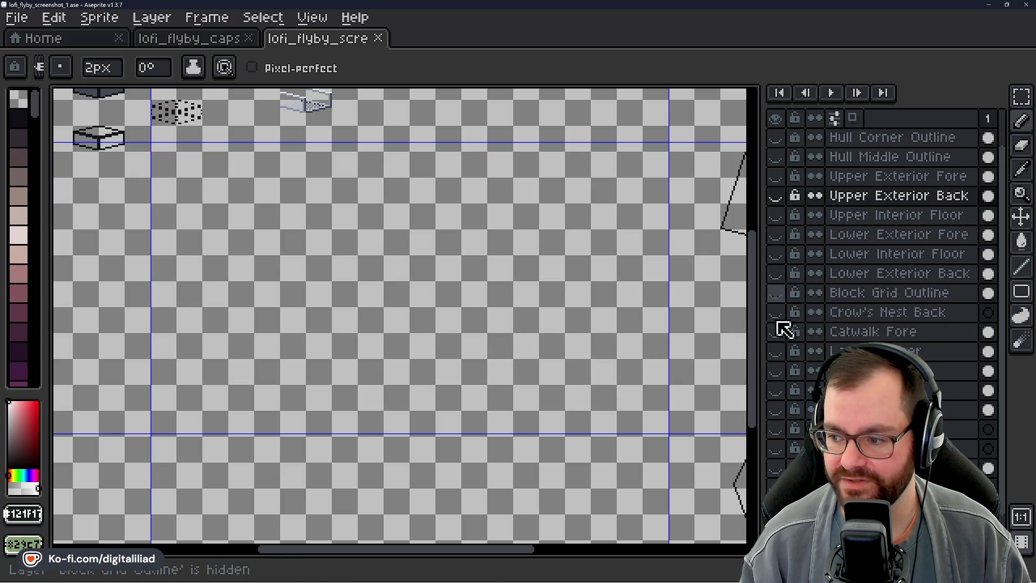
scroll(787, 332, down, 2)
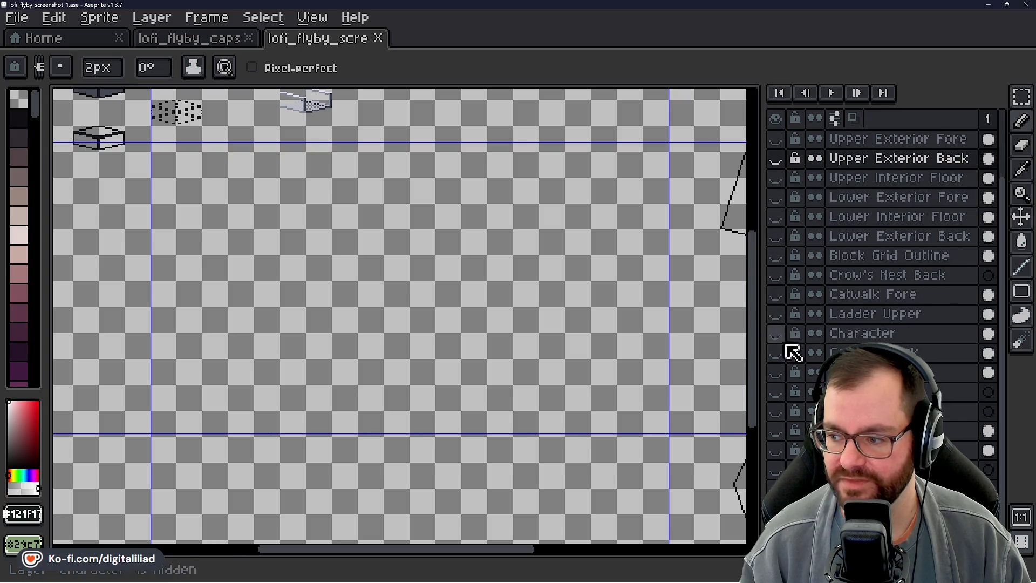
mouse_move(777, 295)
mouse_down()
mouse_move(780, 464)
mouse_move(775, 391)
mouse_up()
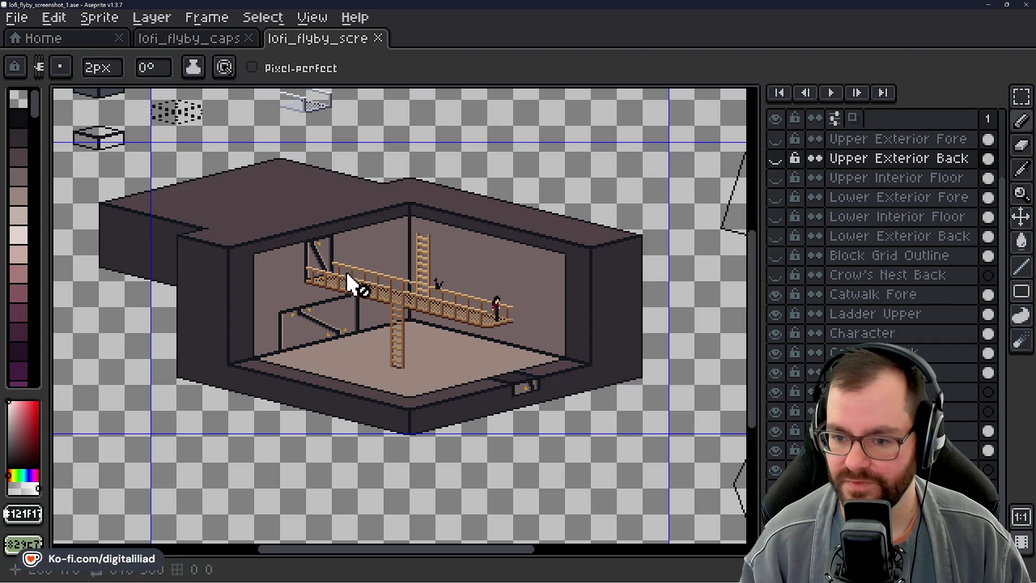
- Pan around the room and toggle the Engine Fore and roof layers to compare the exterior
scroll(347, 282, up, 2)
scroll(415, 254, down, 1)
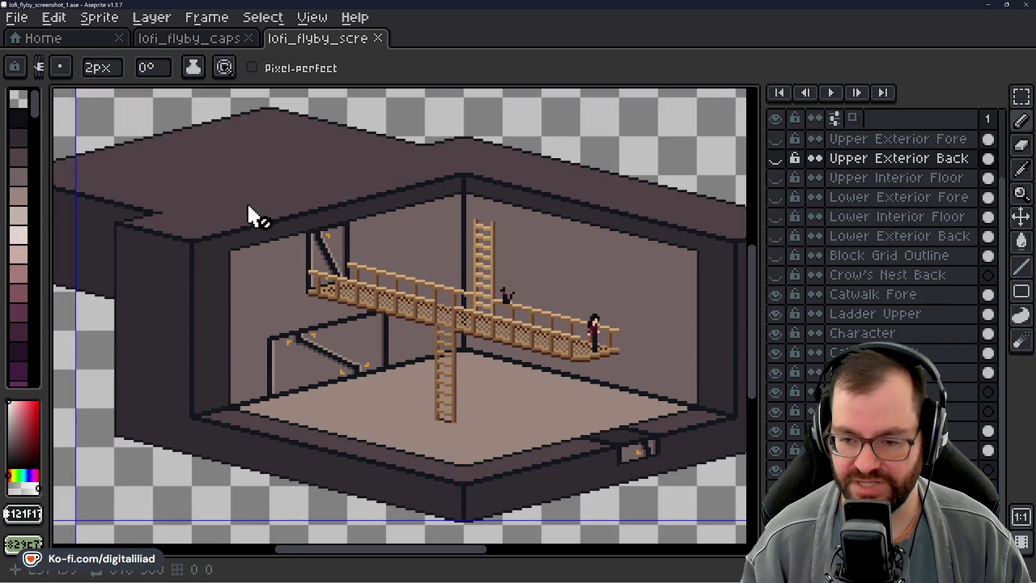
drag(269, 261, 196, 231)
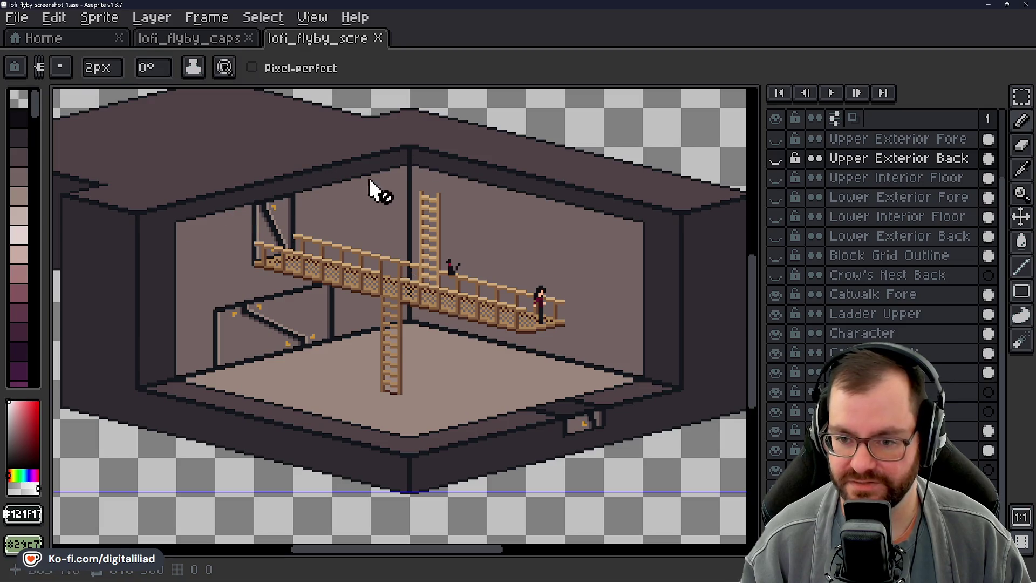
drag(602, 331, 766, 361)
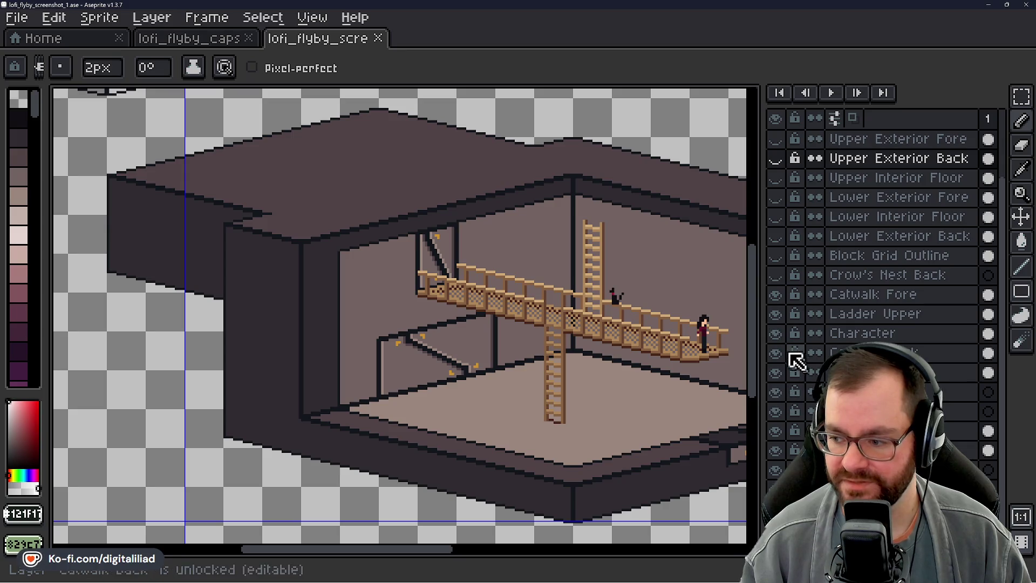
click(777, 431)
click(777, 431)
click(777, 431)
mouse_move(378, 287)
mouse_down()
mouse_move(223, 263)
mouse_move(251, 271)
mouse_up()
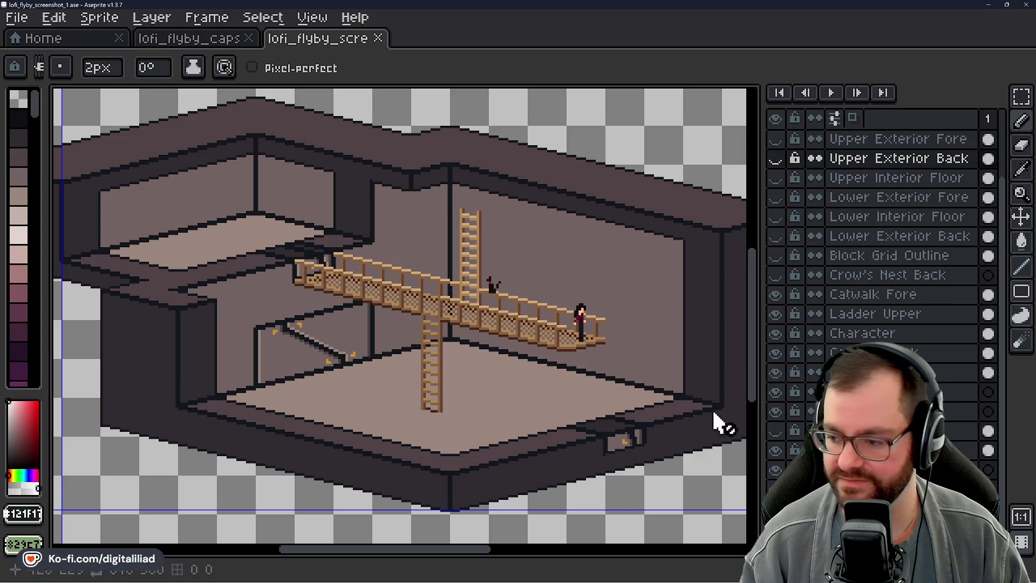
click(777, 431)
click(777, 431)
click(776, 433)
click(777, 433)
click(777, 432)
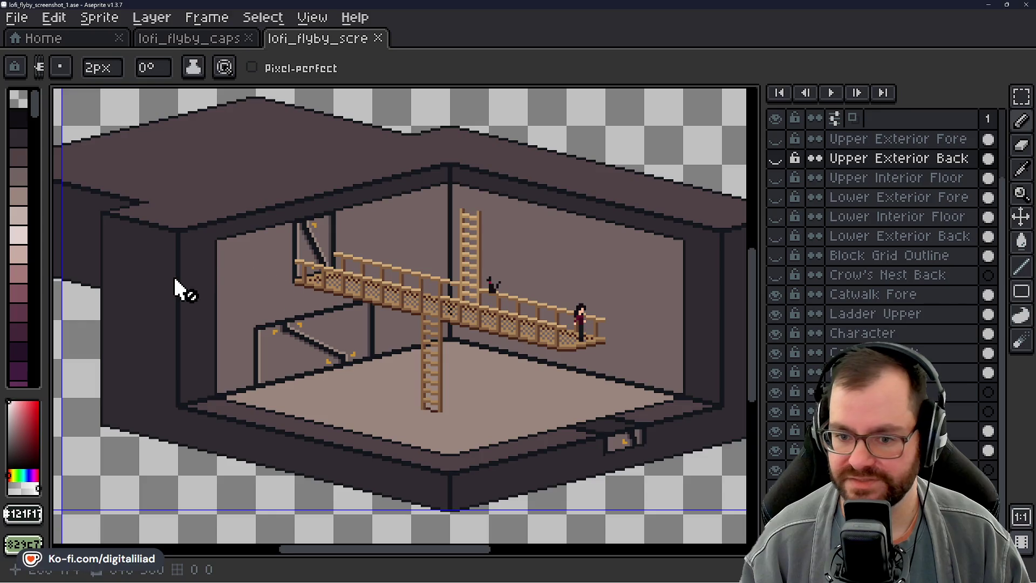
drag(180, 287, 215, 285)
- Eyedrop the roof edge colour #504347 and return to the pencil
key(i)
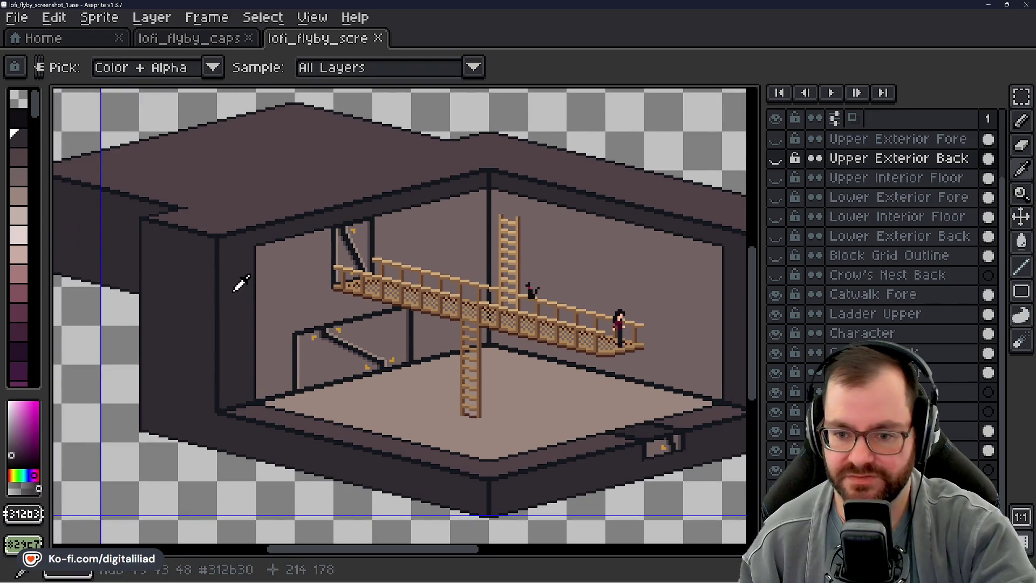
click(242, 285)
click(278, 226)
mouse_move(278, 227)
mouse_down()
mouse_move(268, 224)
mouse_move(301, 263)
mouse_move(253, 220)
mouse_up()
key(b)
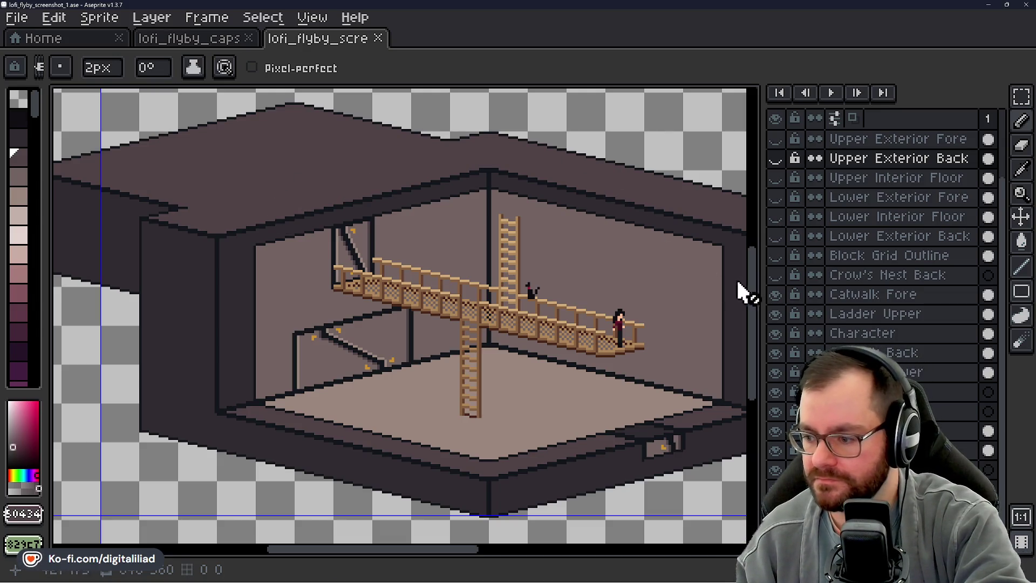
- Hide the catwalk, ladder and character layers, then show Upper Exterior Back and Fore
click(781, 297)
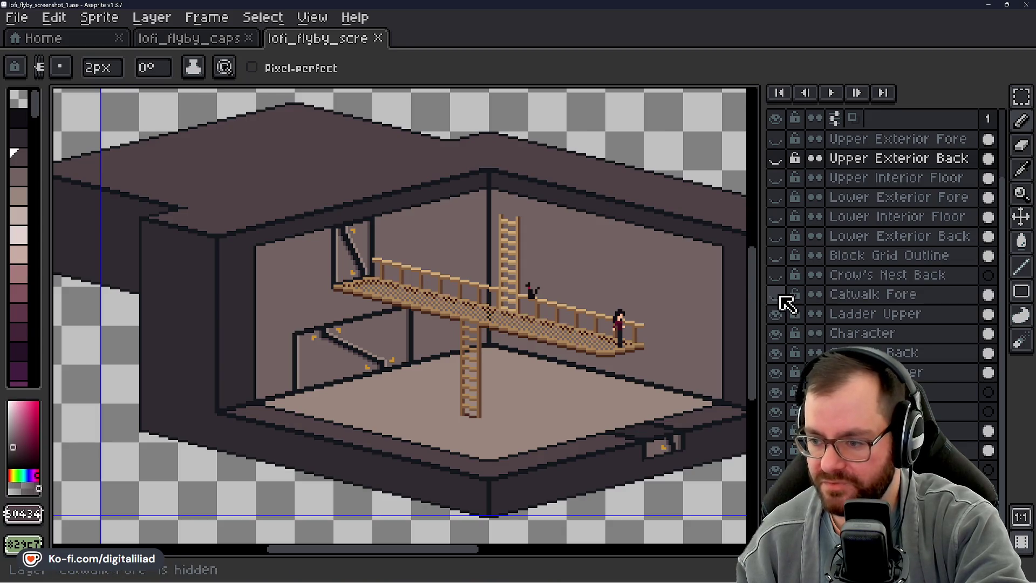
scroll(513, 324, up, 1)
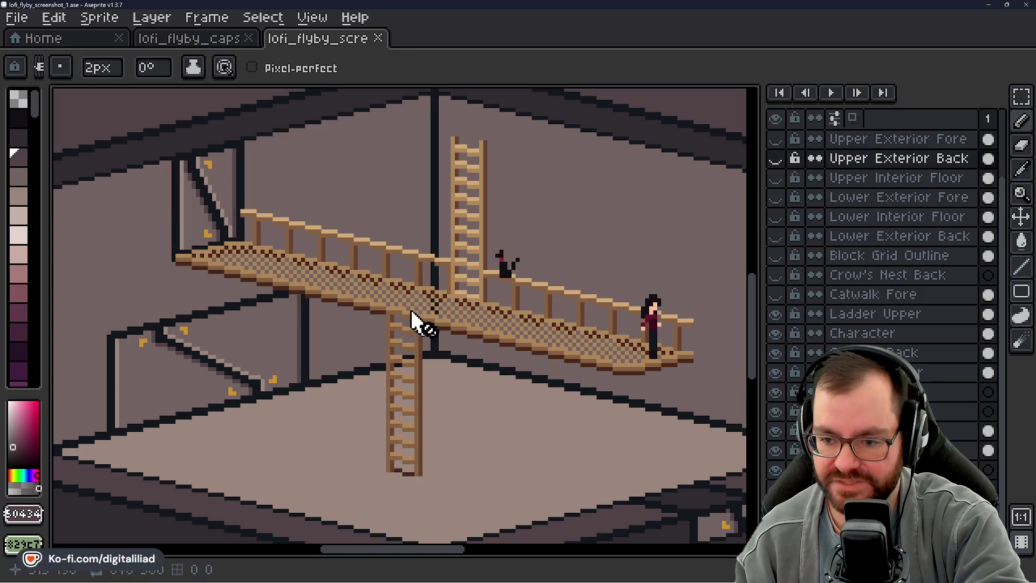
scroll(357, 326, down, 3)
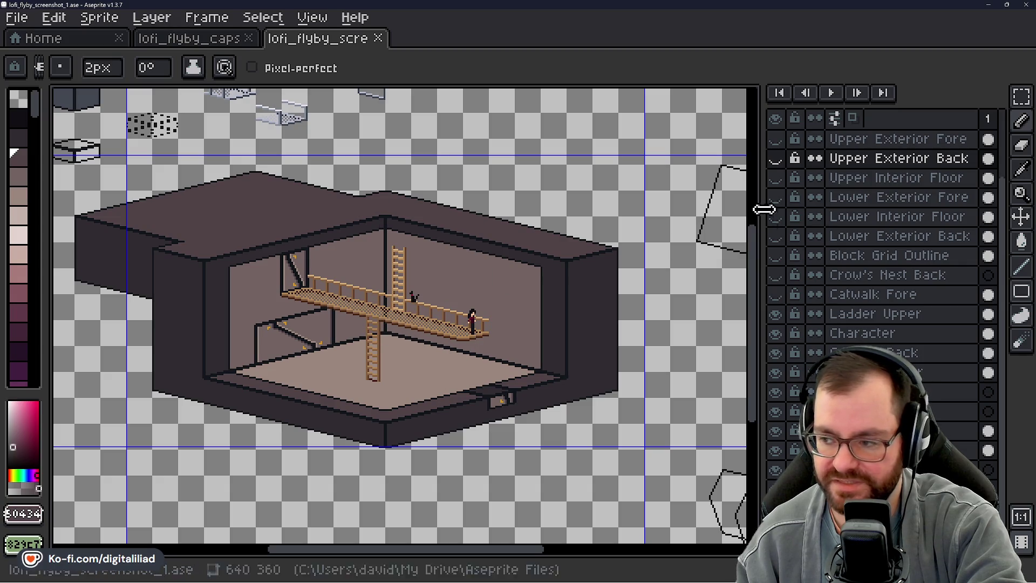
drag(783, 321, 781, 430)
mouse_move(780, 469)
mouse_down()
mouse_move(776, 501)
mouse_move(779, 469)
mouse_up()
scroll(782, 351, up, 1)
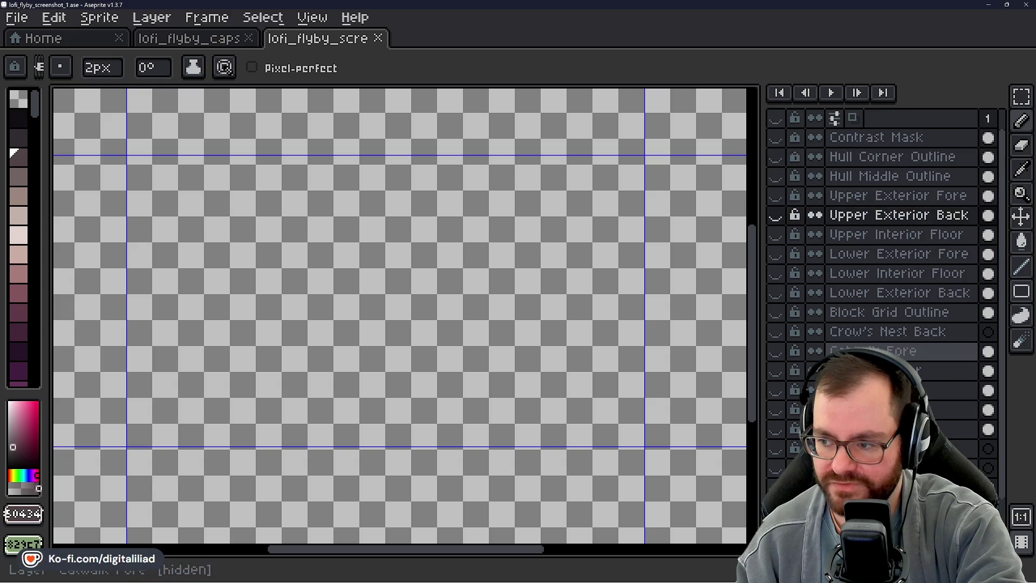
click(776, 214)
click(777, 195)
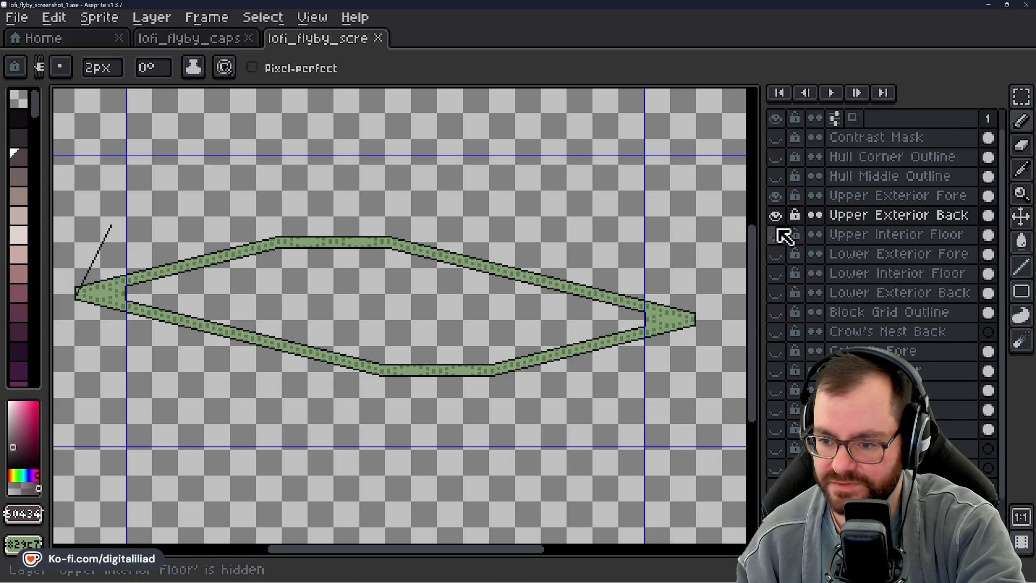
- Show both floors, the block grid, and the Hull Middle and Hull Corner outlines
drag(781, 240, 788, 320)
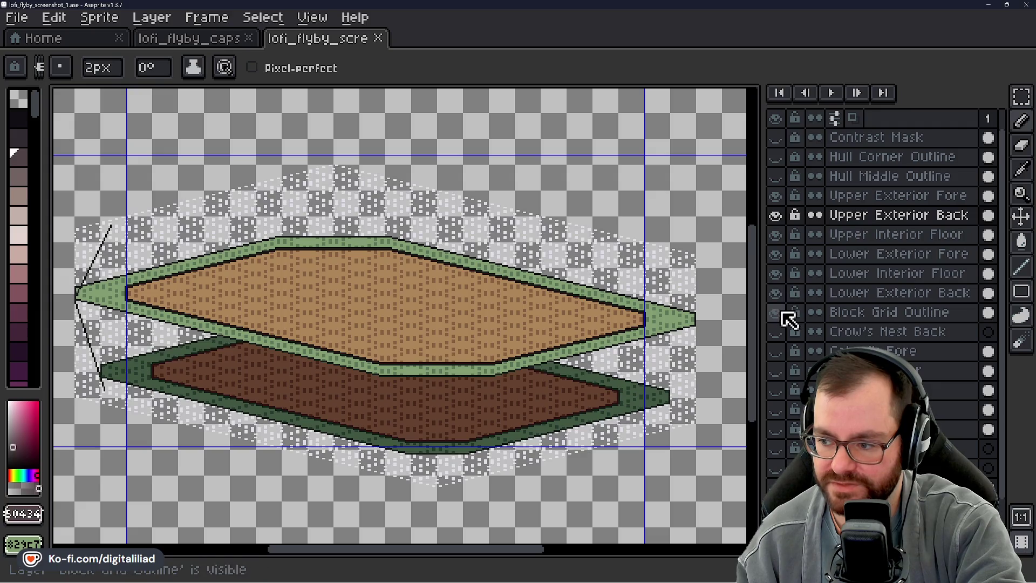
click(781, 183)
click(776, 157)
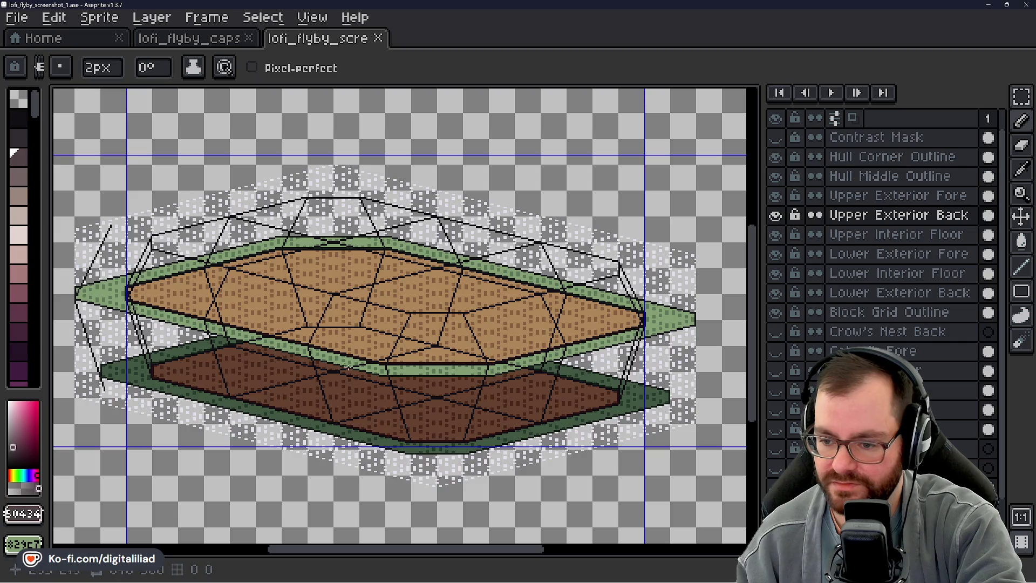
- Pan to the hull's left tip and hide the upper floor's rim and interior layers
scroll(220, 279, up, 4)
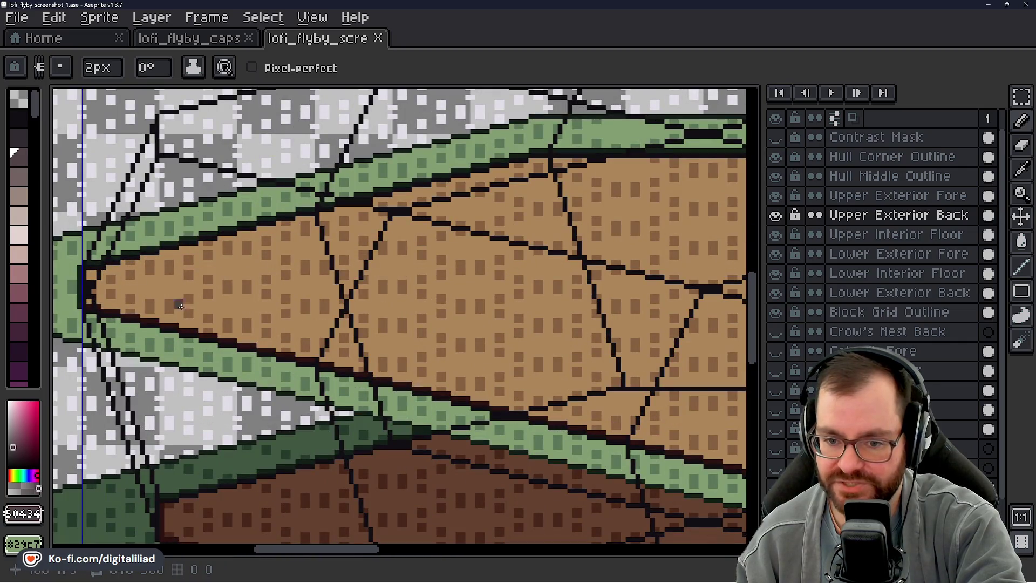
scroll(270, 261, down, 1)
drag(398, 225, 306, 258)
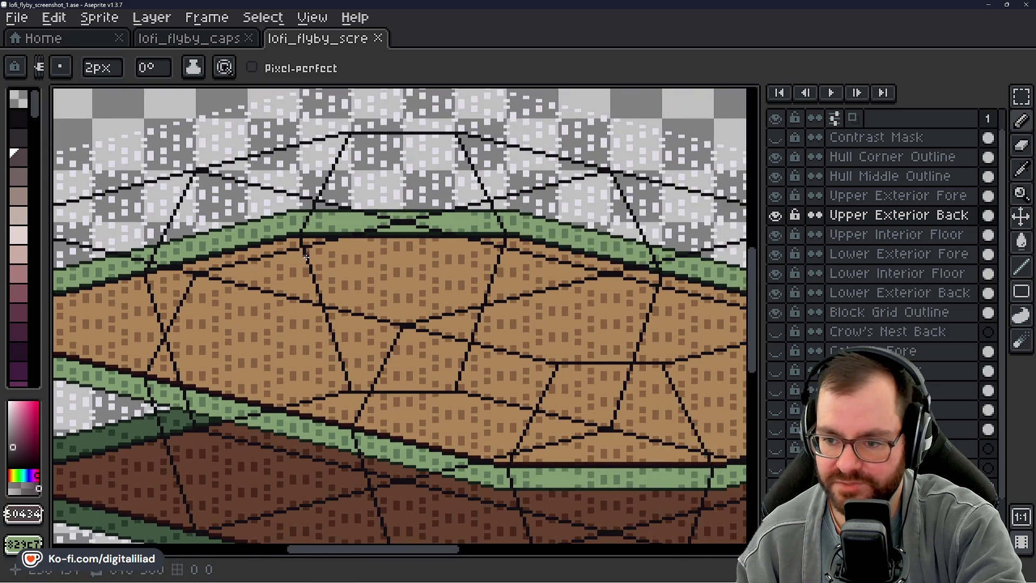
mouse_move(455, 248)
mouse_down()
mouse_move(388, 242)
mouse_move(372, 174)
mouse_up()
mouse_move(356, 268)
mouse_down()
mouse_move(513, 173)
mouse_move(537, 176)
mouse_up()
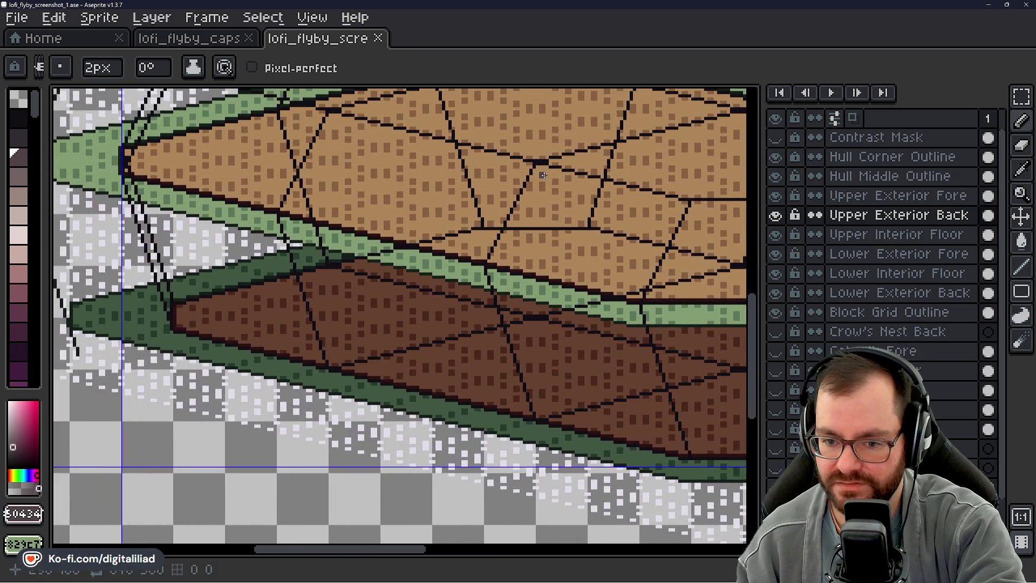
click(775, 215)
- Hide the Upper Exterior Fore, Upper Exterior Back and Upper Interior Floor layers
click(776, 195)
click(775, 234)
drag(537, 294, 456, 294)
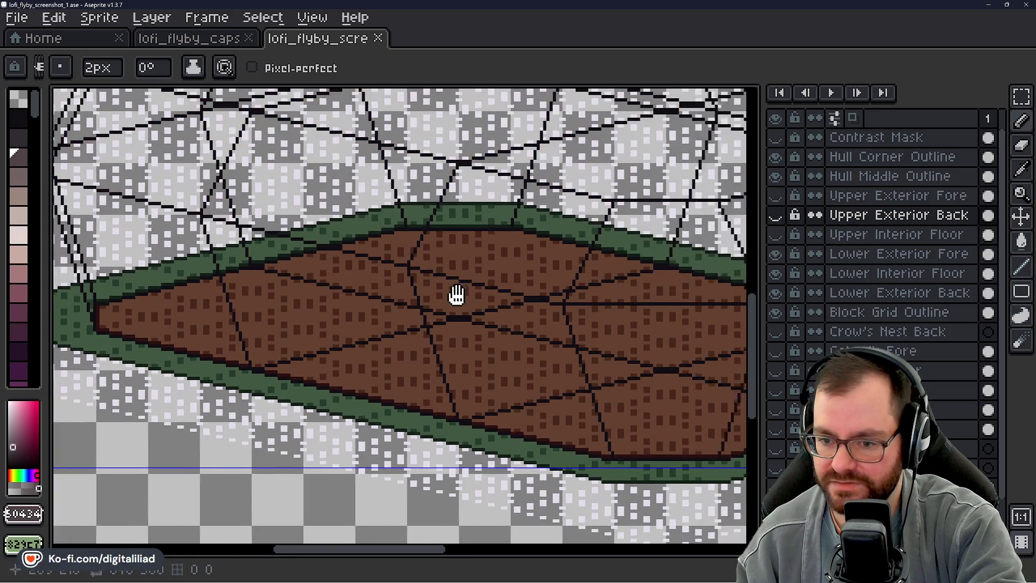
scroll(431, 297, down, 4)
scroll(418, 301, up, 4)
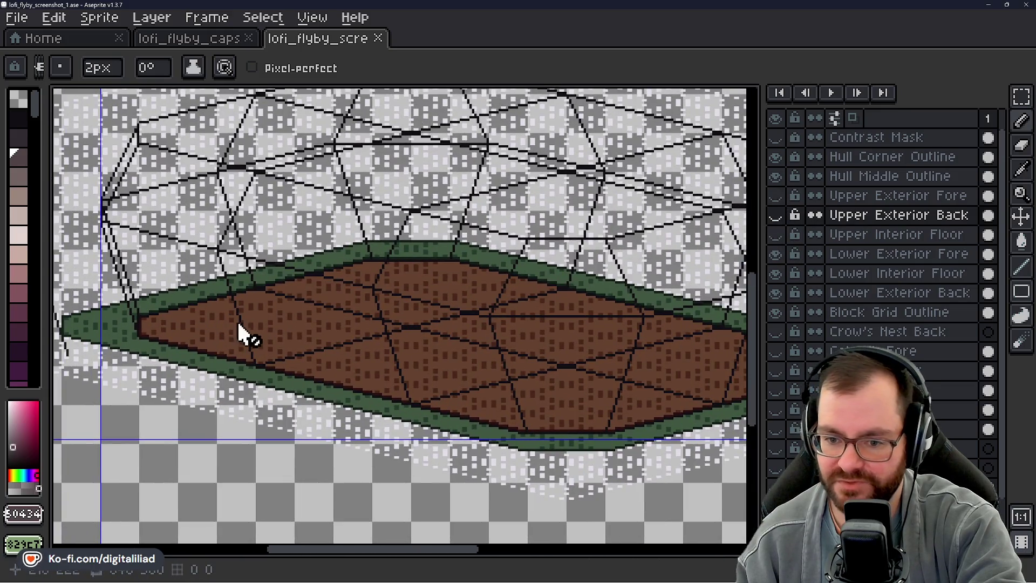
scroll(291, 308, down, 1)
scroll(318, 282, up, 1)
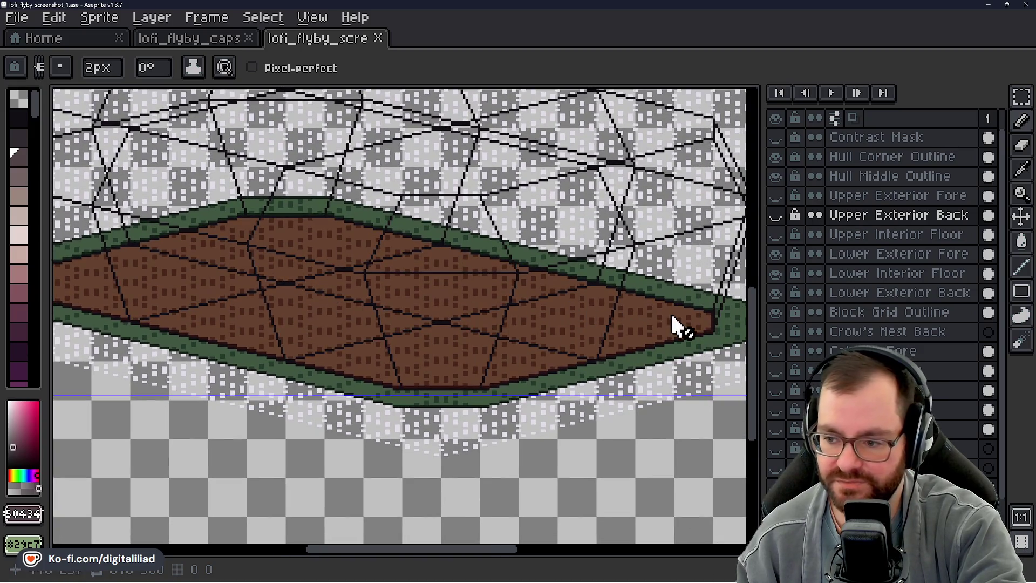
- Pan over the lower floor's left tip and middle, then show Upper Exterior Fore and Back again
drag(230, 246, 363, 277)
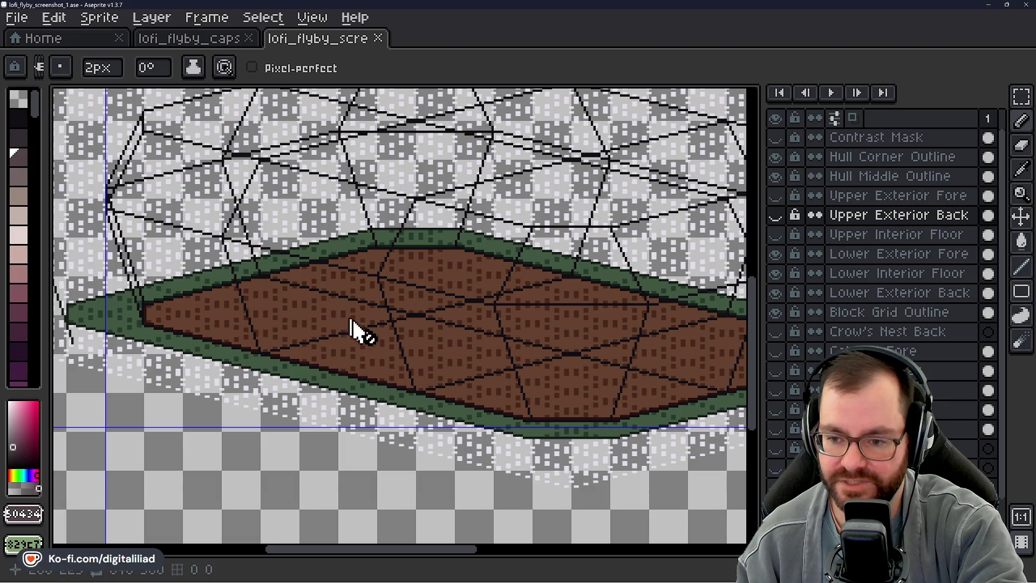
drag(620, 346, 493, 324)
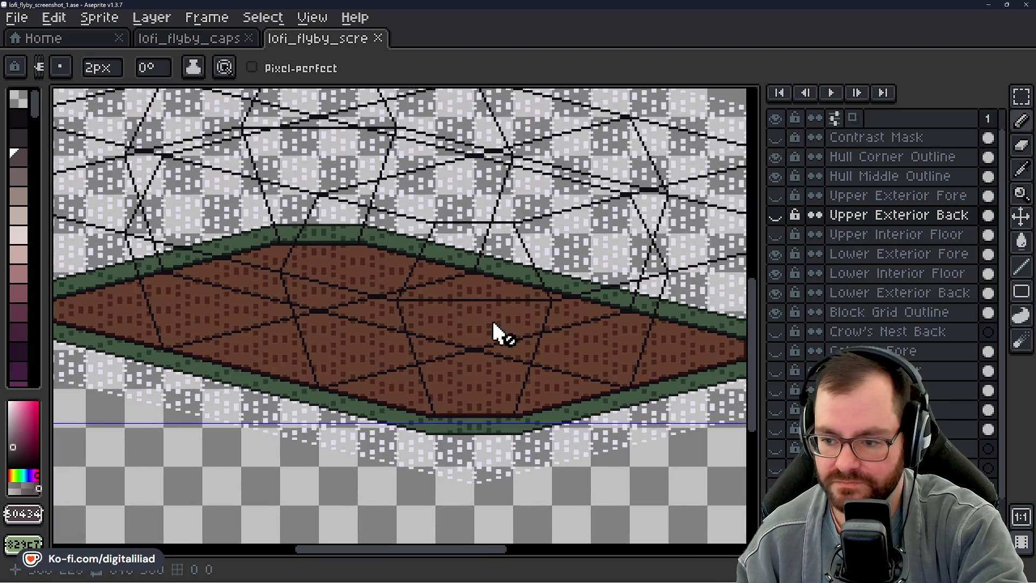
drag(678, 362, 527, 370)
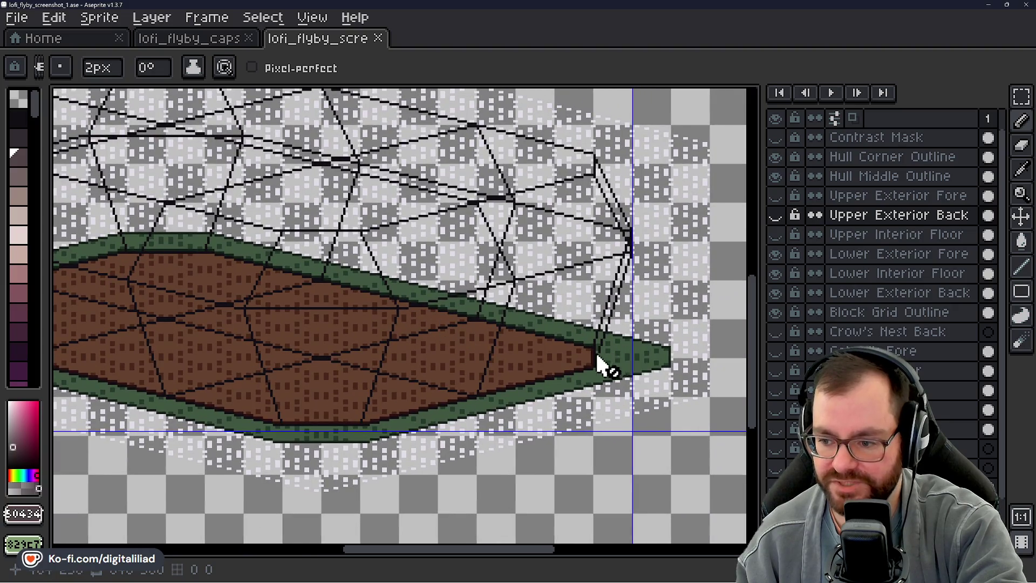
scroll(398, 398, left, 5)
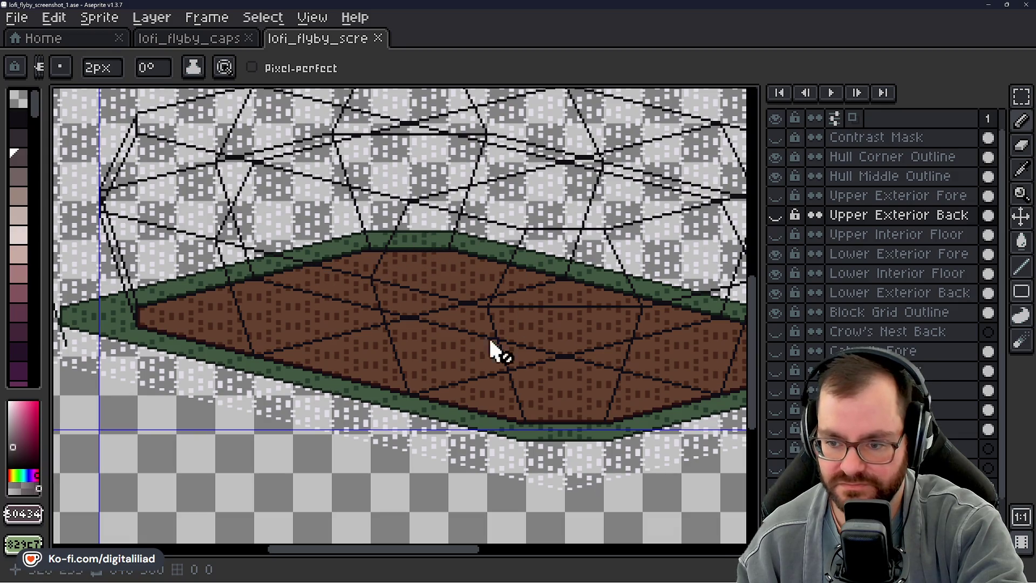
mouse_move(424, 353)
mouse_down()
mouse_move(536, 382)
mouse_move(543, 428)
mouse_up()
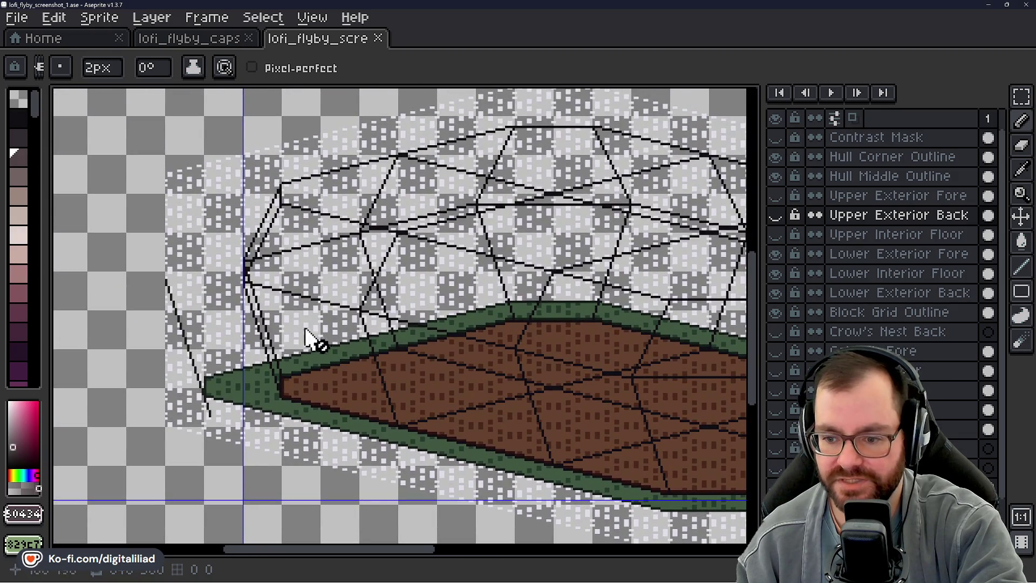
mouse_move(428, 338)
mouse_down()
mouse_move(312, 330)
mouse_move(285, 313)
mouse_up()
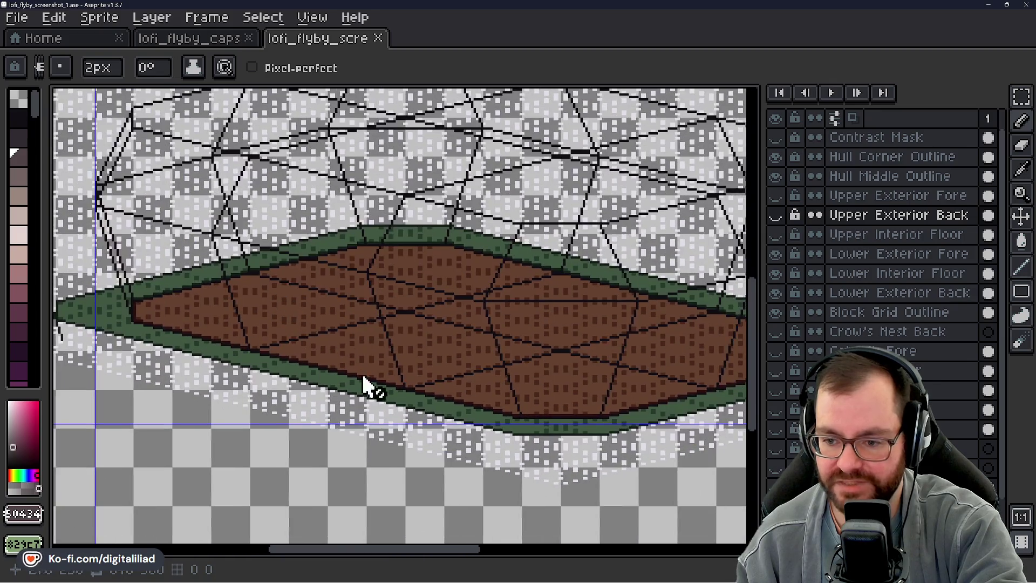
scroll(492, 365, left, 5)
scroll(319, 363, up, 3)
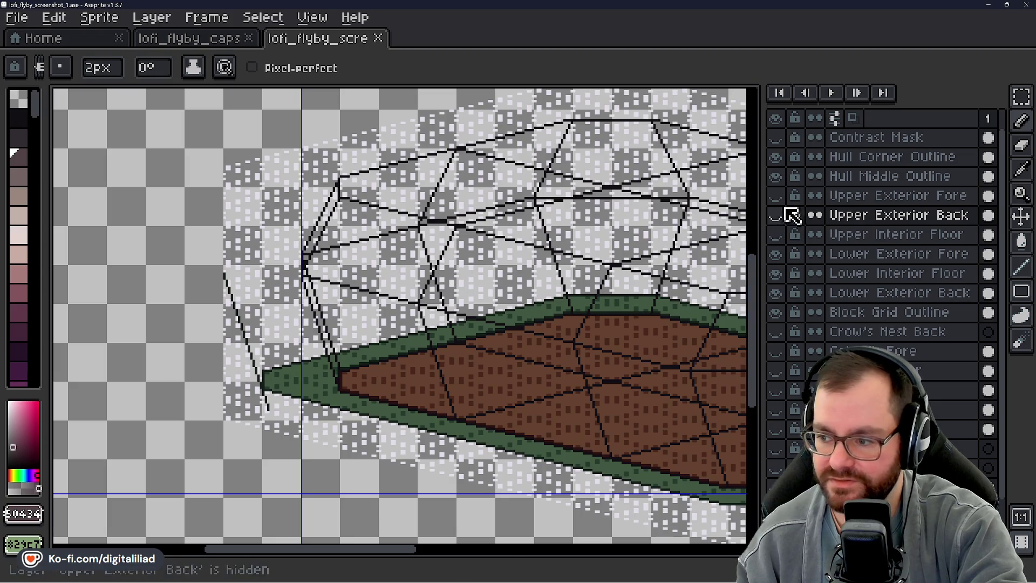
click(776, 197)
click(776, 215)
- Show the Upper Interior Floor layer again and look over the stacked floors
click(776, 234)
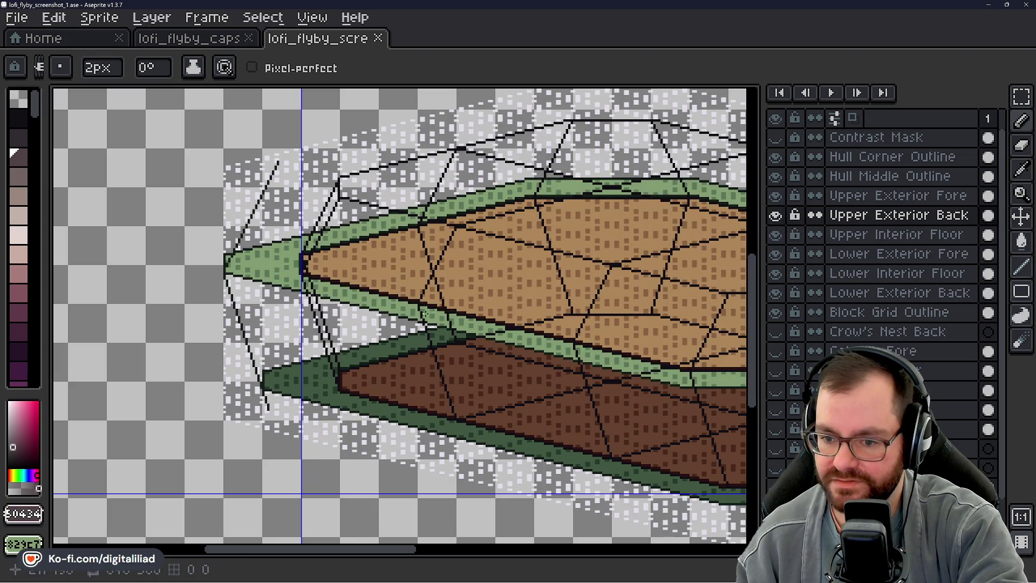
scroll(382, 306, up, 2)
scroll(381, 306, left, 1)
scroll(381, 306, up, 4)
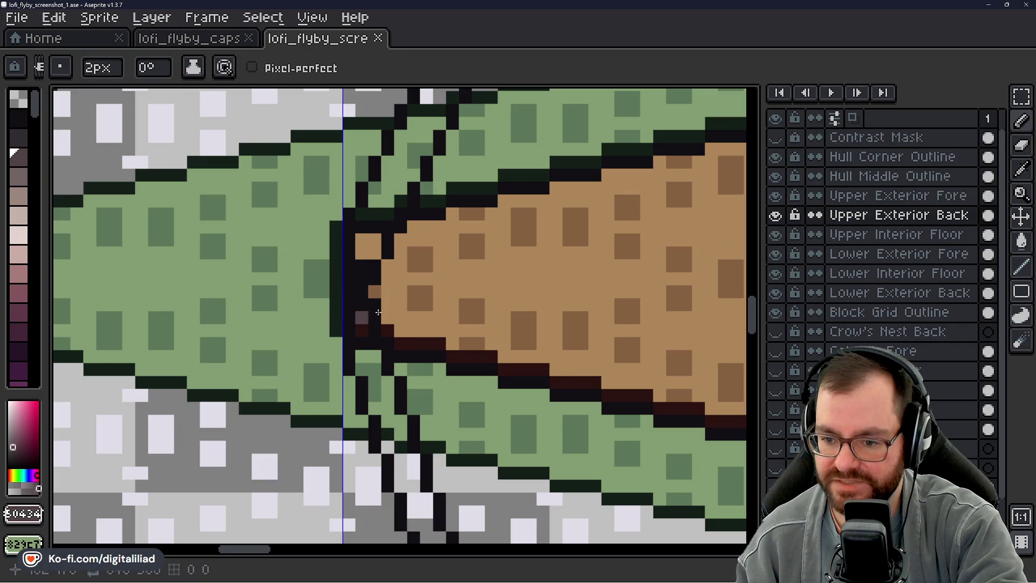
scroll(378, 312, down, 3)
scroll(421, 161, down, 3)
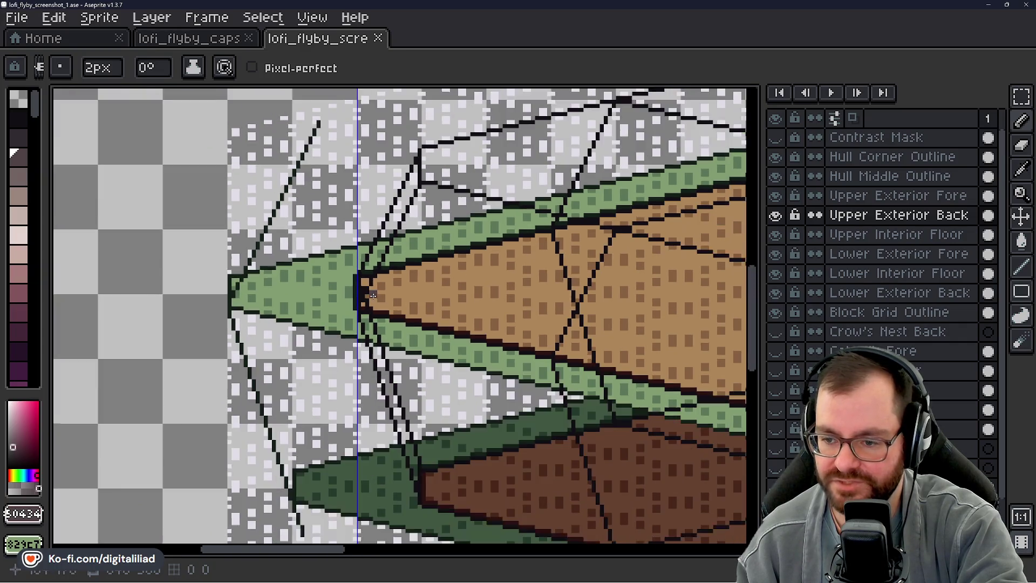
scroll(280, 244, right, 3)
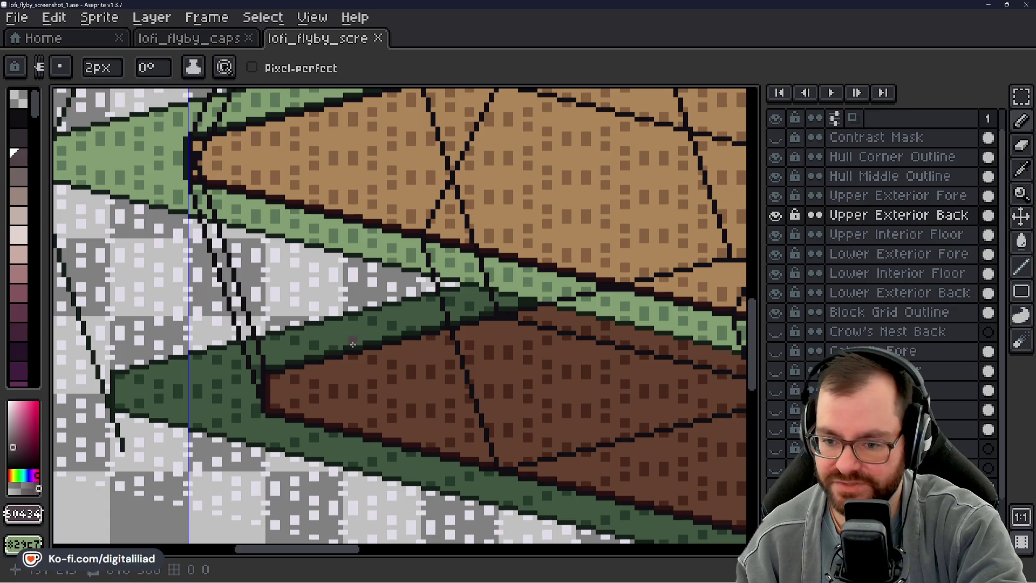
scroll(399, 431, down, 2)
scroll(331, 374, right, 2)
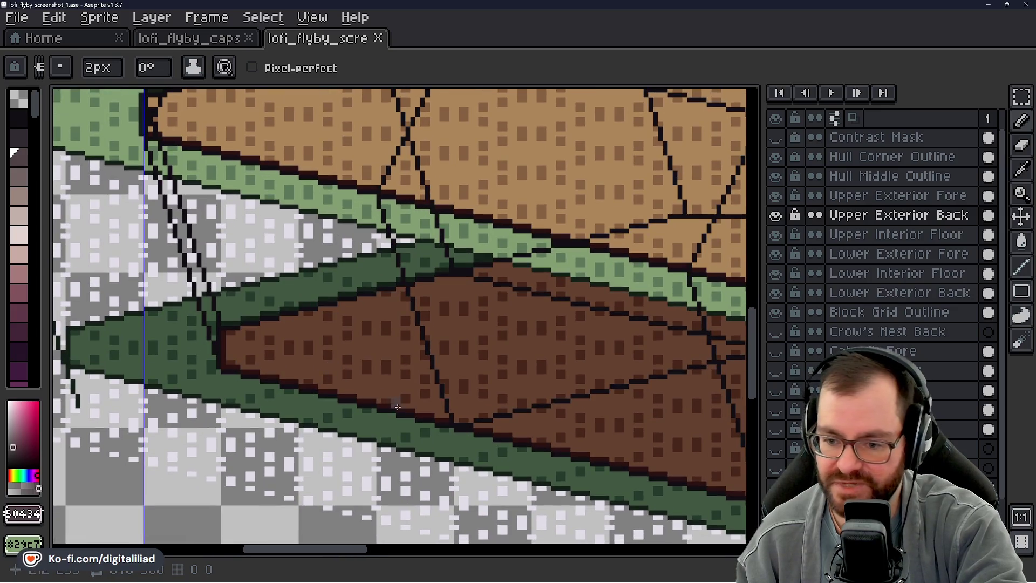
scroll(478, 446, up, 5)
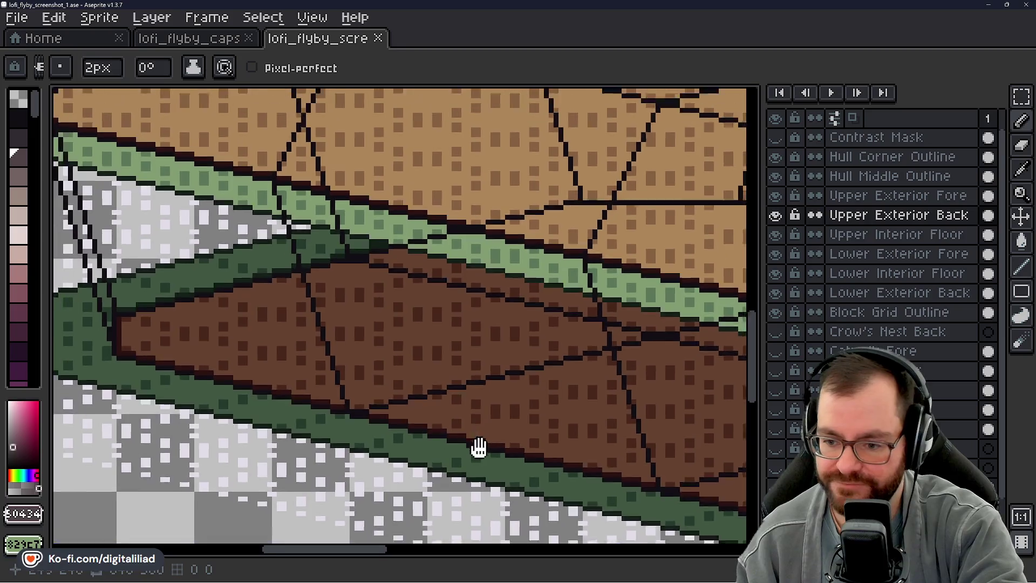
scroll(442, 440, left, 2)
- Zoom and pan across the hull to check its tips and the brown lower hull
scroll(269, 350, down, 5)
scroll(270, 349, right, 2)
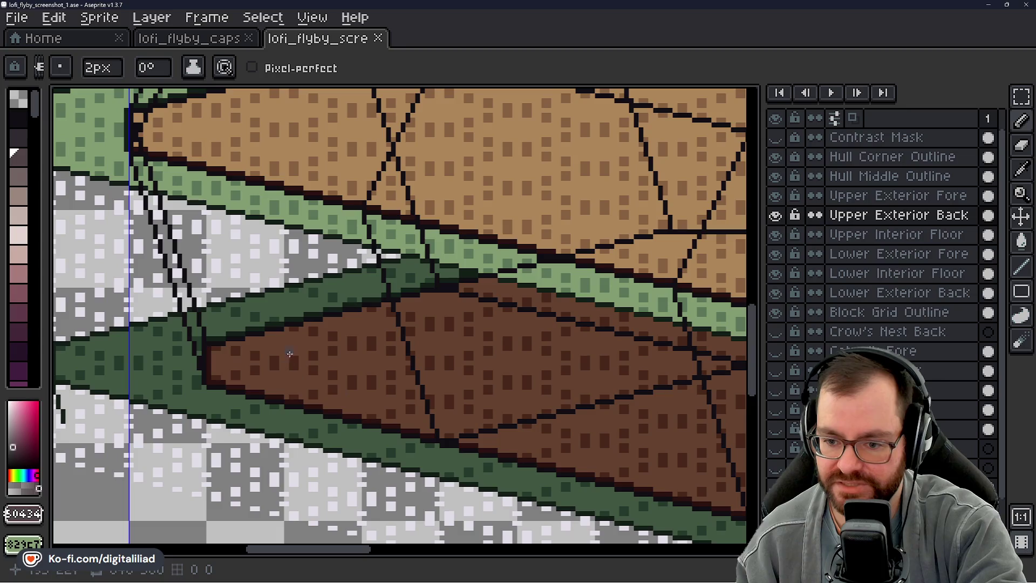
scroll(330, 327, down, 2)
scroll(330, 326, right, 2)
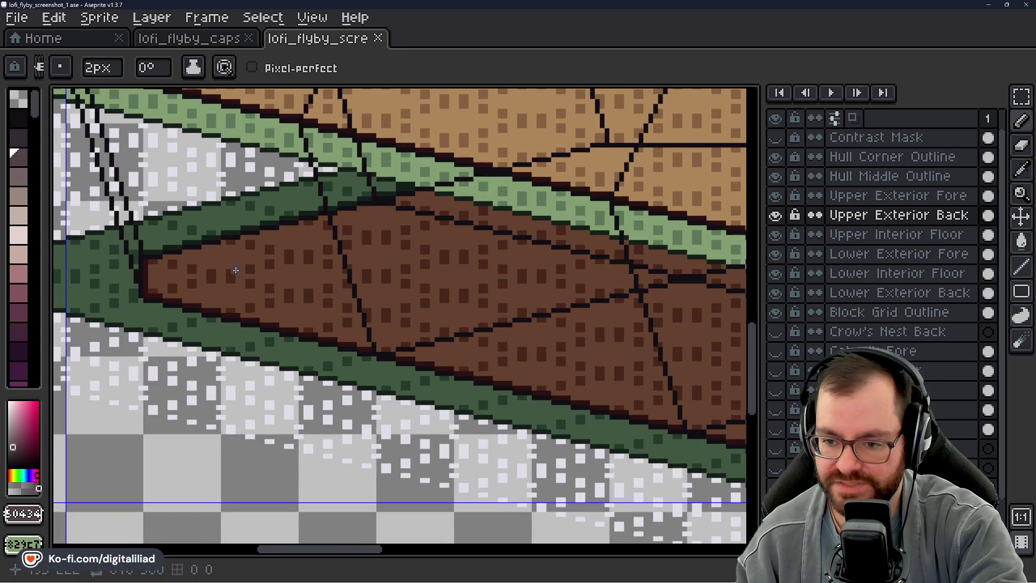
scroll(307, 294, down, 2)
scroll(404, 361, right, 2)
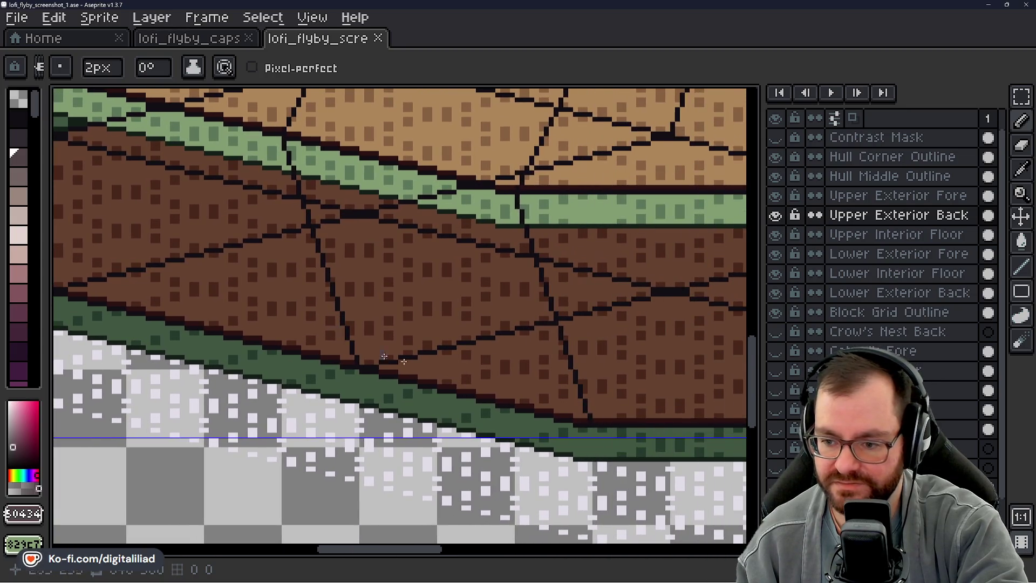
scroll(434, 350, up, 2)
scroll(410, 356, left, 3)
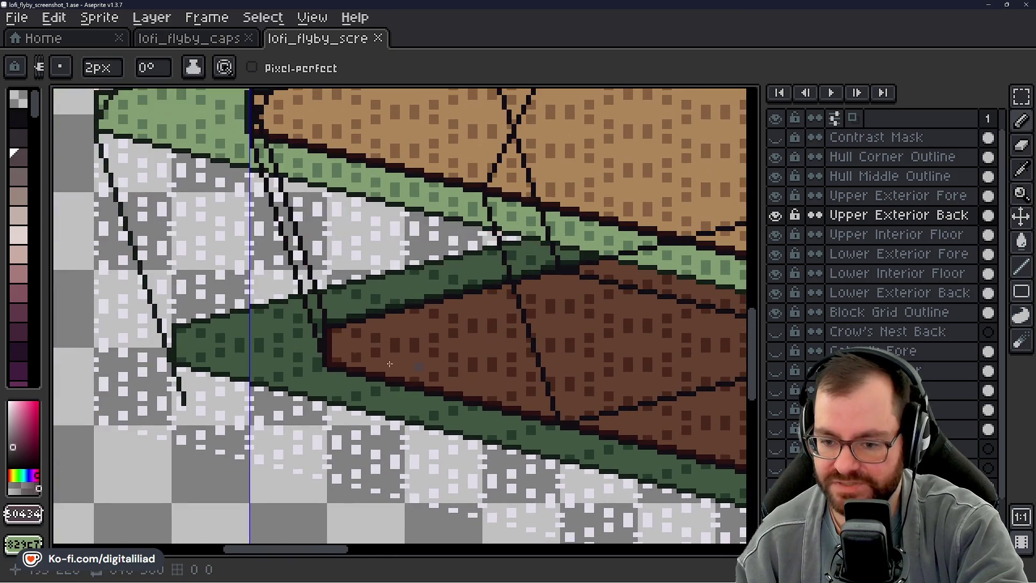
scroll(345, 316, up, 5)
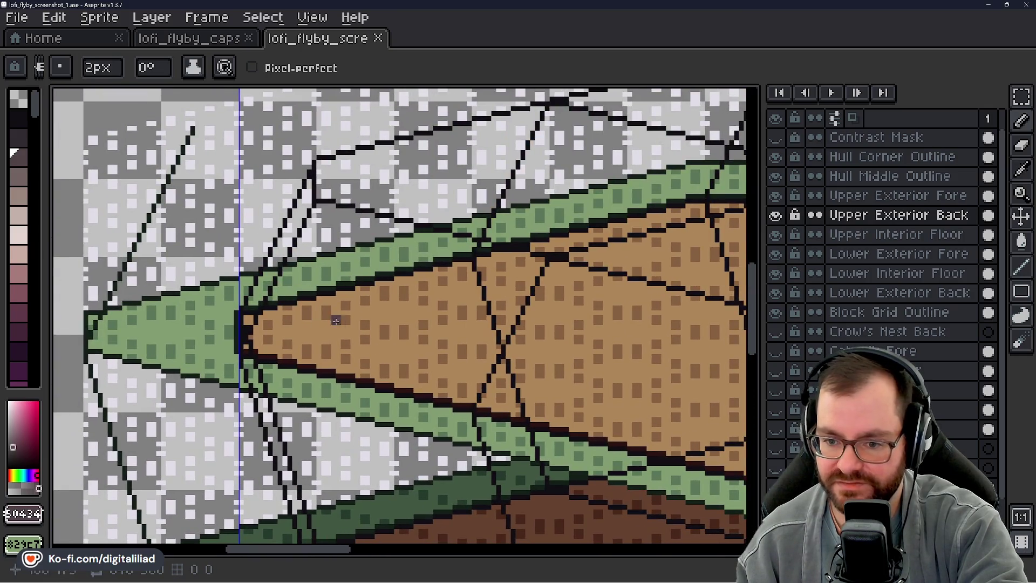
drag(619, 312, 205, 331)
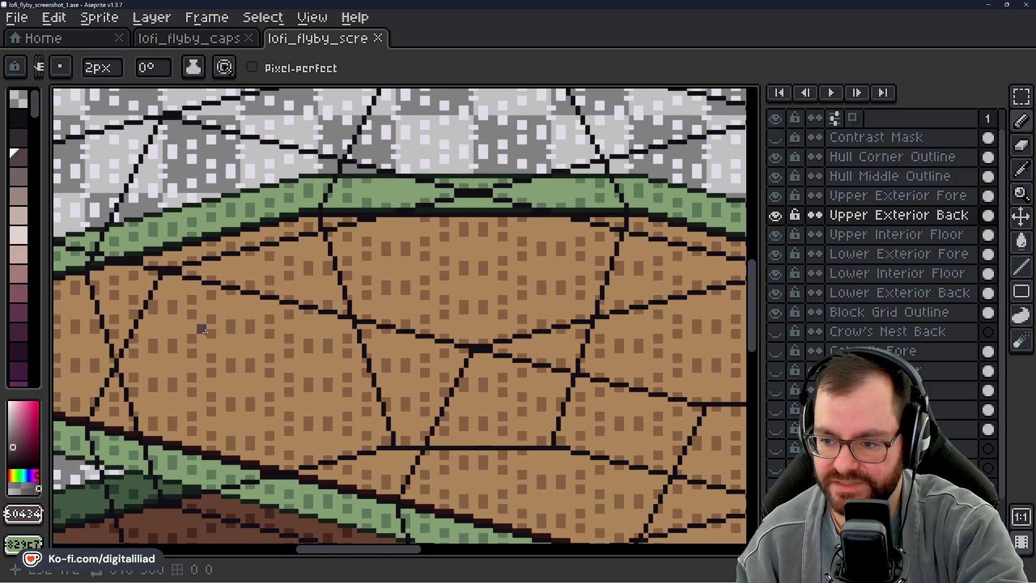
scroll(439, 313, left, 10)
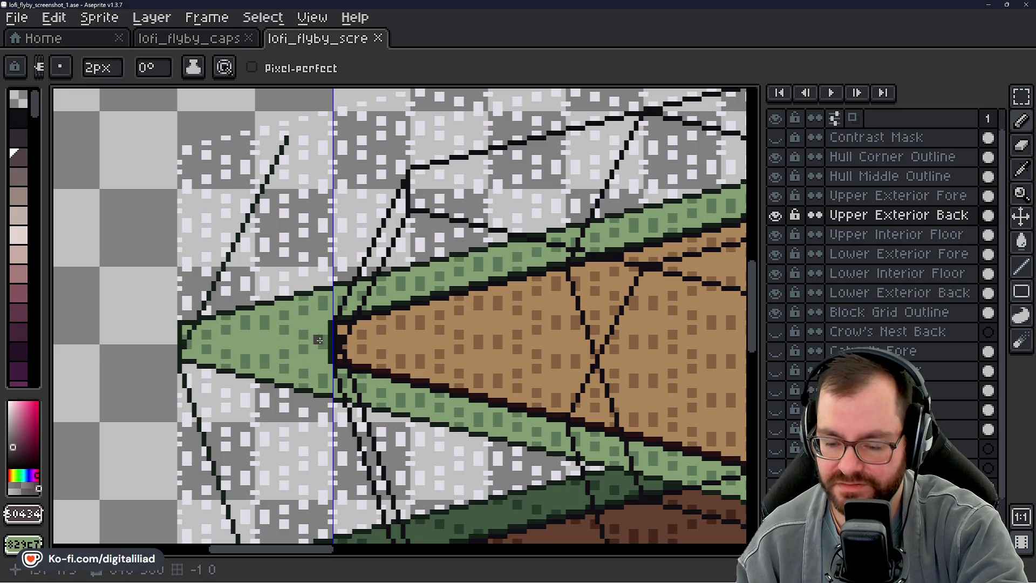
scroll(396, 377, down, 3)
scroll(397, 378, right, 2)
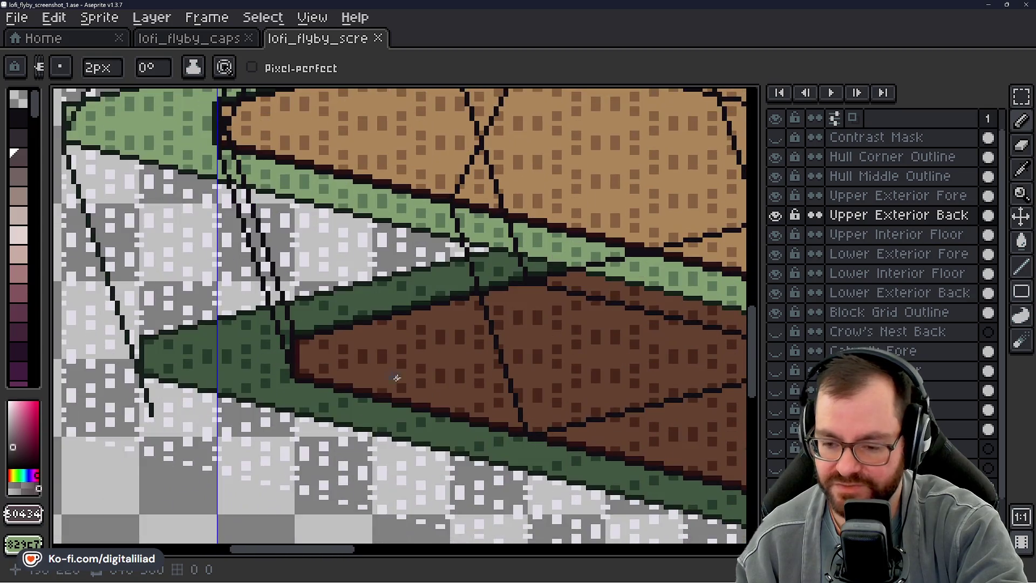
scroll(384, 331, down, 4)
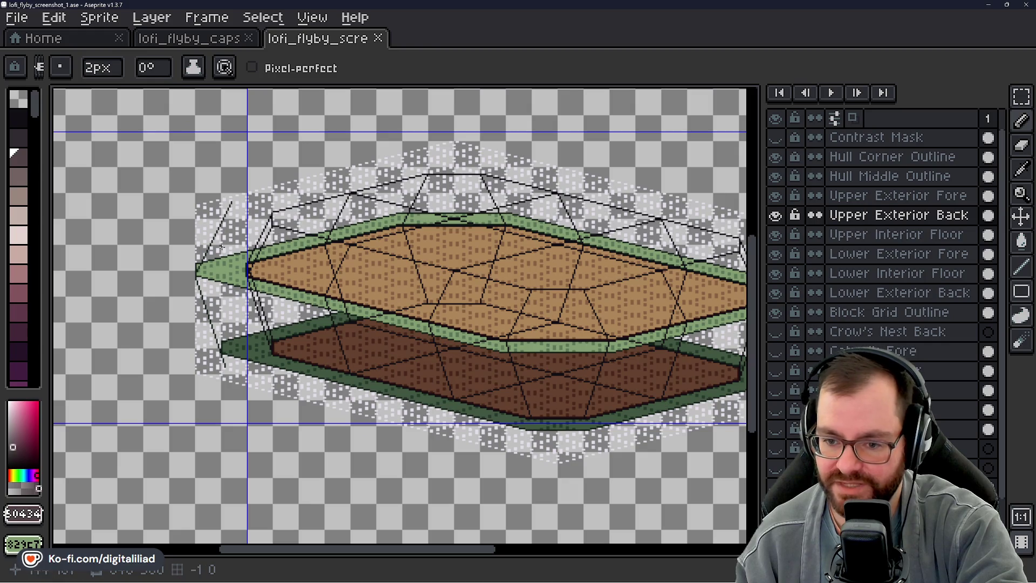
scroll(260, 296, up, 3)
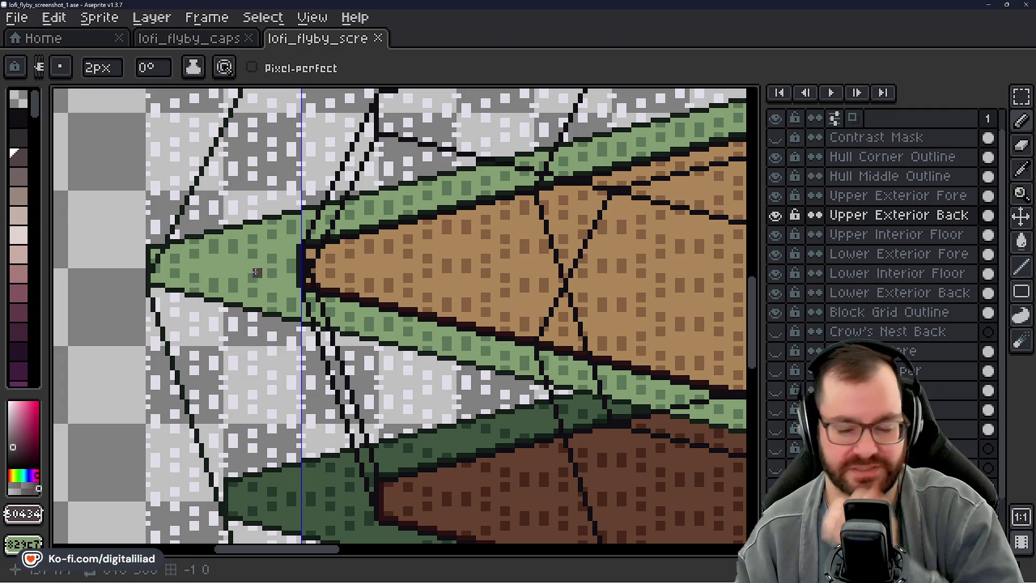
scroll(248, 287, down, 2)
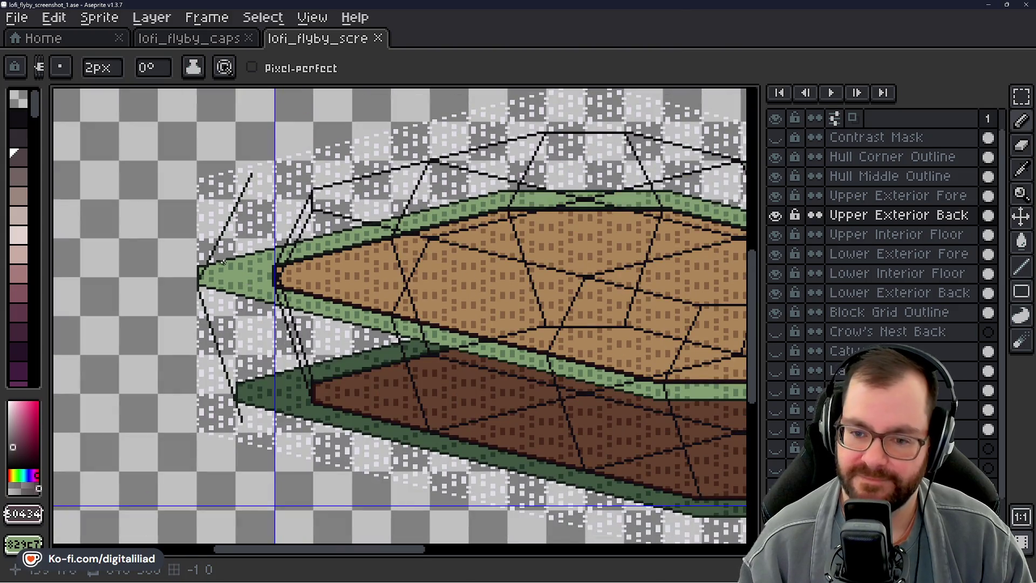
drag(278, 270, 183, 272)
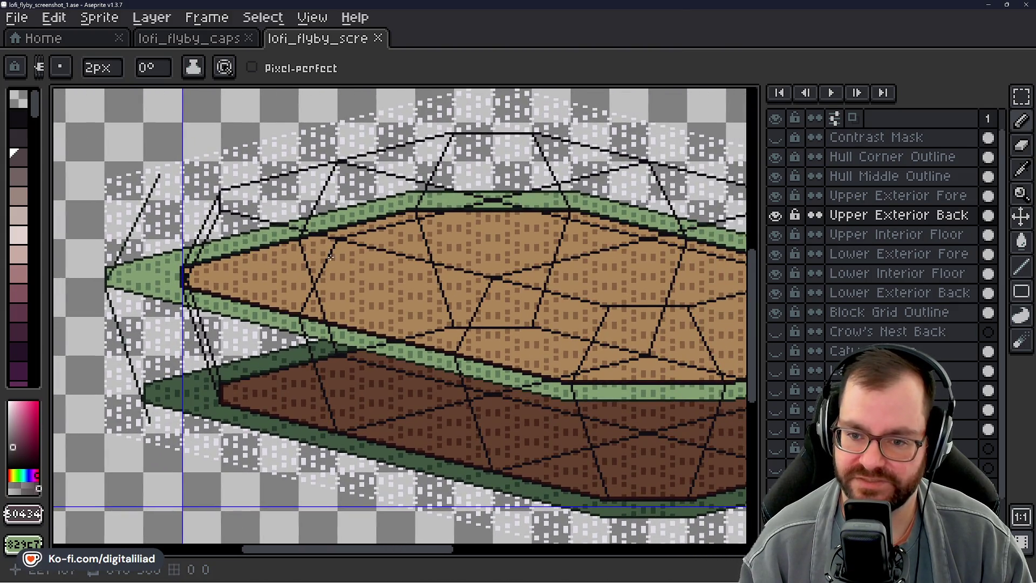
drag(331, 258, 302, 313)
scroll(196, 241, up, 3)
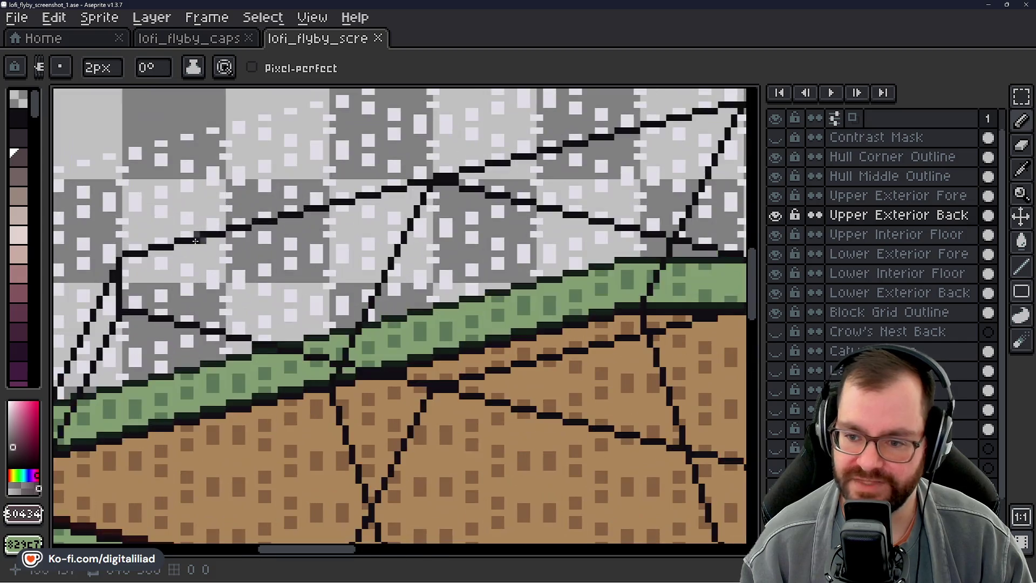
scroll(439, 292, down, 3)
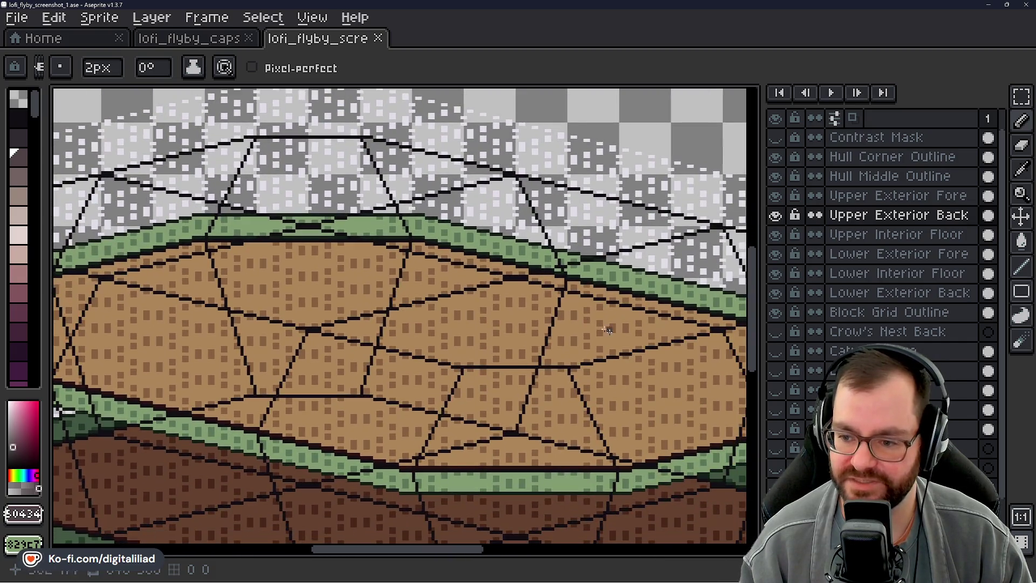
scroll(393, 360, up, 1)
scroll(647, 300, up, 3)
scroll(570, 326, down, 3)
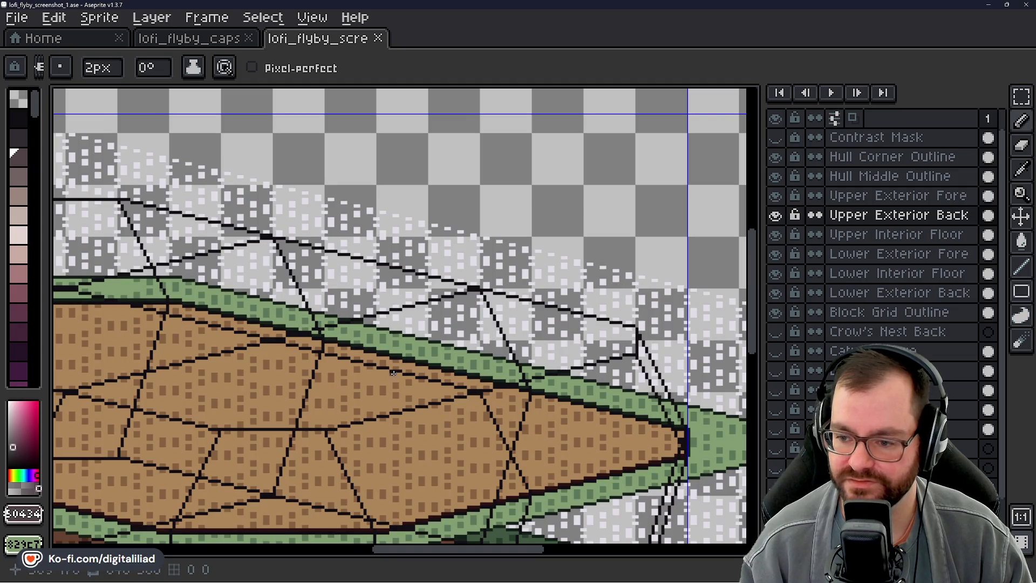
scroll(597, 358, down, 2)
drag(301, 335, 464, 356)
scroll(261, 231, up, 1)
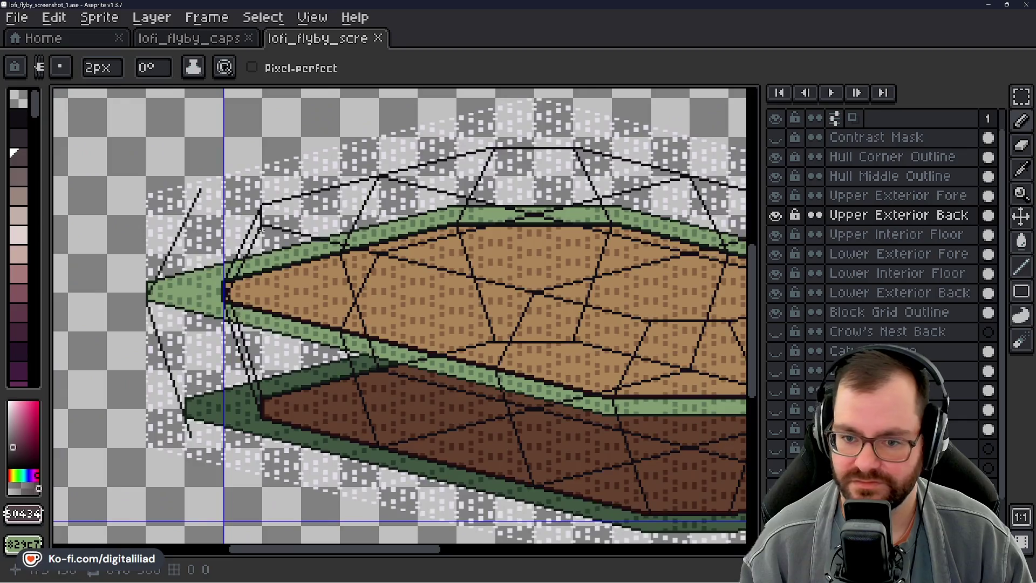
scroll(260, 231, left, 3)
scroll(389, 264, up, 2)
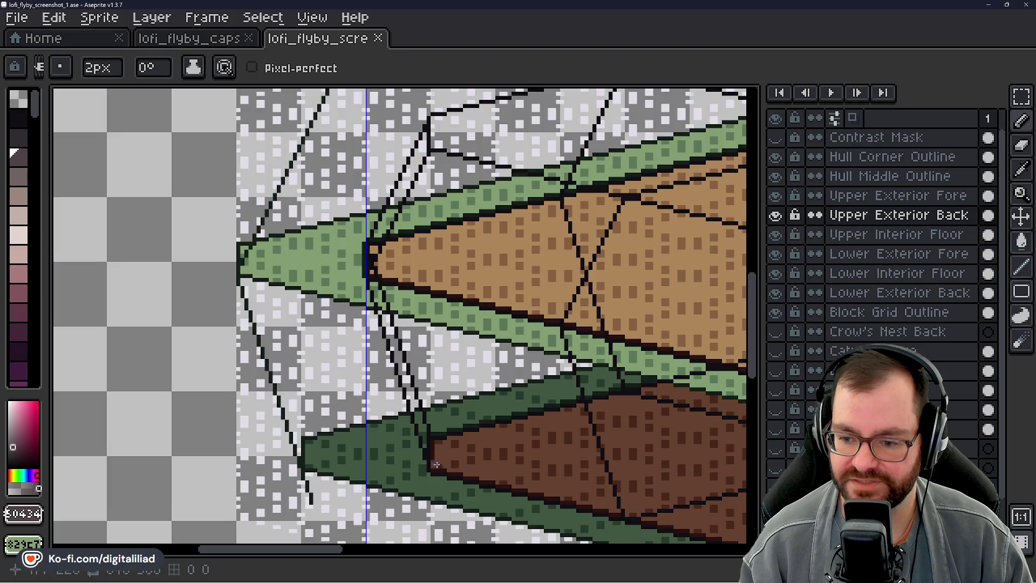
scroll(436, 465, down, 2)
scroll(436, 464, right, 2)
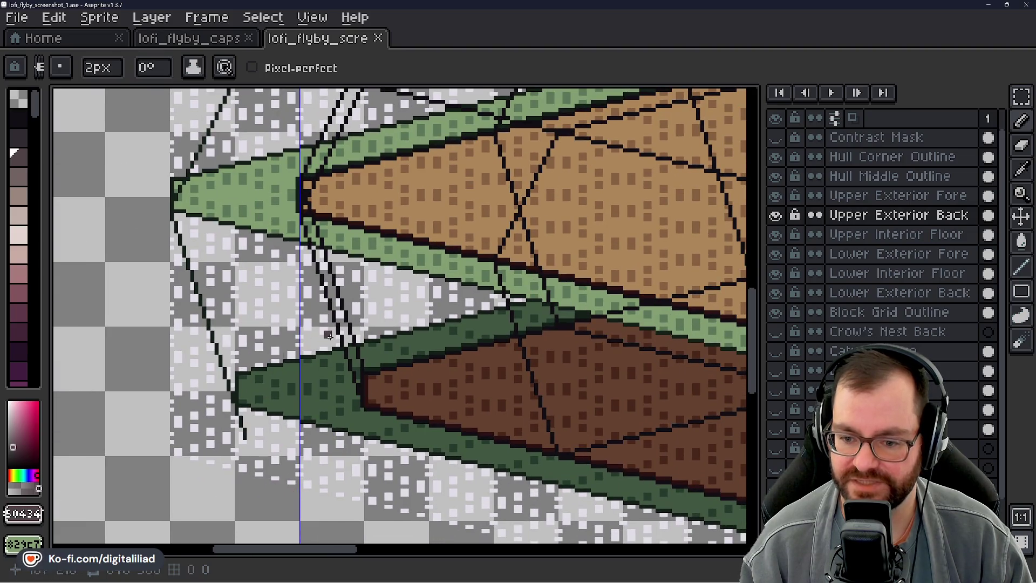
scroll(324, 449, up, 4)
scroll(325, 449, left, 1)
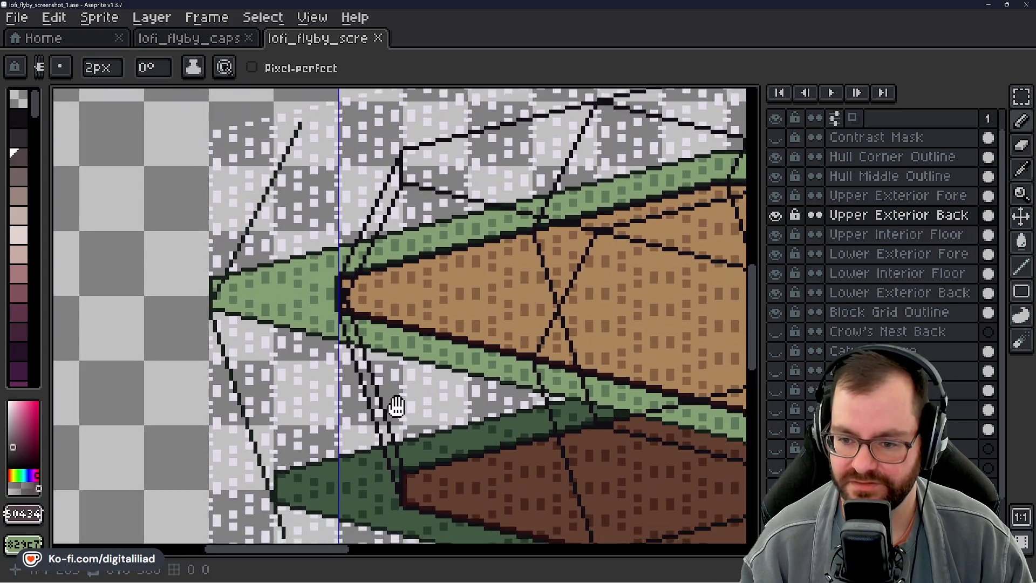
mouse_move(396, 405)
mouse_down()
mouse_move(371, 352)
mouse_move(344, 373)
mouse_up()
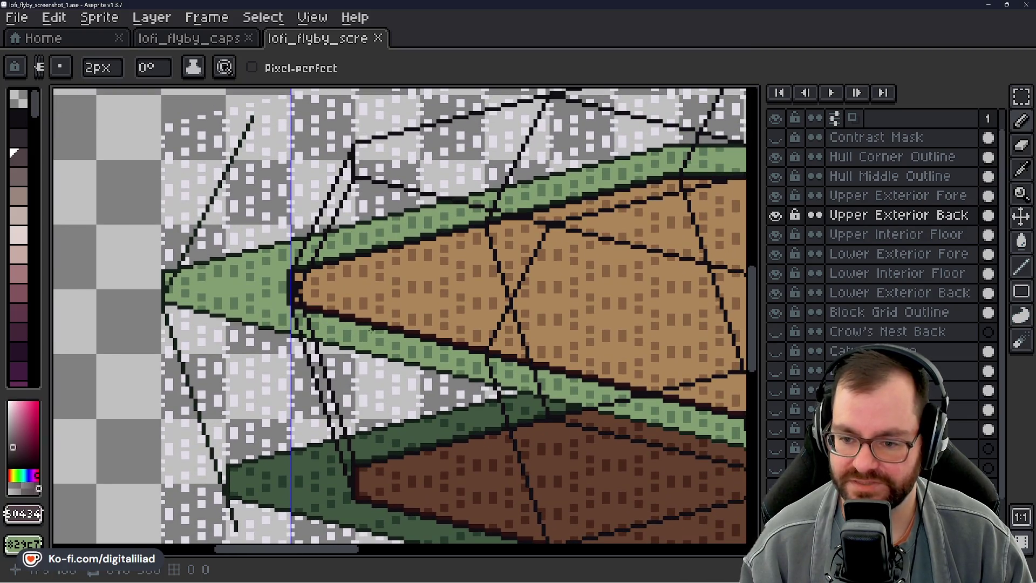
scroll(365, 286, up, 5)
scroll(365, 286, right, 2)
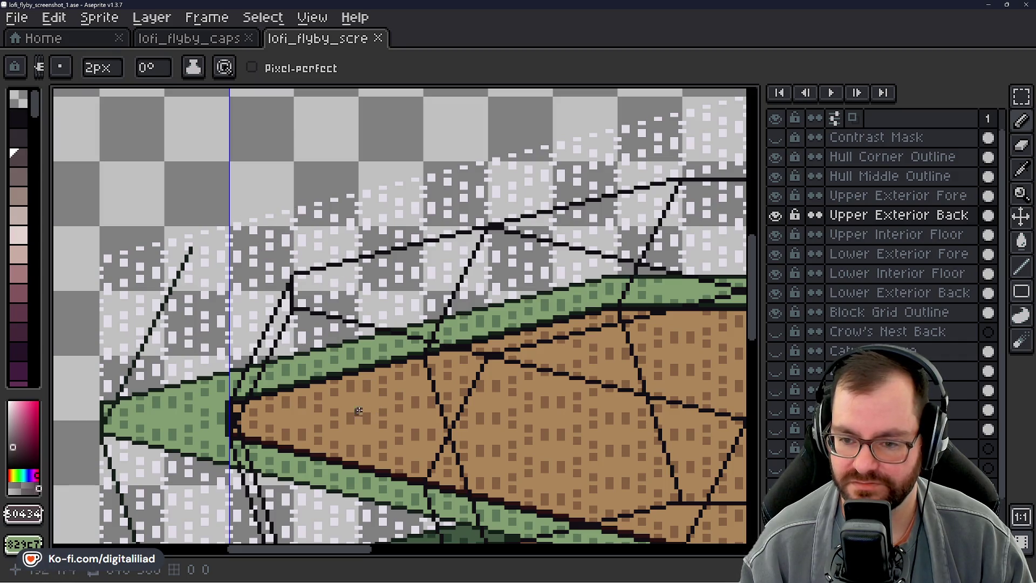
scroll(298, 210, down, 2)
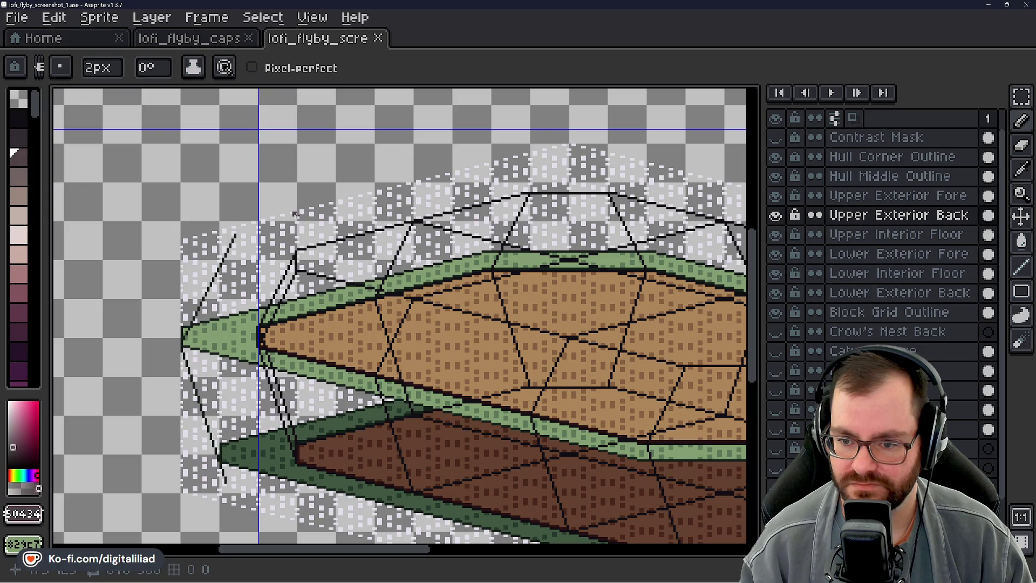
mouse_move(413, 466)
mouse_down()
mouse_move(421, 399)
mouse_move(278, 354)
mouse_move(194, 347)
mouse_move(175, 361)
mouse_up()
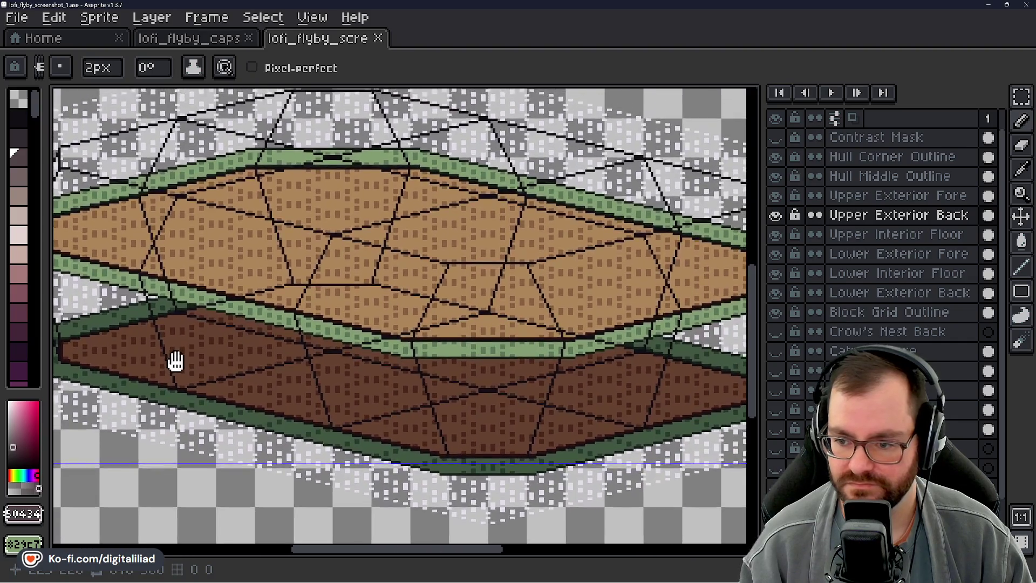
scroll(334, 411, down, 2)
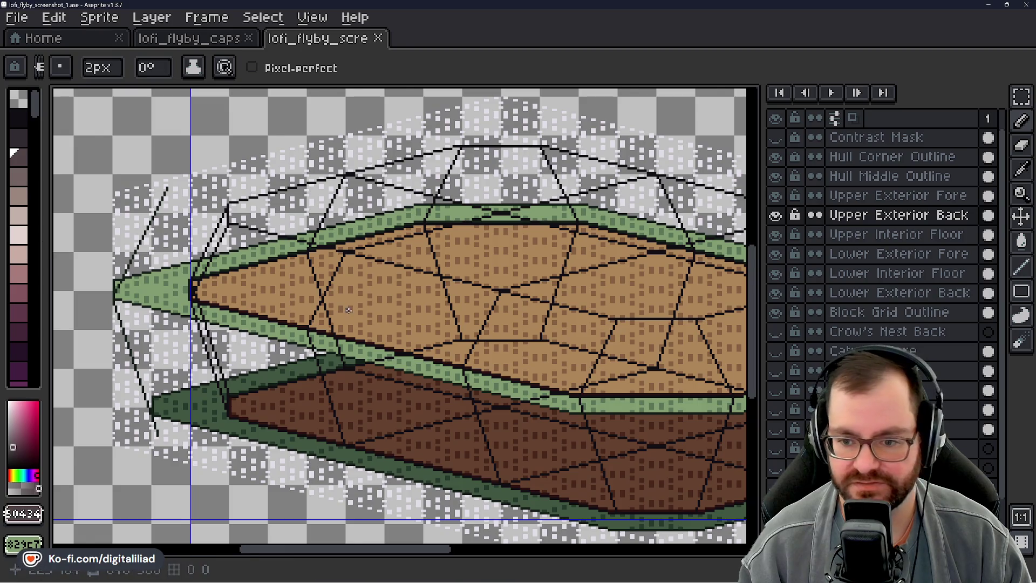
scroll(225, 265, up, 2)
scroll(536, 293, down, 3)
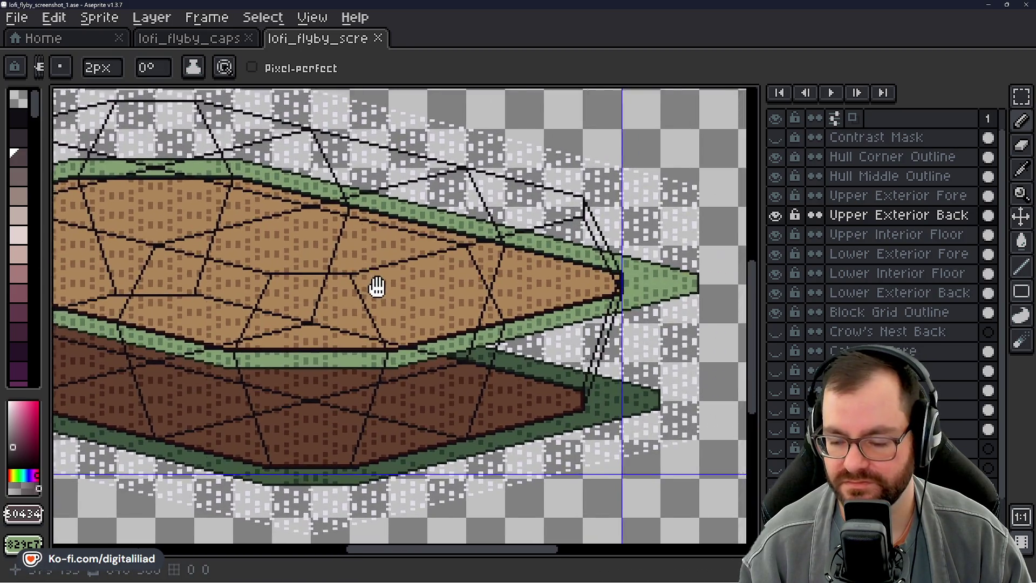
scroll(470, 300, up, 3)
scroll(659, 293, down, 3)
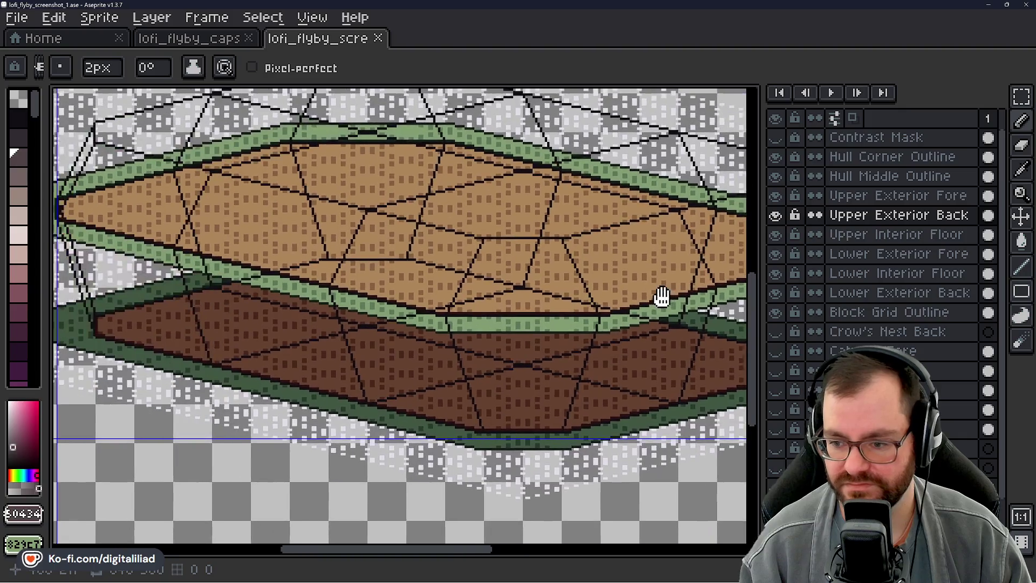
scroll(486, 351, up, 3)
scroll(201, 254, up, 3)
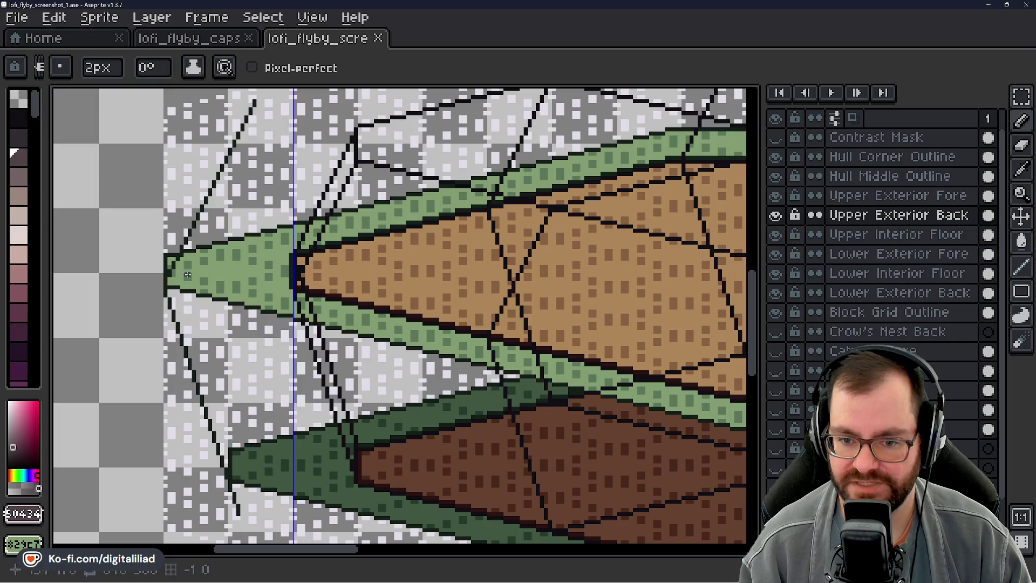
scroll(201, 254, down, 2)
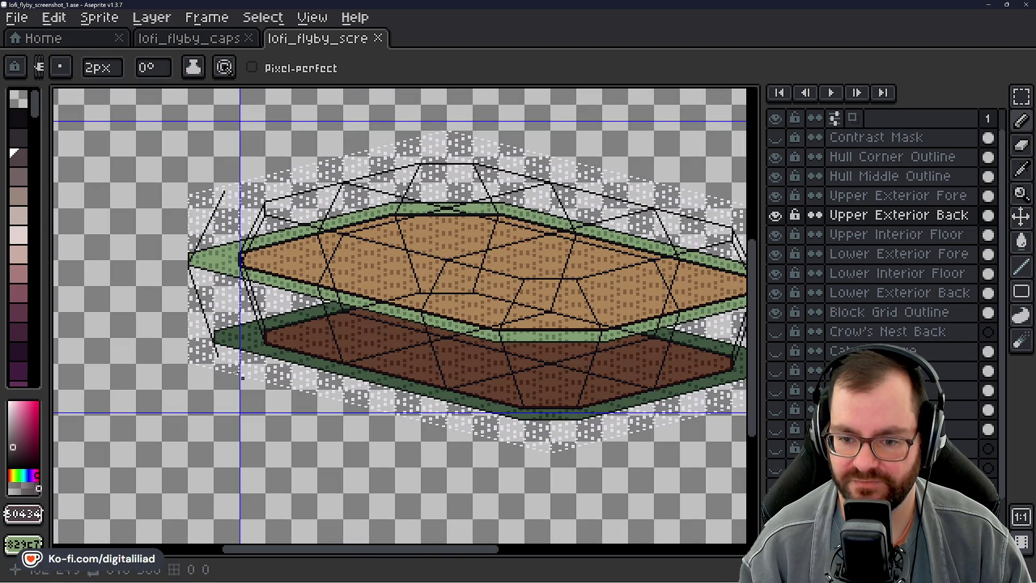
scroll(155, 254, down, 1)
scroll(285, 220, up, 1)
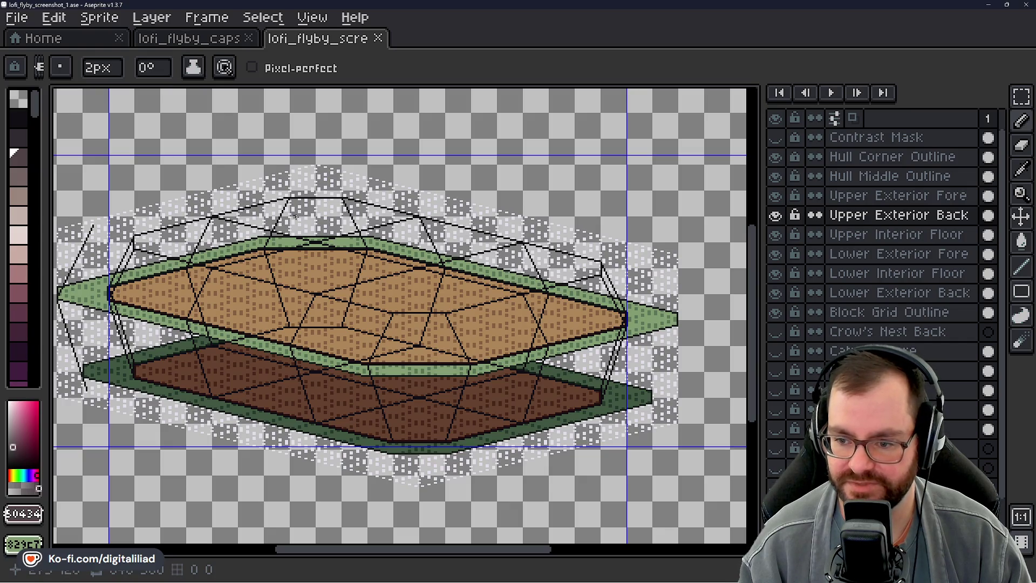
scroll(286, 334, left, 5)
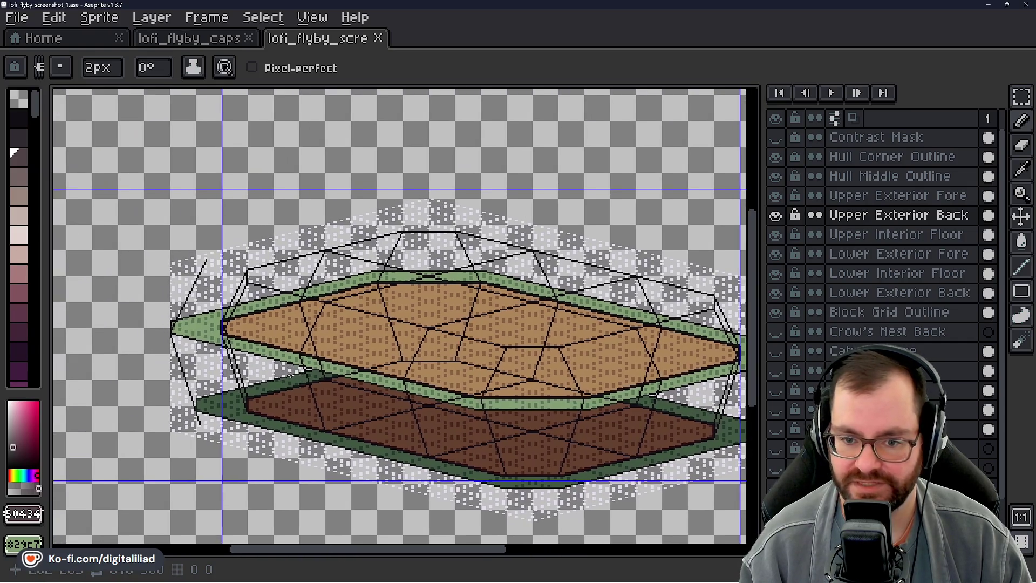
scroll(294, 320, left, 1)
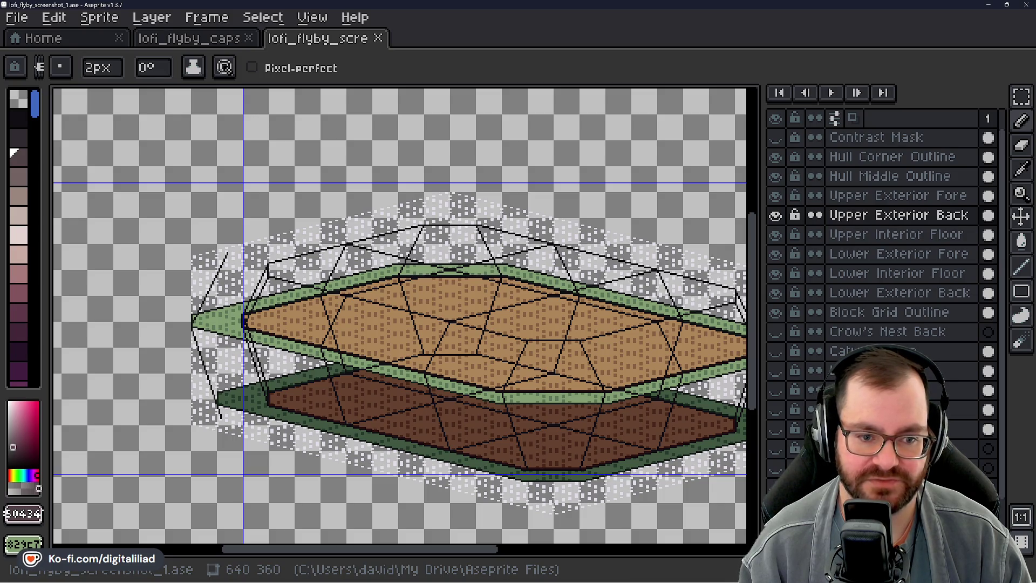
scroll(397, 231, up, 3)
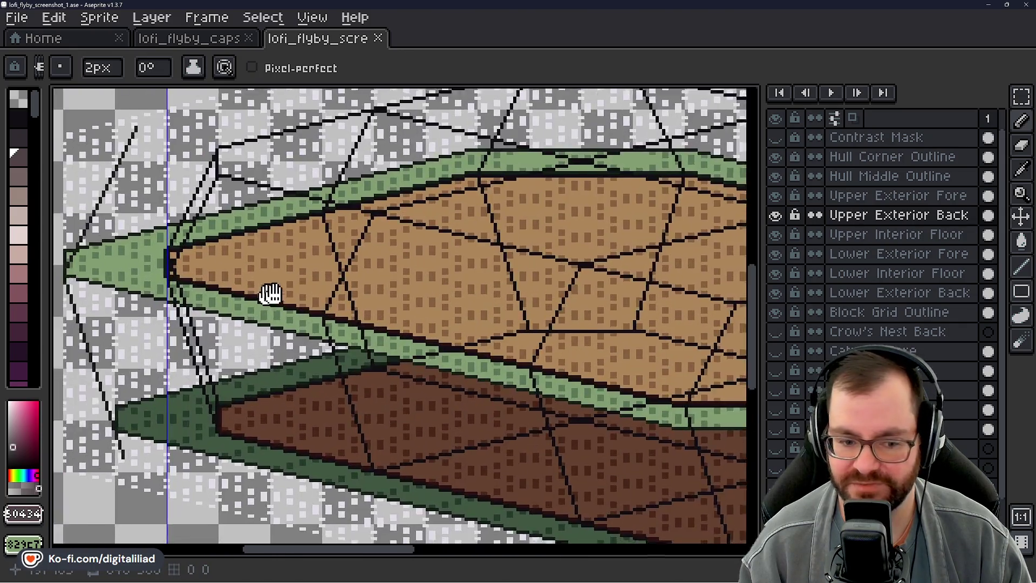
mouse_move(270, 293)
mouse_down()
mouse_move(414, 289)
mouse_move(354, 273)
mouse_move(322, 272)
mouse_move(328, 284)
mouse_move(221, 238)
mouse_up()
scroll(321, 273, down, 1)
scroll(221, 239, down, 2)
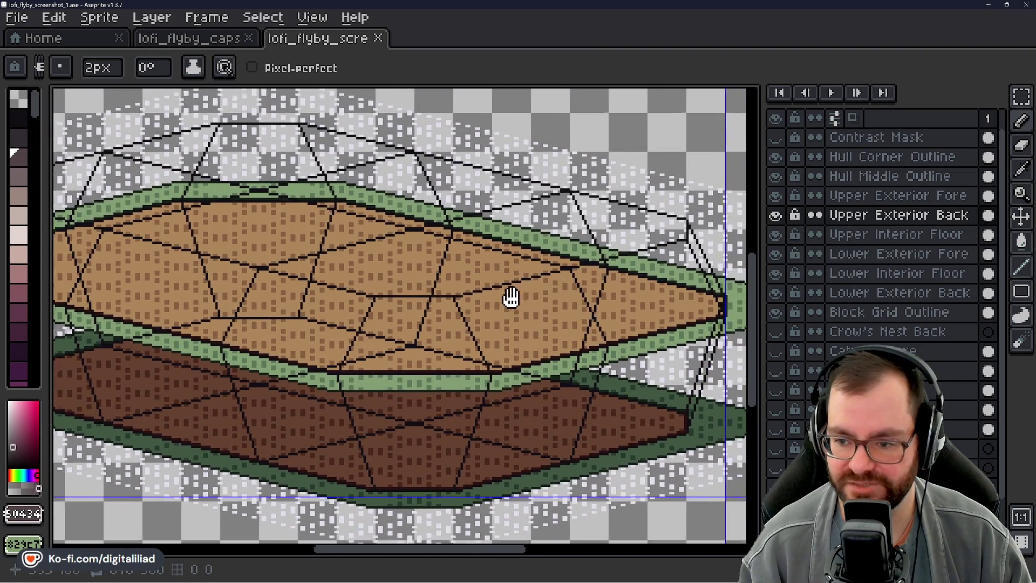
scroll(444, 319, up, 2)
scroll(443, 318, down, 2)
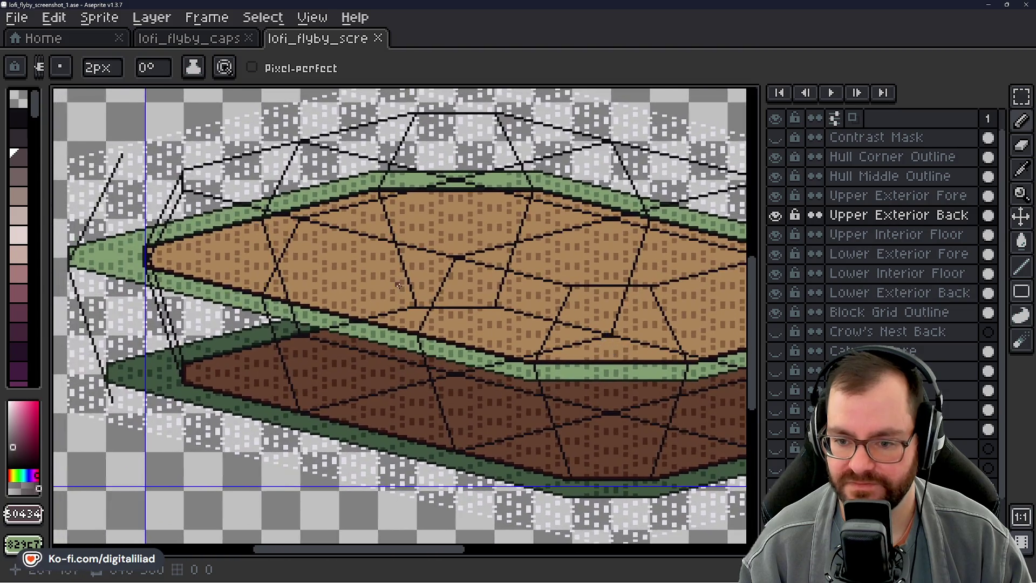
scroll(474, 303, up, 2)
drag(475, 303, 328, 313)
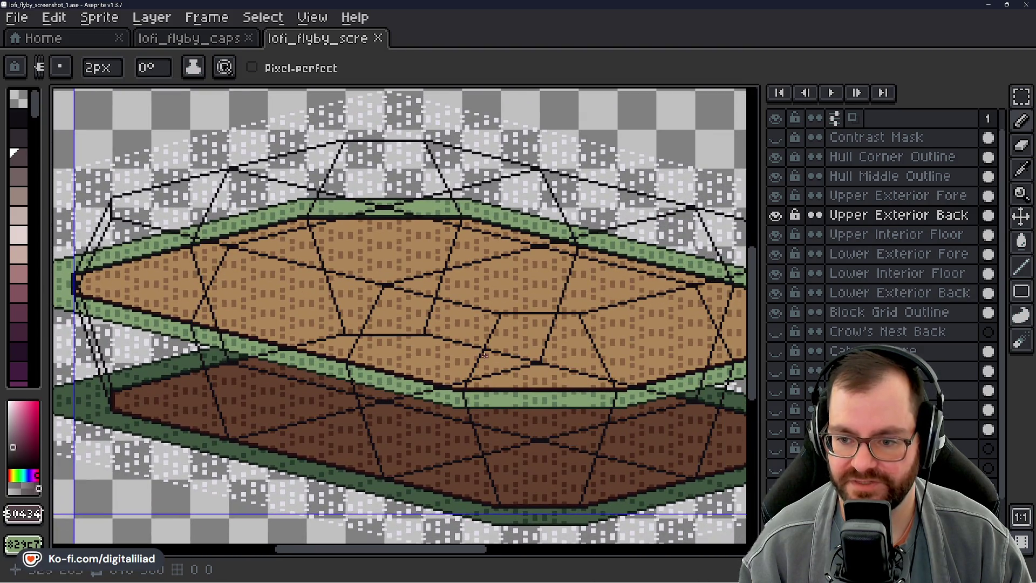
drag(484, 356, 389, 323)
drag(650, 301, 568, 308)
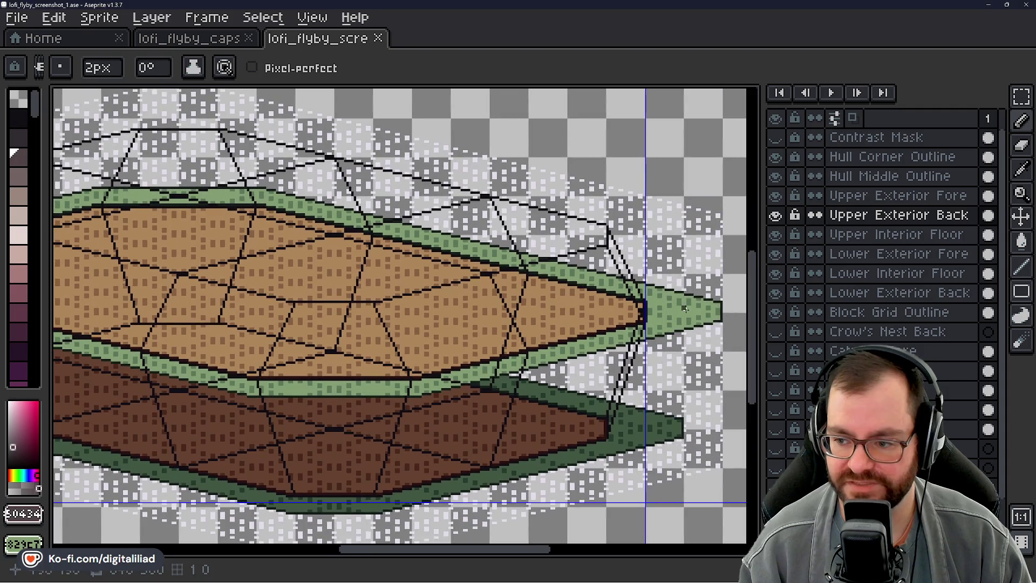
drag(172, 343, 297, 350)
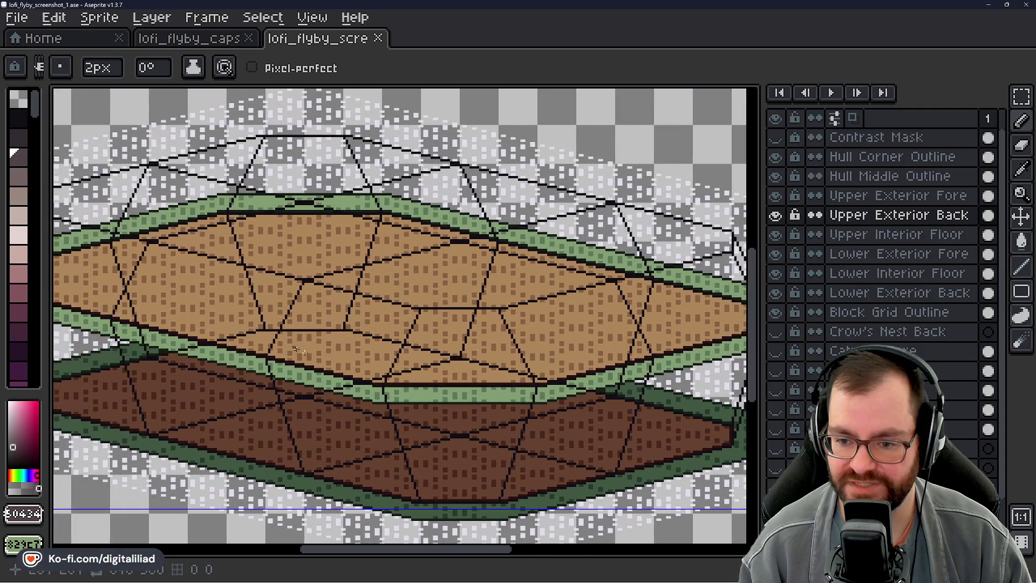
drag(253, 321, 330, 317)
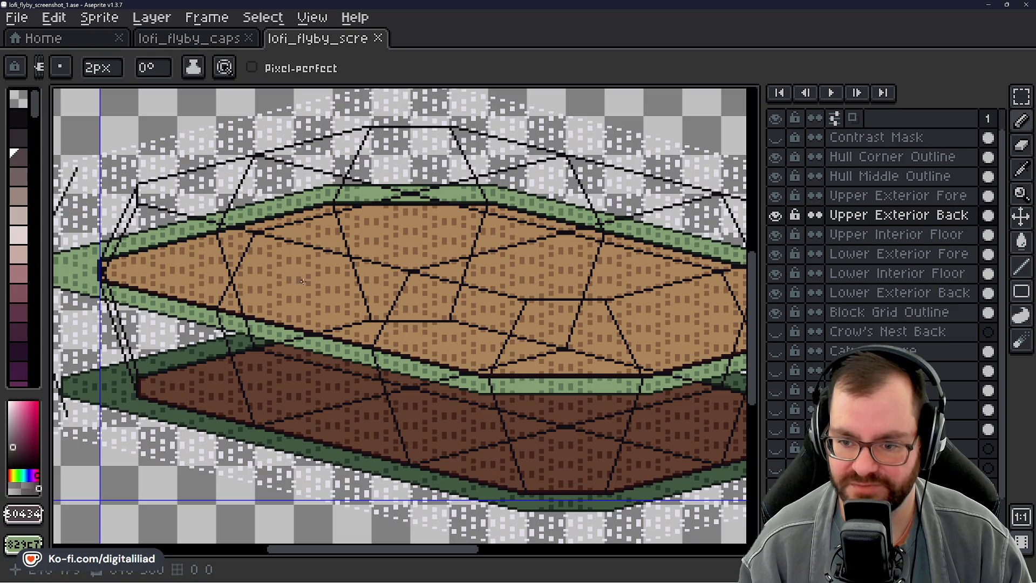
drag(538, 314, 463, 314)
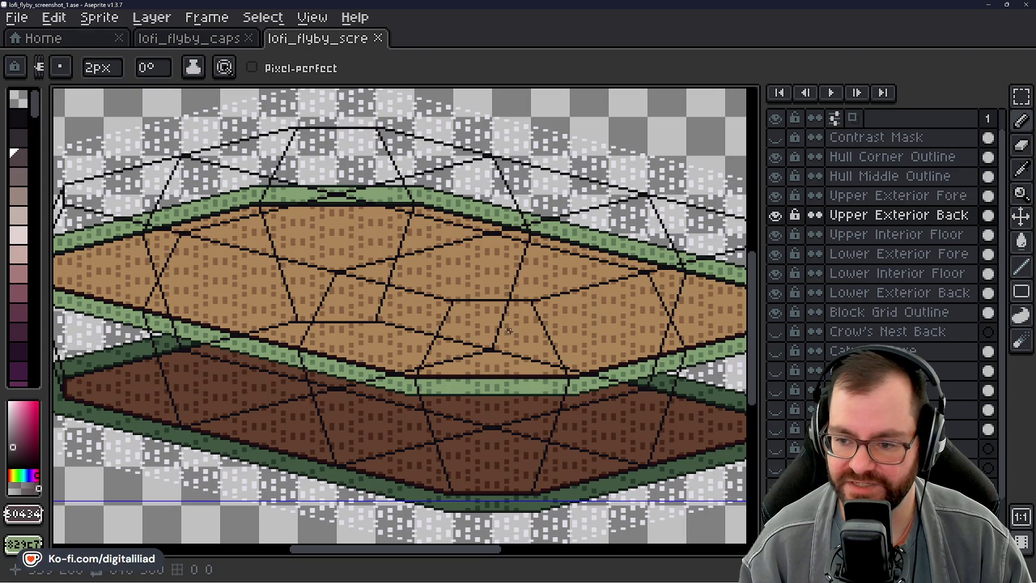
scroll(436, 270, right, 2)
scroll(280, 240, down, 1)
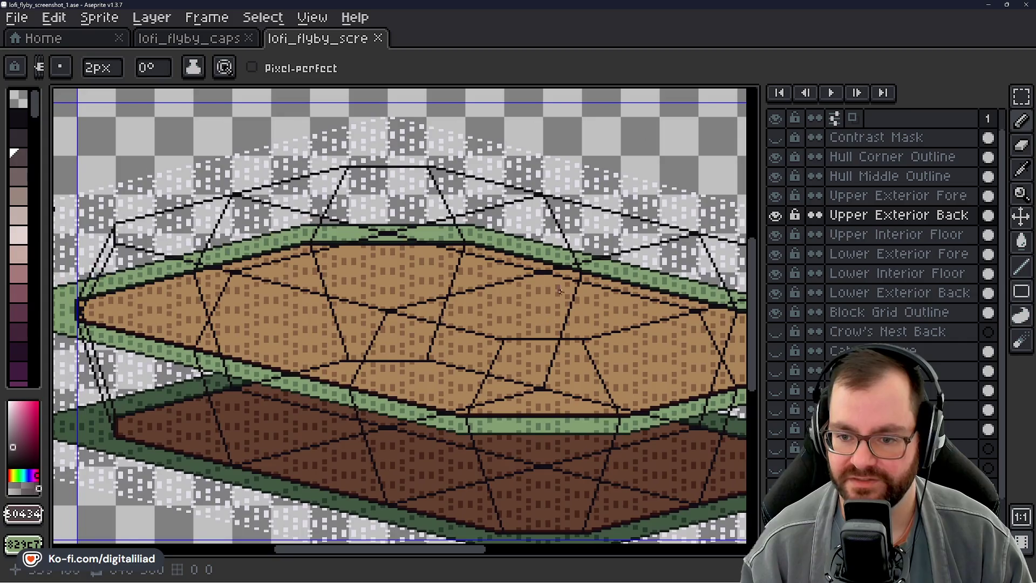
scroll(340, 259, up, 1)
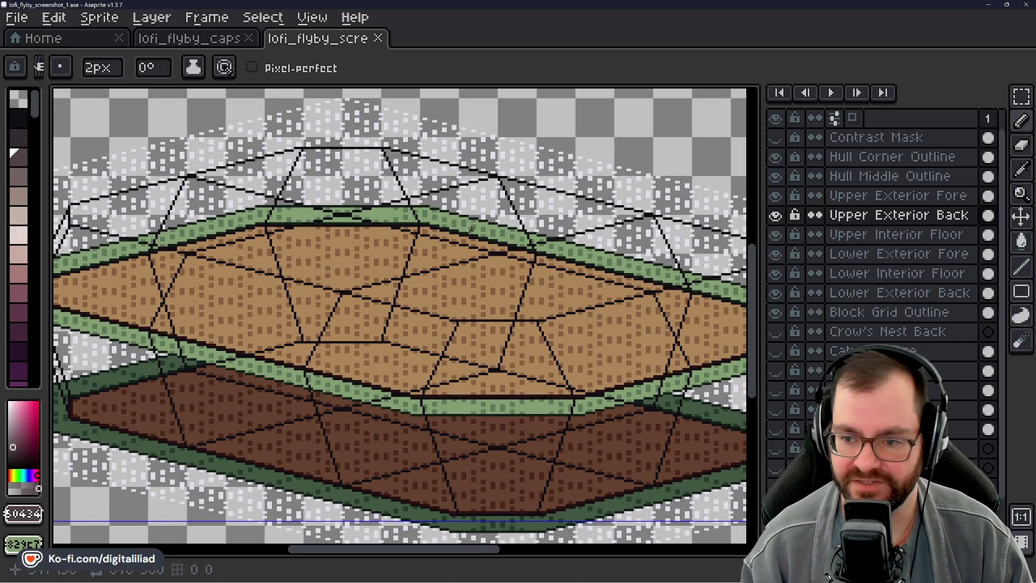
scroll(404, 263, down, 2)
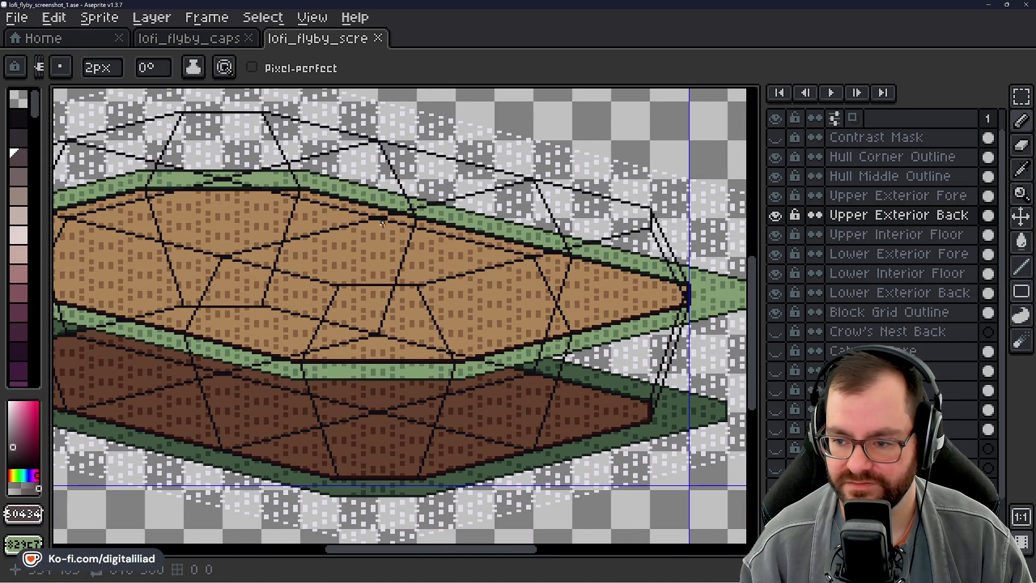
scroll(407, 252, up, 1)
scroll(464, 238, down, 4)
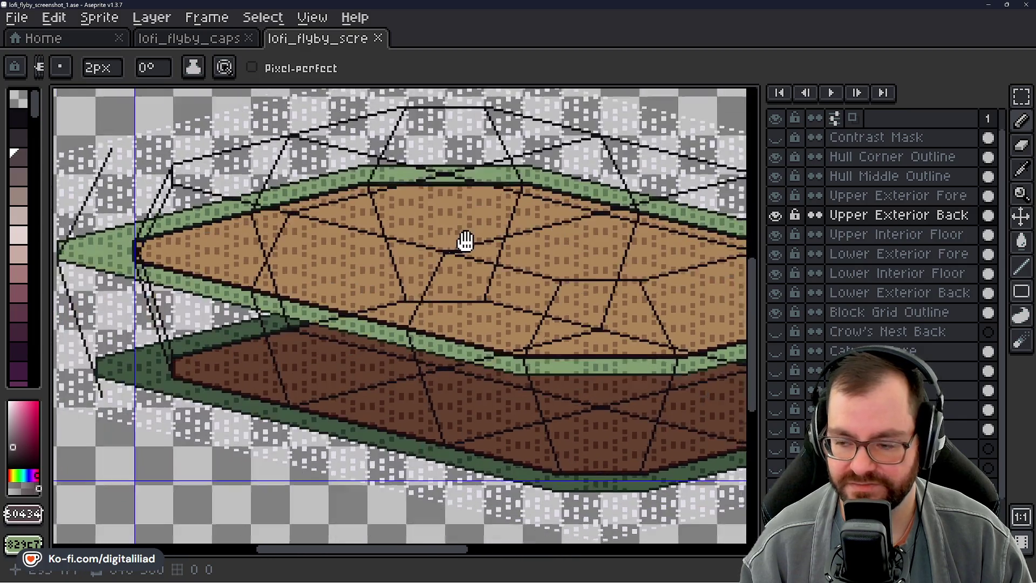
scroll(410, 257, up, 3)
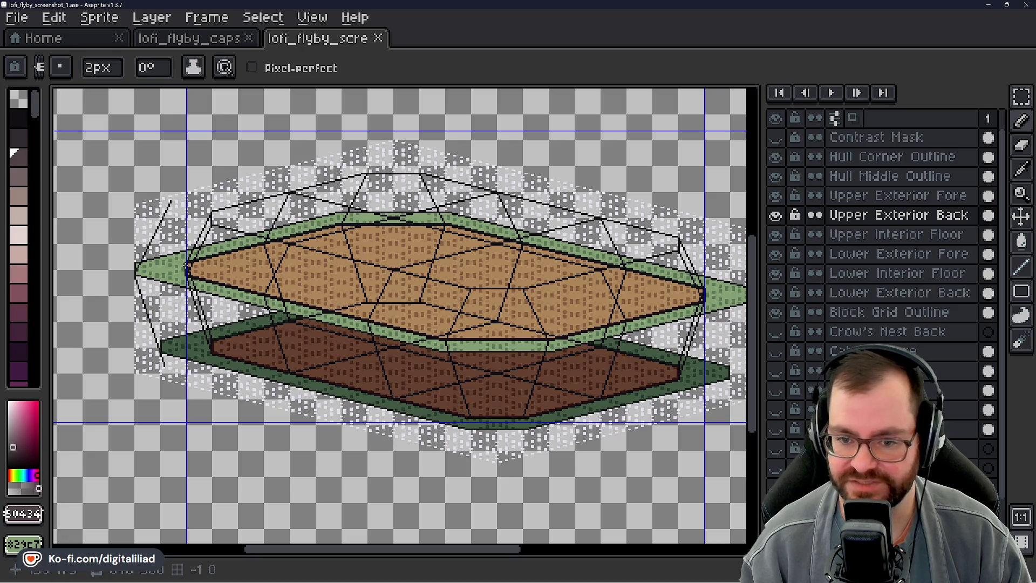
- Zoom in and out around the hull's left tip to inspect its outlines
drag(530, 308, 488, 329)
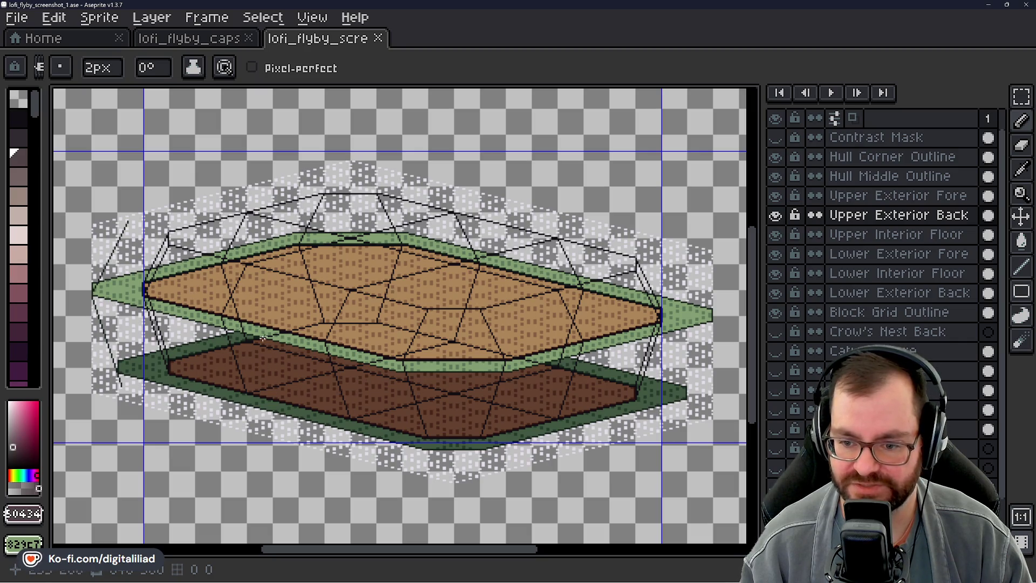
scroll(381, 337, down, 5)
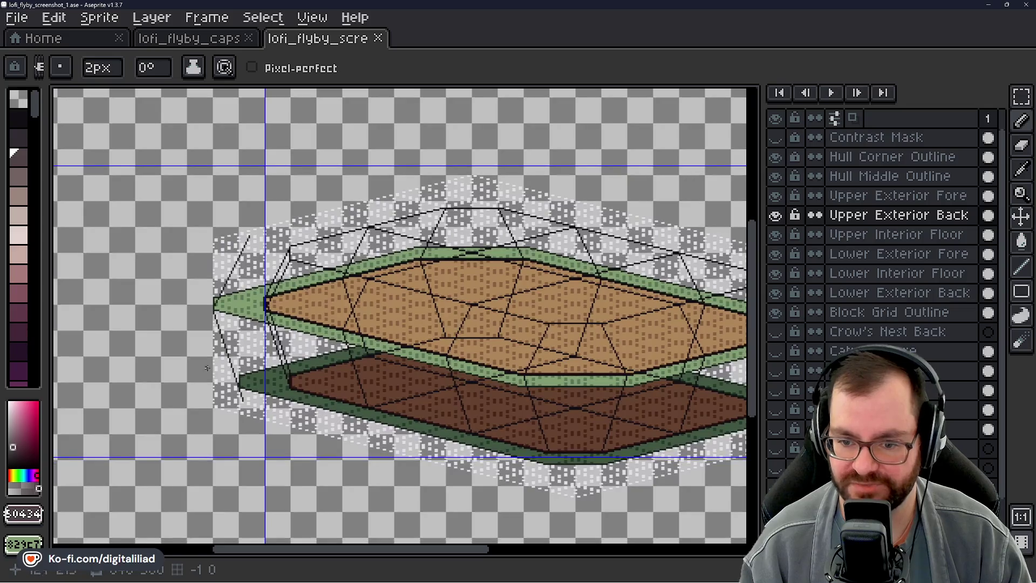
scroll(410, 264, up, 3)
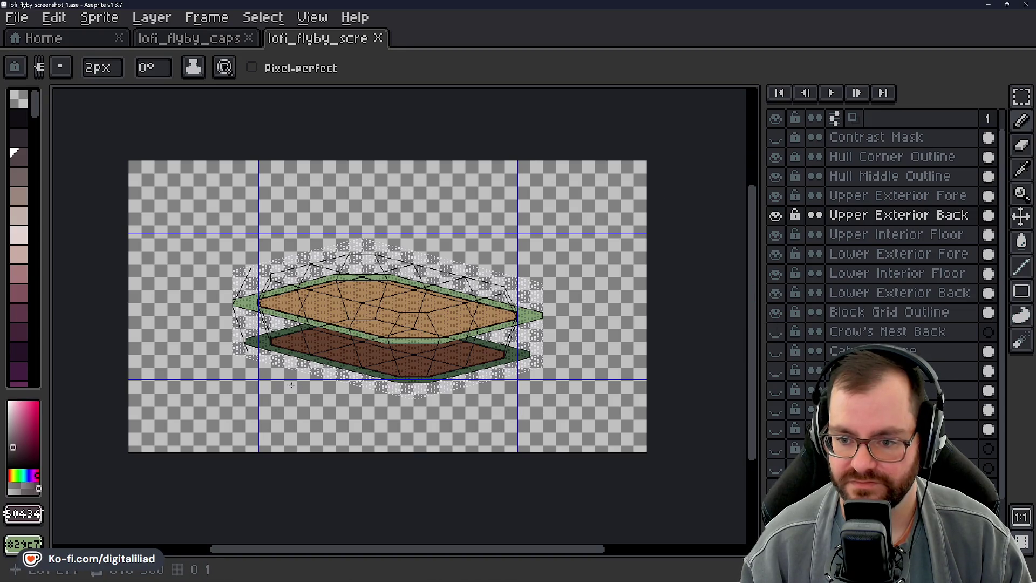
scroll(231, 356, up, 1)
scroll(351, 305, down, 1)
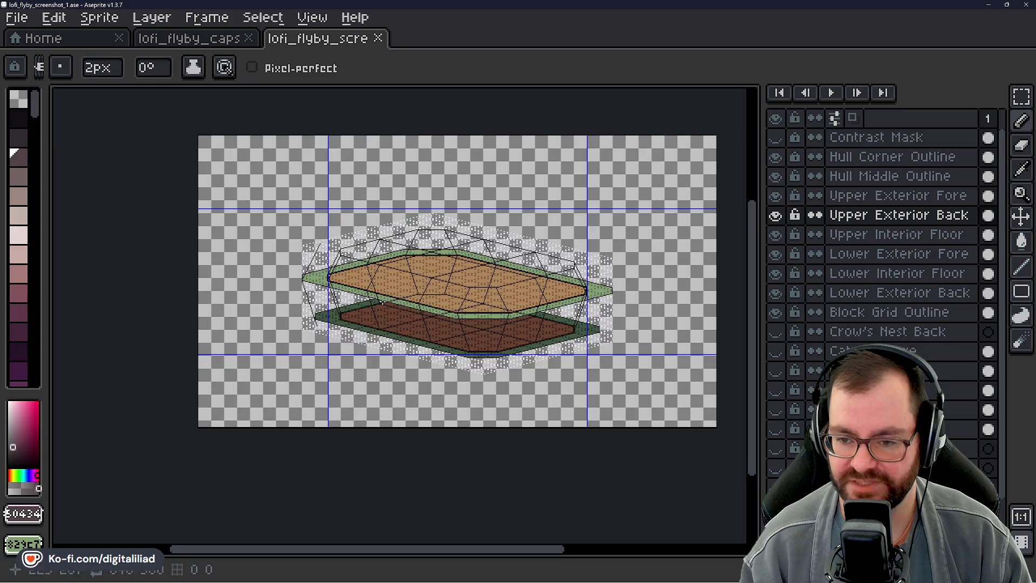
scroll(277, 265, up, 2)
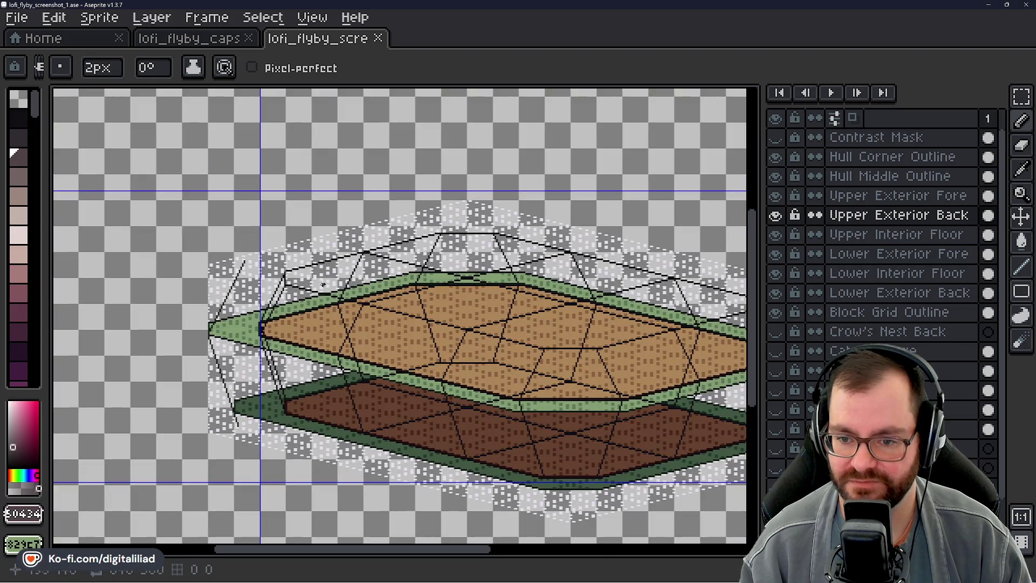
scroll(276, 244, down, 1)
scroll(400, 273, up, 1)
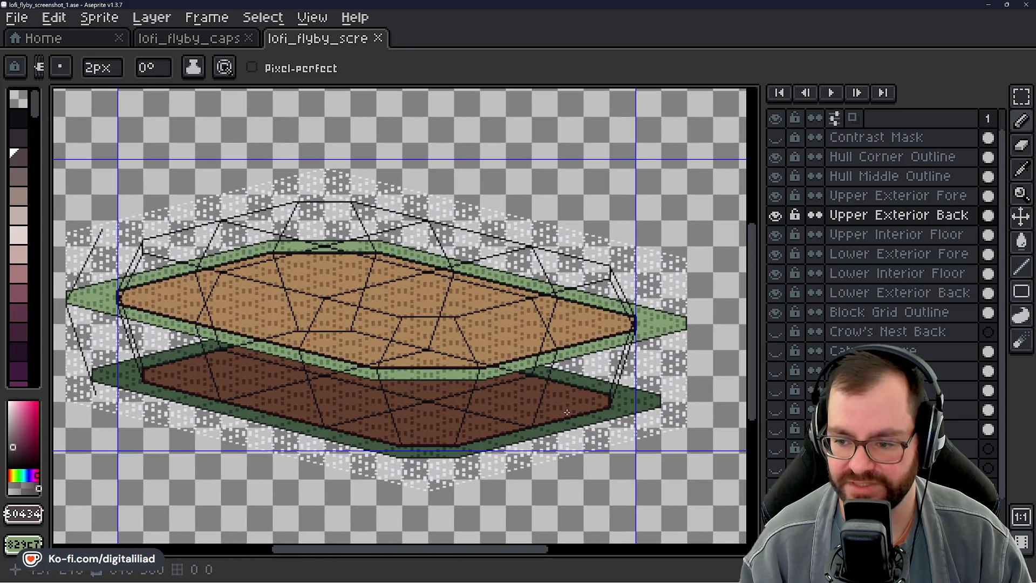
scroll(584, 394, down, 2)
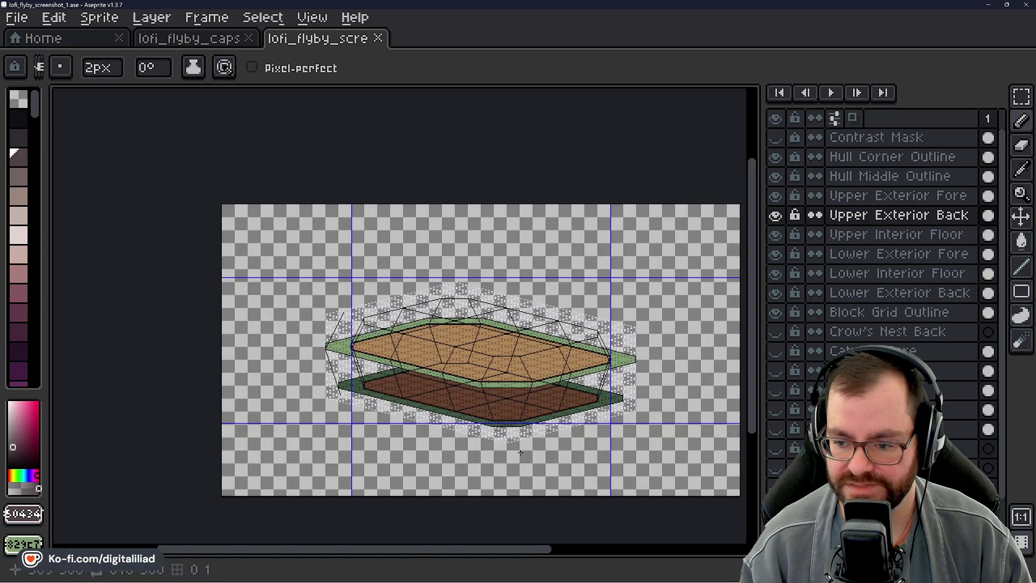
scroll(364, 347, up, 2)
scroll(364, 347, up, 1)
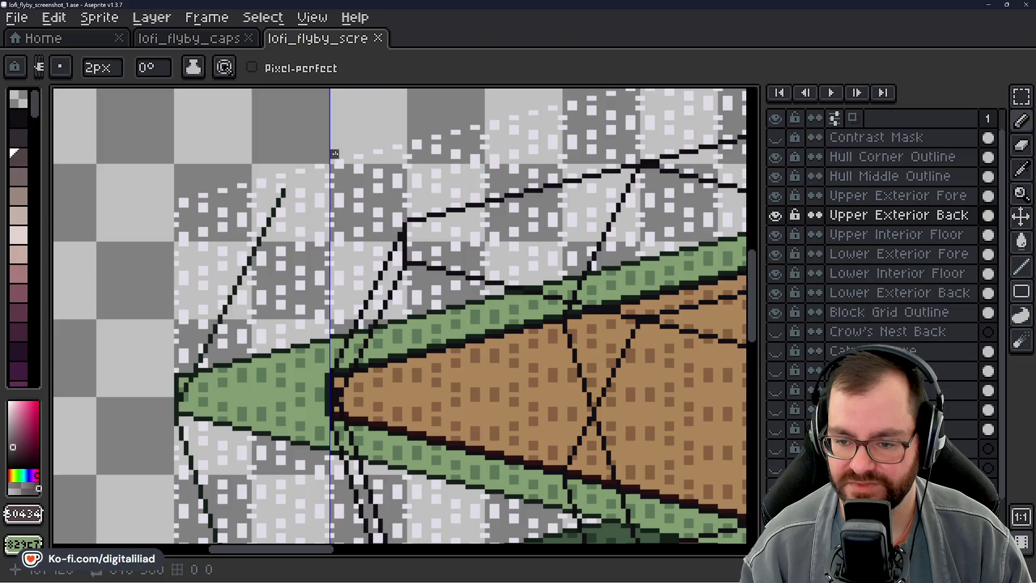
scroll(364, 346, down, 1)
drag(365, 431, 352, 418)
scroll(399, 253, down, 1)
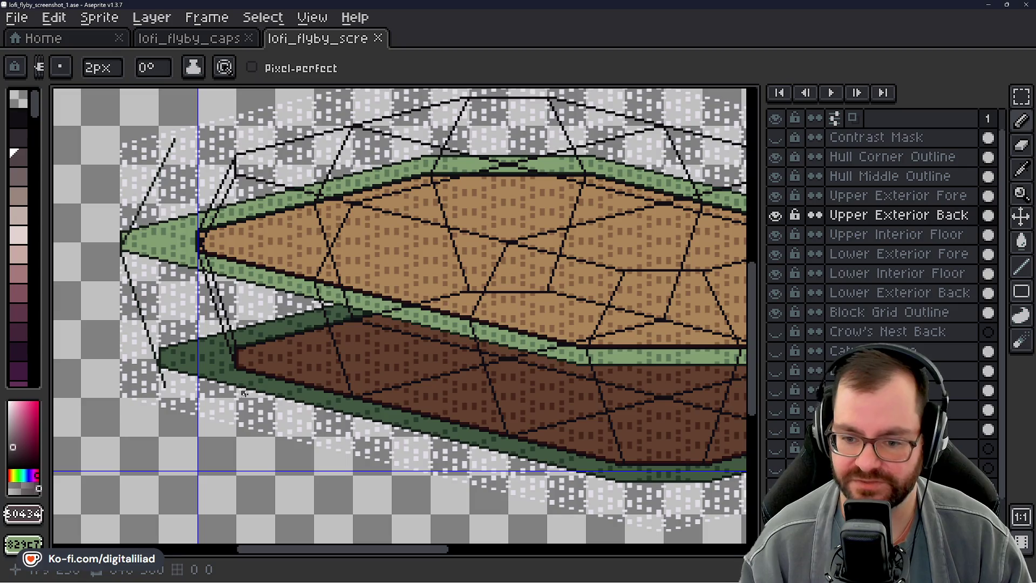
- Pan down along the hull's left side and left end
drag(244, 395, 282, 430)
scroll(308, 449, up, 1)
drag(370, 388, 375, 441)
scroll(315, 360, down, 1)
scroll(315, 360, down, 1)
scroll(293, 363, up, 1)
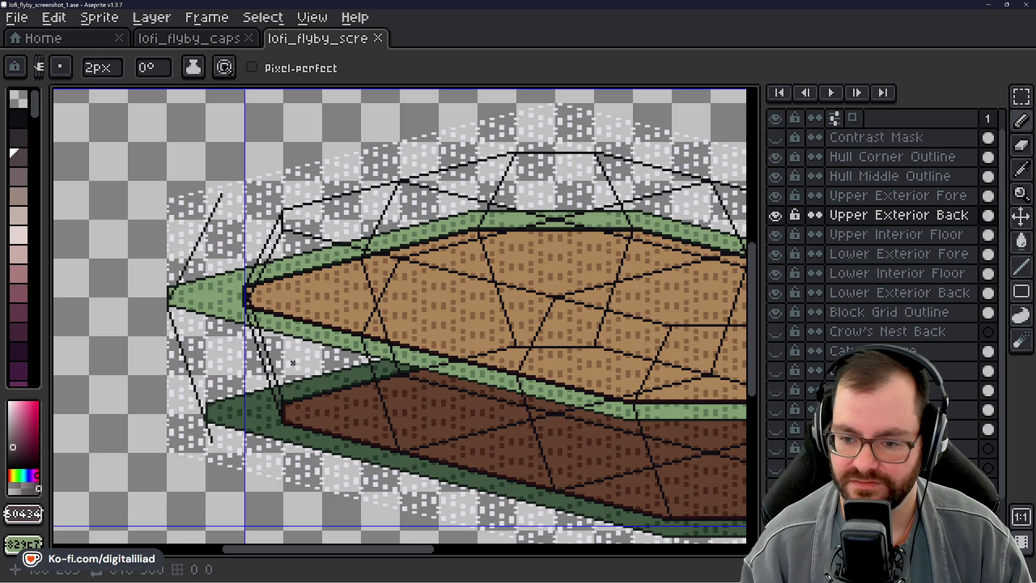
drag(317, 291, 252, 303)
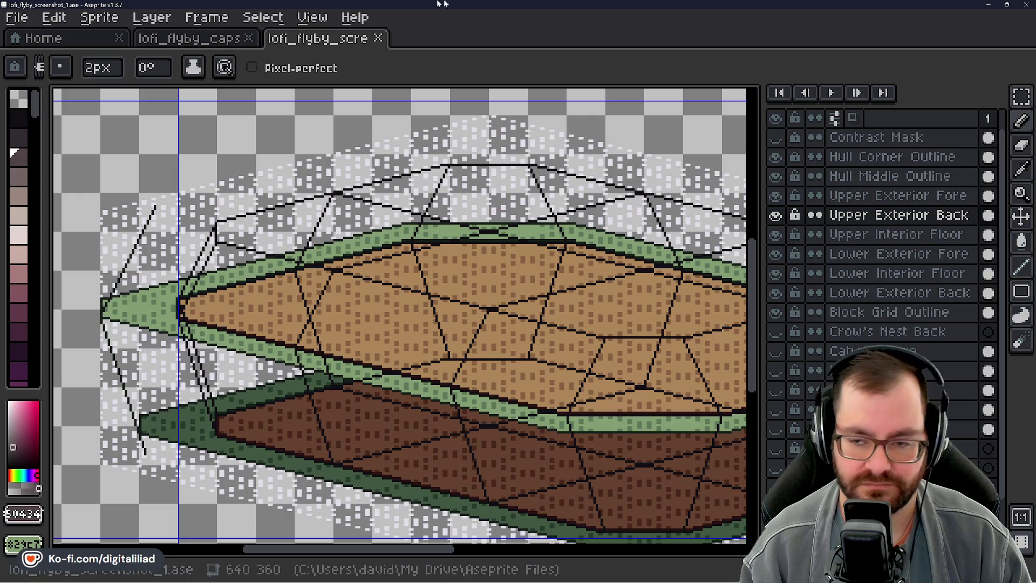
- Pan over to the hull's right end to inspect it
drag(481, 297, 184, 191)
scroll(404, 241, right, 3)
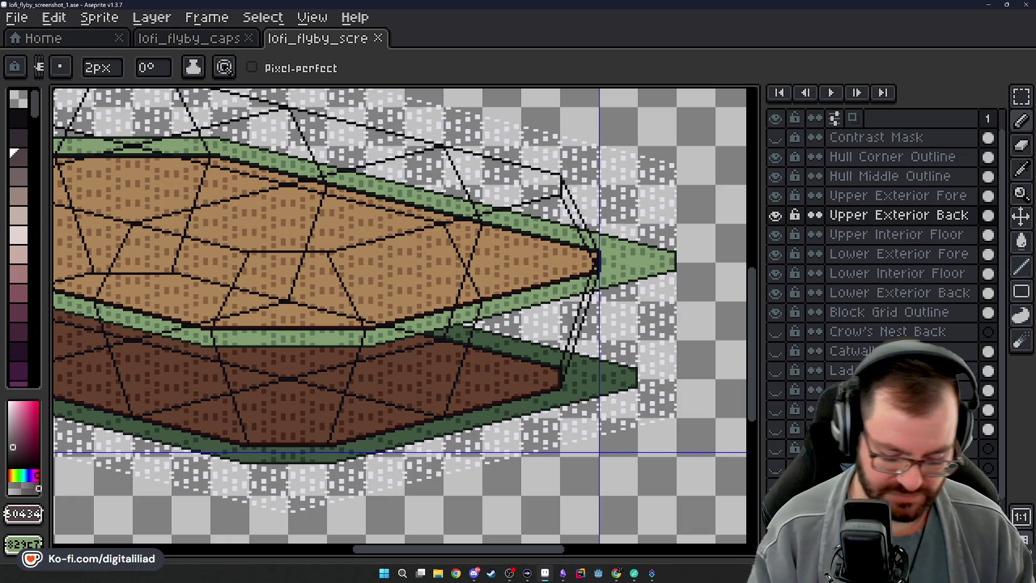
mouse_move(422, 553)
mouse_down()
mouse_move(331, 532)
mouse_move(293, 536)
mouse_move(265, 522)
mouse_up()
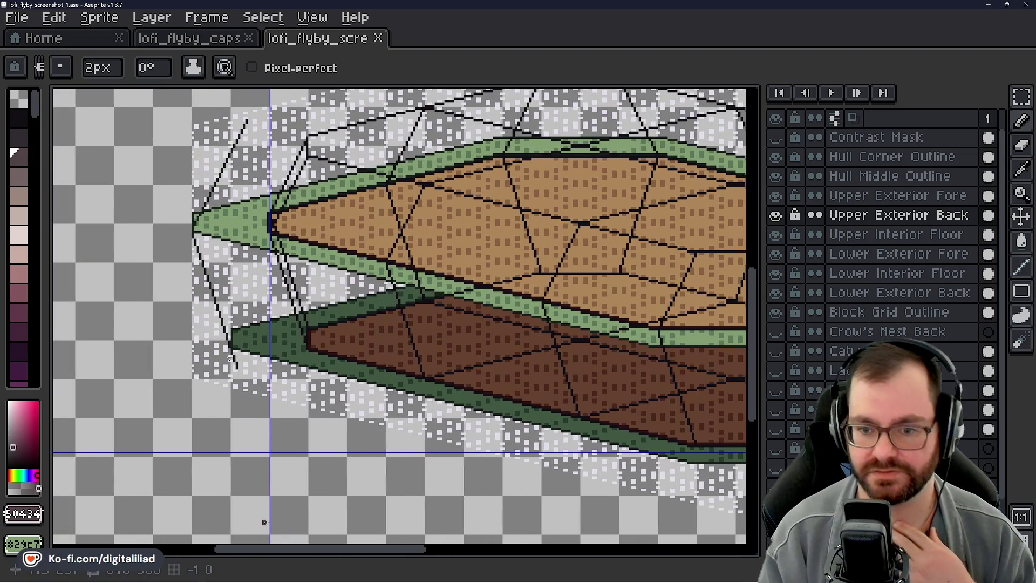
drag(756, 302, 755, 268)
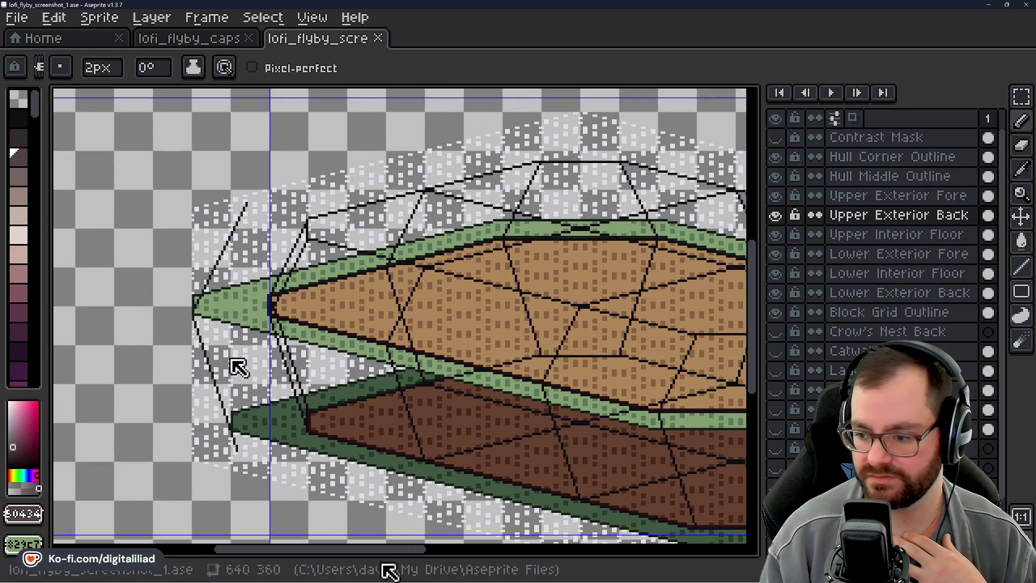
mouse_move(360, 555)
mouse_down()
mouse_move(435, 565)
mouse_move(386, 576)
mouse_move(335, 567)
mouse_up()
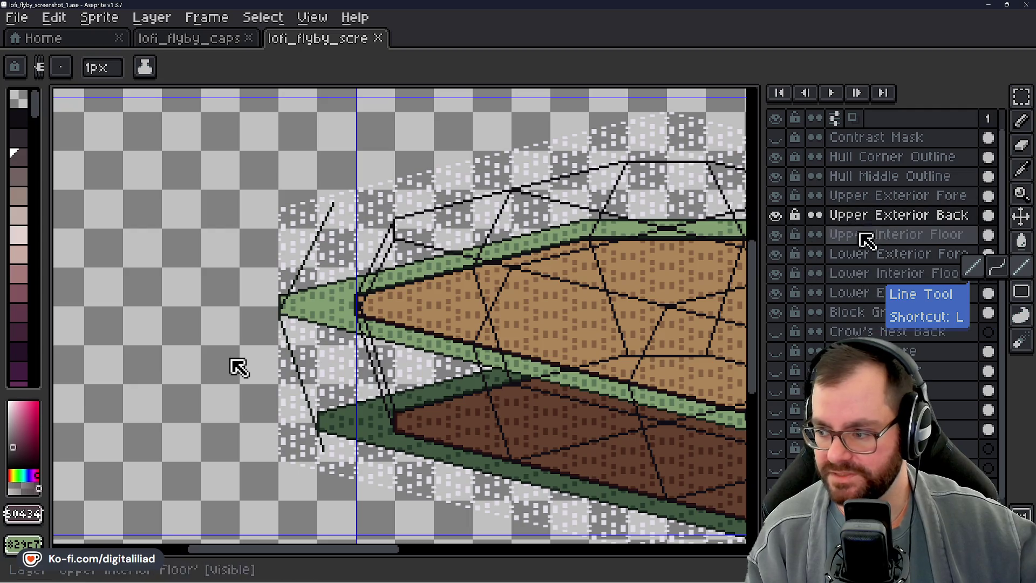
- Toggle Lower Exterior Back's visibility to confirm it holds the dark green rim, and select it
click(860, 274)
click(858, 294)
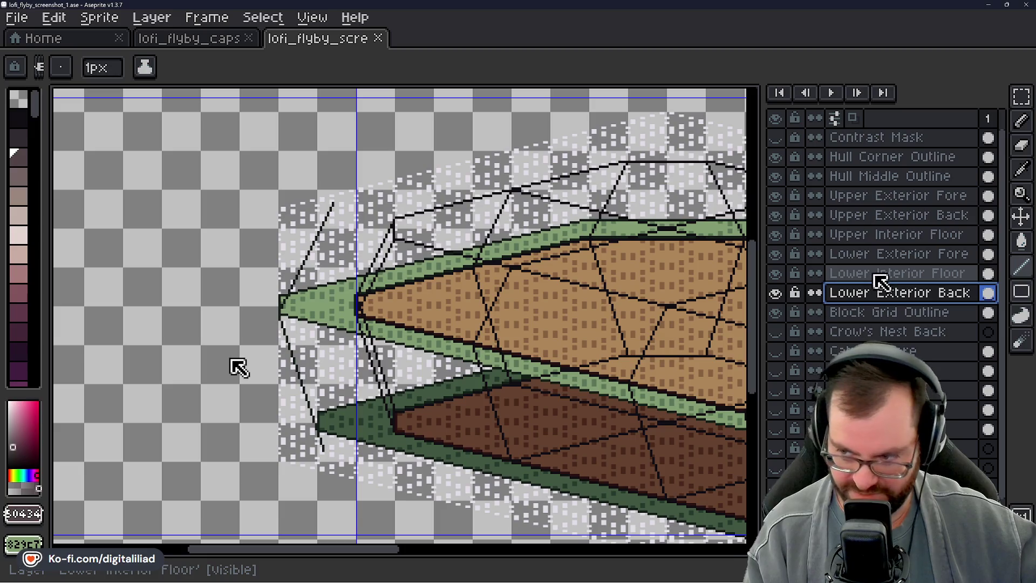
click(815, 256)
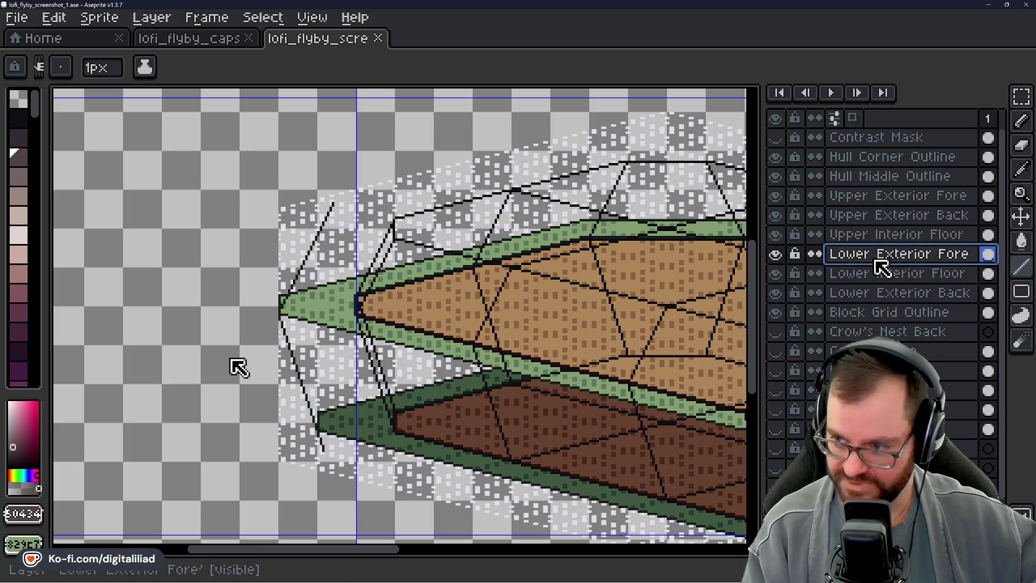
click(776, 295)
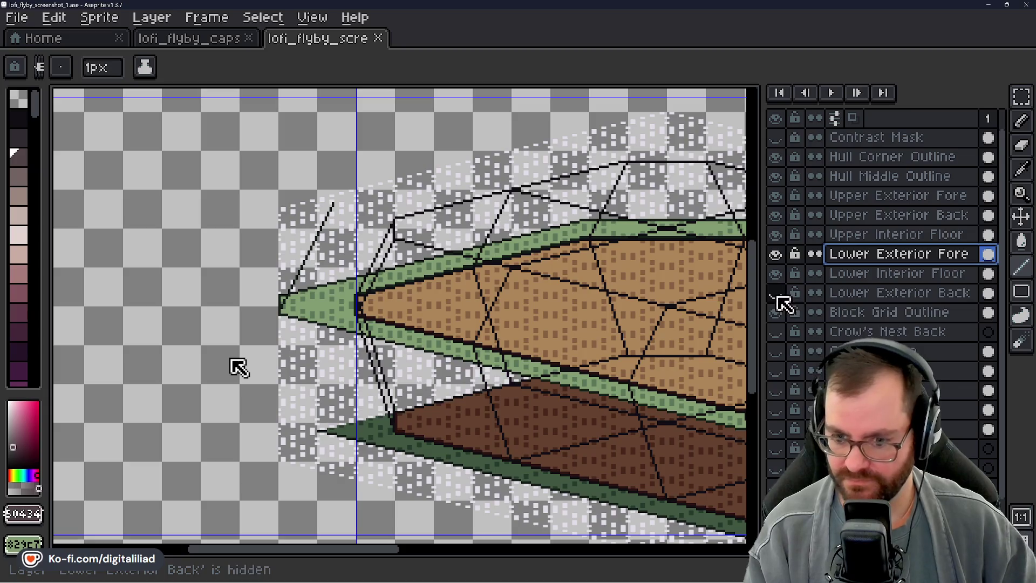
click(777, 295)
click(776, 296)
click(777, 295)
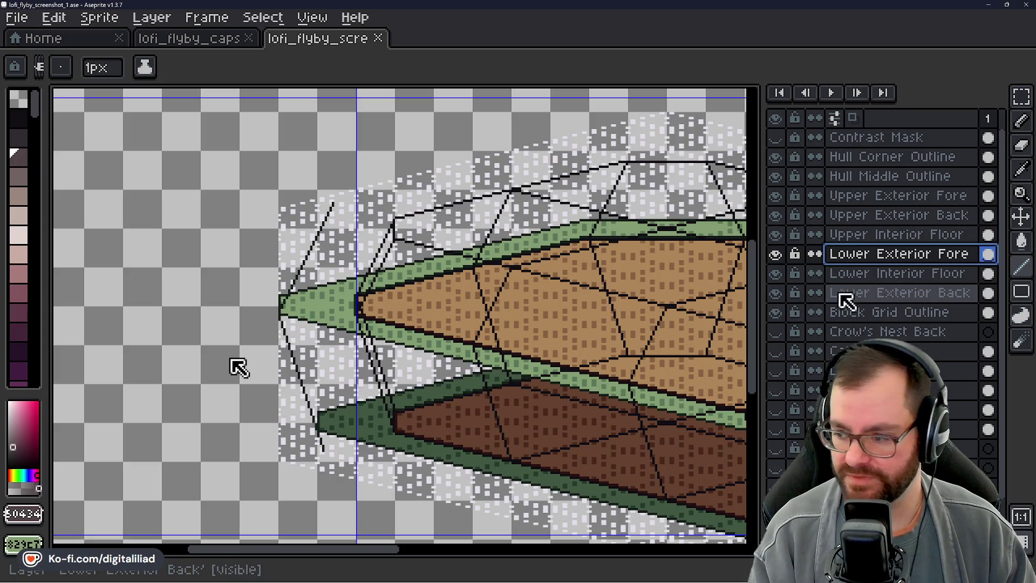
click(877, 295)
click(775, 293)
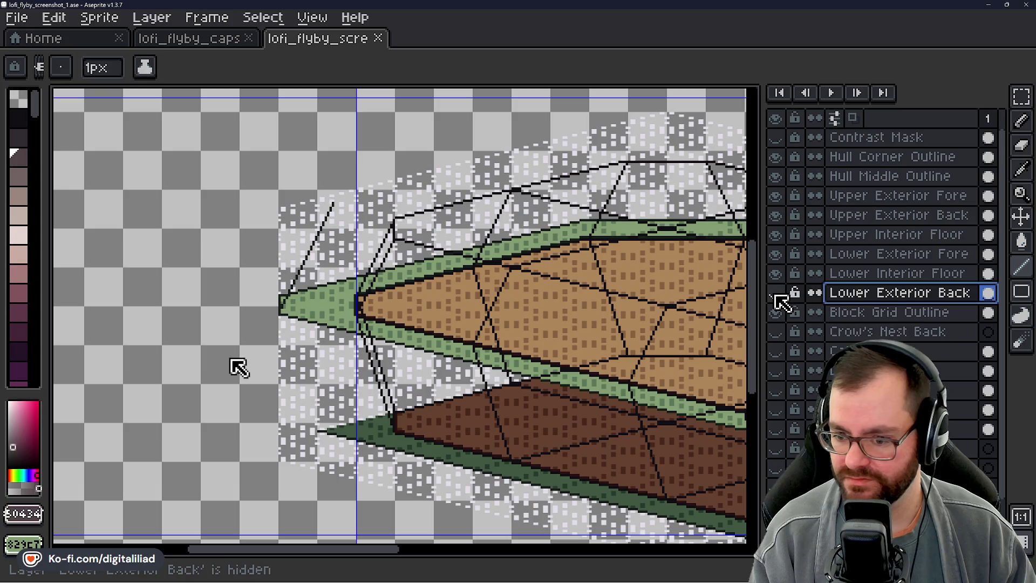
click(775, 293)
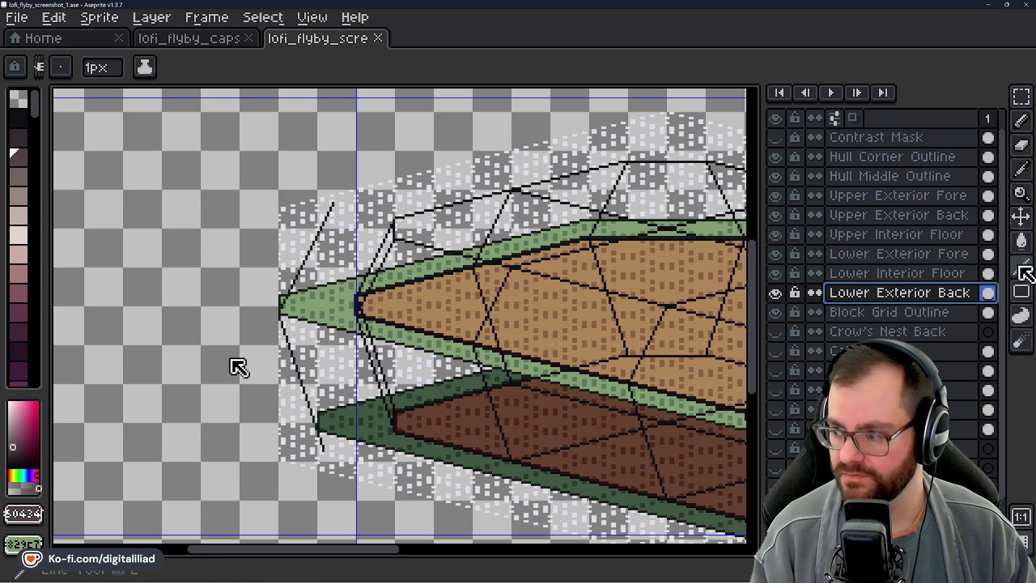
- Zoom into the lower-left hull with the Zoom tool (Z)
key(z)
scroll(337, 447, up, 3)
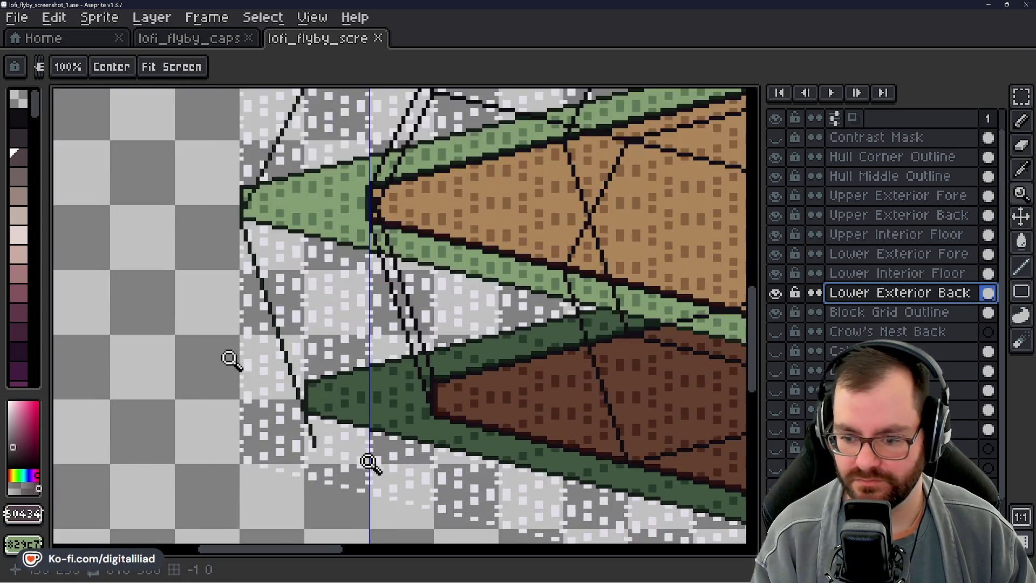
drag(315, 554, 335, 554)
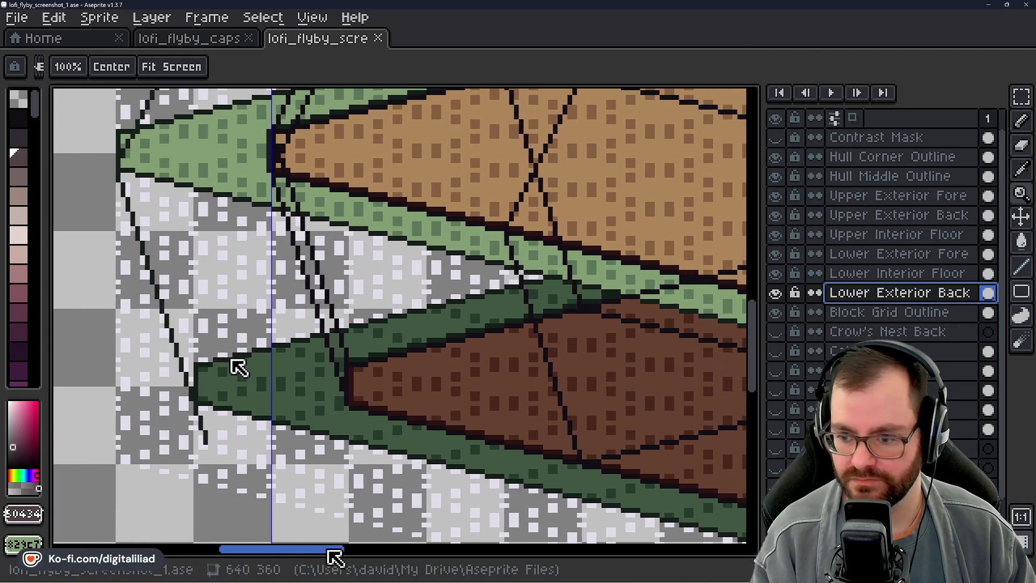
- Open the live Preview window of the sprite and drag it up above the layers
click(312, 18)
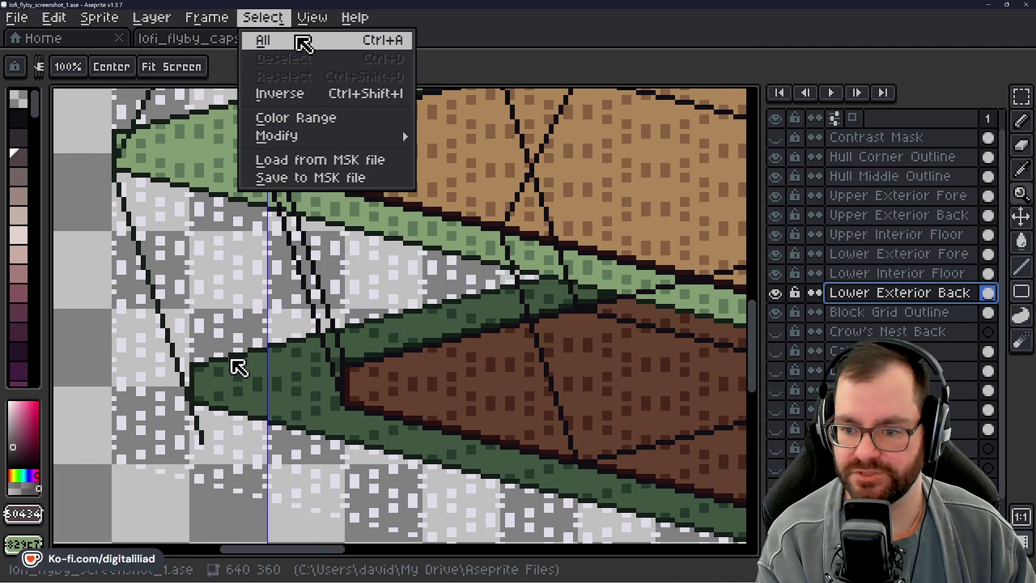
mouse_move(337, 227)
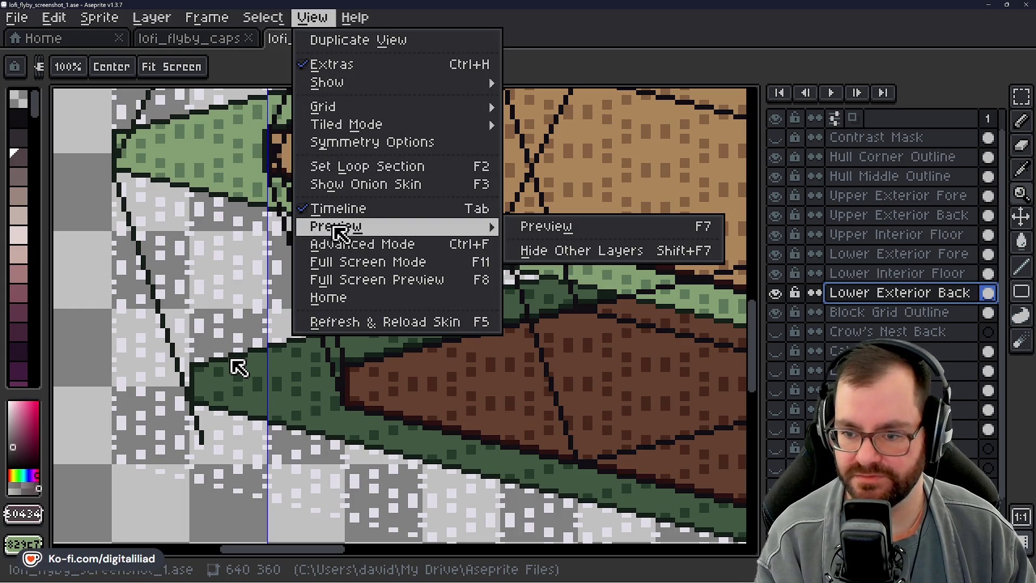
click(551, 225)
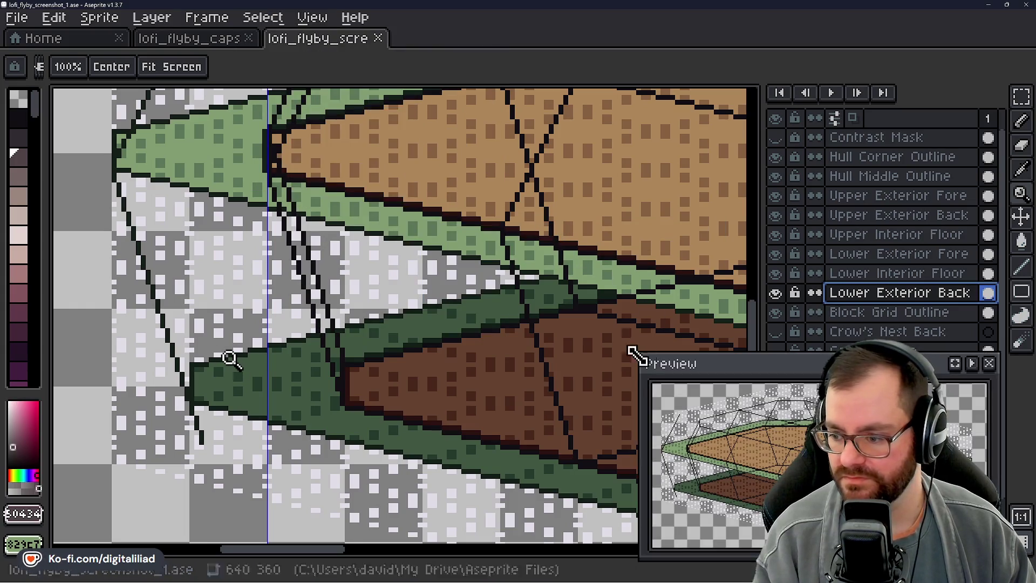
mouse_move(775, 369)
mouse_down()
mouse_move(801, 393)
mouse_move(770, 326)
mouse_move(814, 50)
mouse_move(790, 11)
mouse_move(793, 51)
mouse_move(784, 42)
mouse_move(792, 29)
mouse_up()
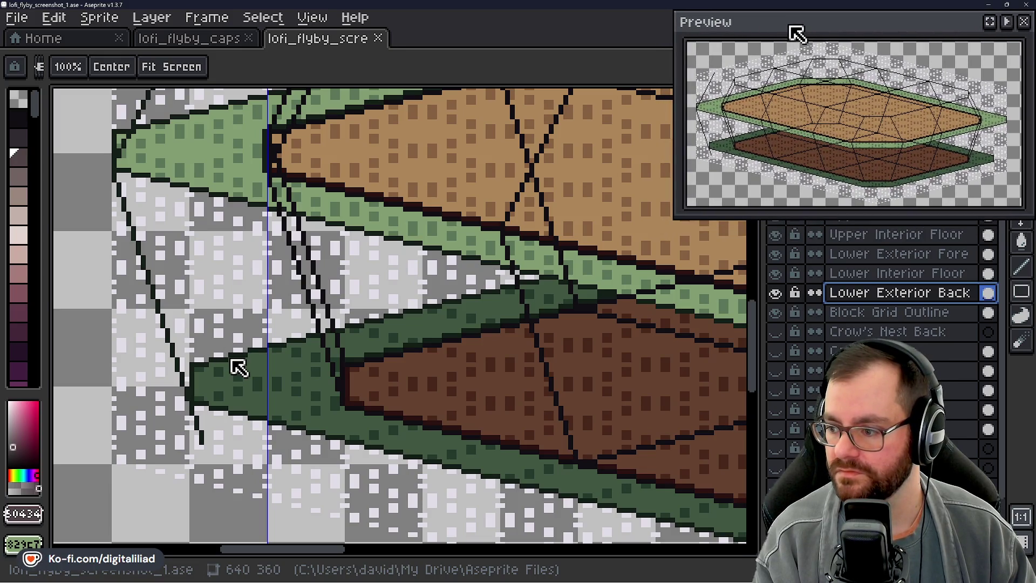
drag(789, 26, 786, 30)
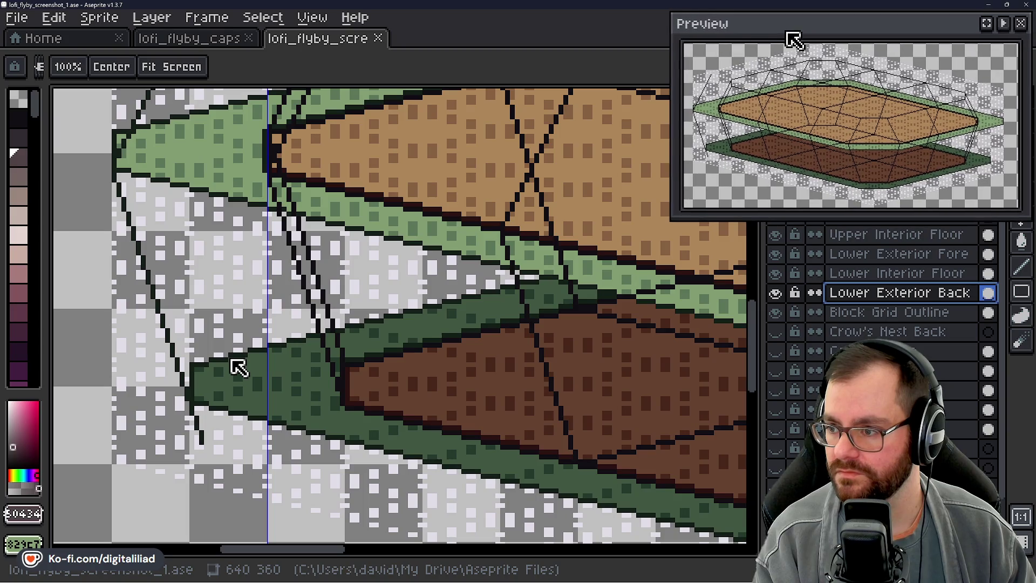
drag(763, 342, 755, 363)
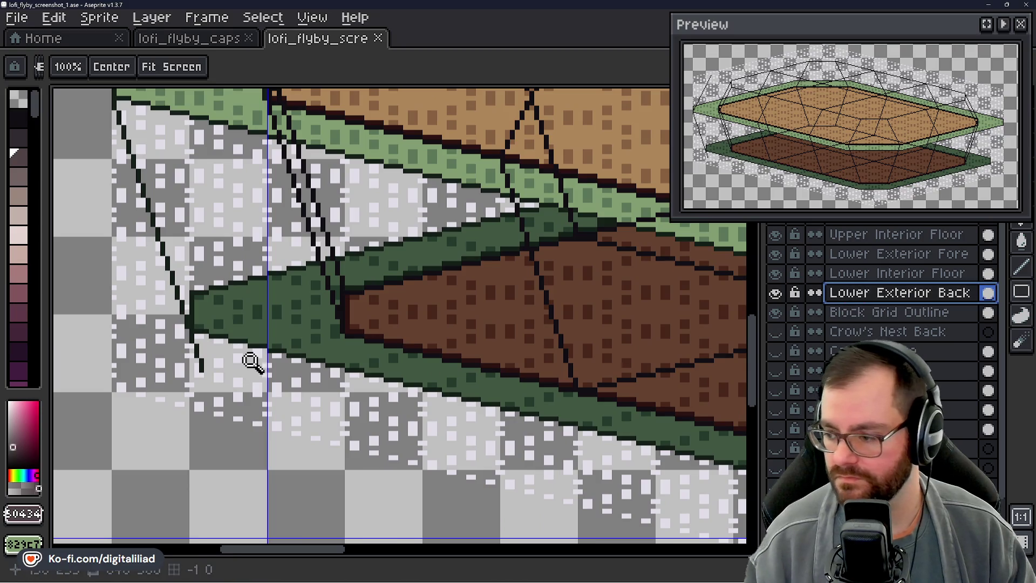
- Zoom to the lower floor's left tip, then move the Preview window to the bottom-left corner
click(252, 362)
scroll(906, 331, down, 2)
scroll(907, 331, up, 2)
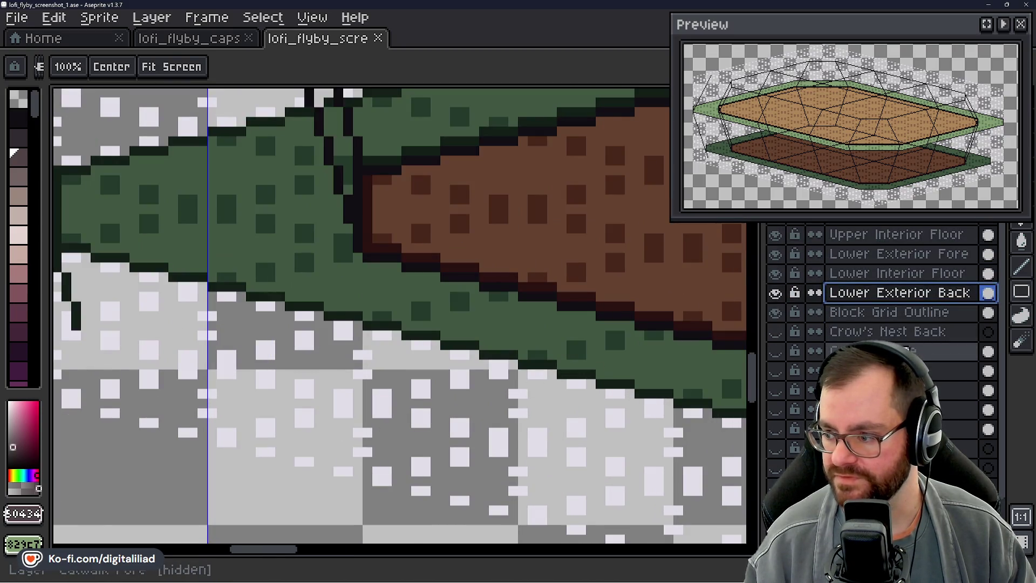
scroll(474, 420, down, 4)
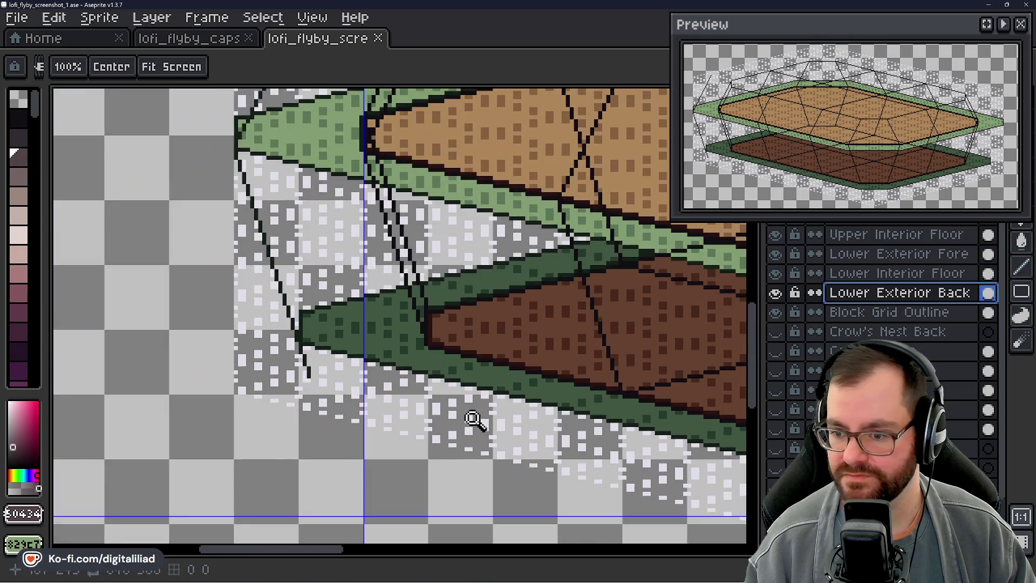
scroll(527, 346, up, 2)
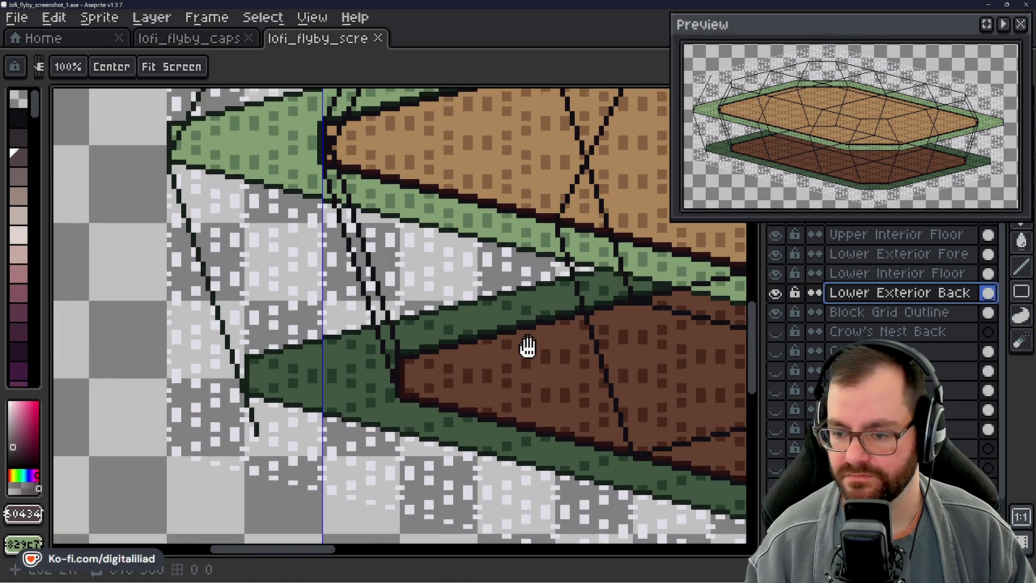
drag(527, 347, 617, 389)
scroll(604, 342, down, 1)
scroll(569, 358, left, 2)
mouse_move(569, 359)
mouse_down()
mouse_move(557, 381)
mouse_move(493, 232)
mouse_move(465, 216)
mouse_up()
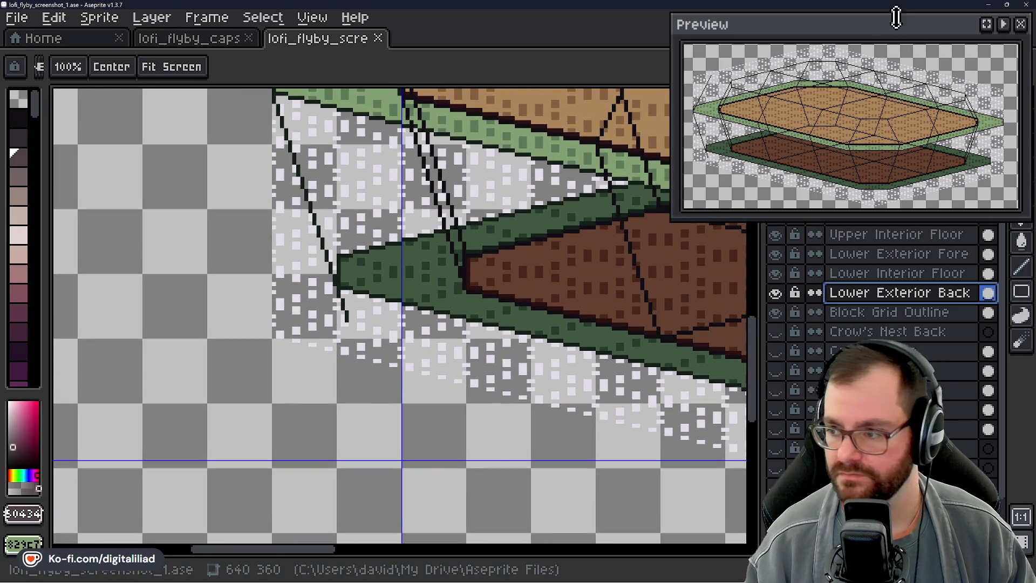
mouse_move(872, 28)
mouse_down()
mouse_move(496, 305)
mouse_move(261, 394)
mouse_move(205, 389)
mouse_move(212, 374)
mouse_move(201, 393)
mouse_up()
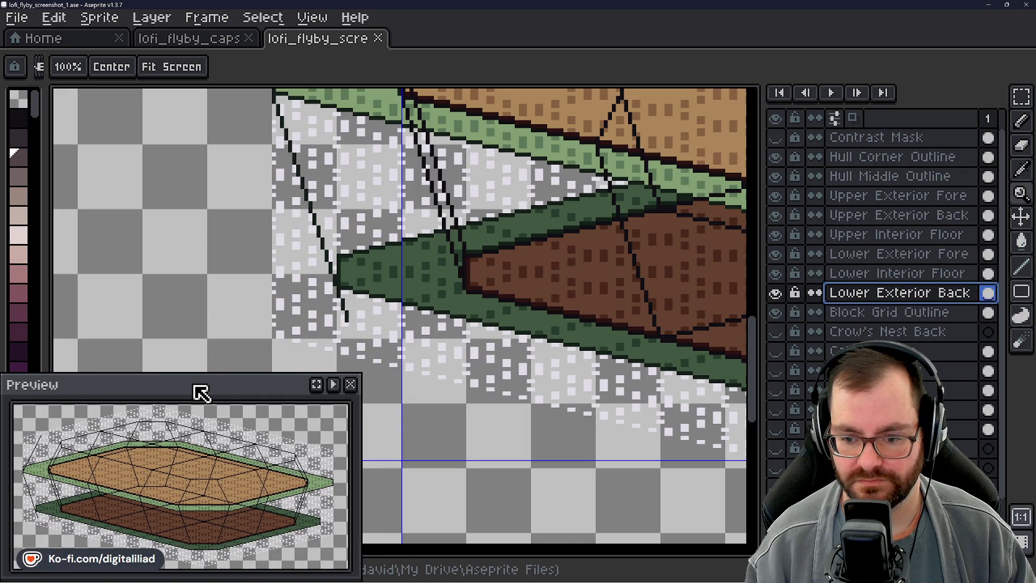
scroll(492, 324, down, 1)
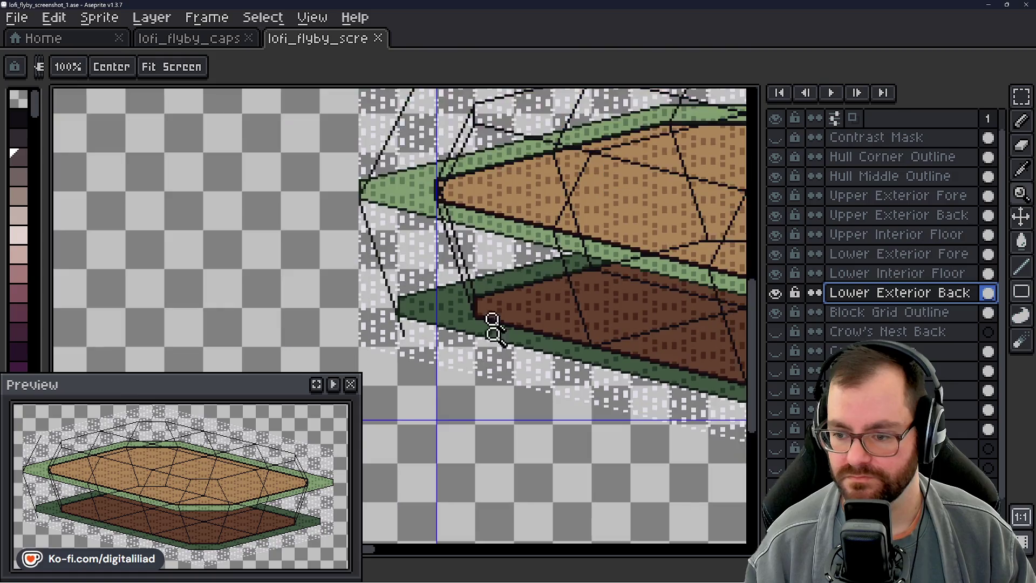
- Zoom and pan onto the lower floor's left end
scroll(381, 162, up, 2)
mouse_move(469, 475)
mouse_down()
mouse_move(577, 382)
mouse_move(522, 331)
mouse_move(511, 303)
mouse_move(521, 311)
mouse_up()
scroll(511, 303, up, 2)
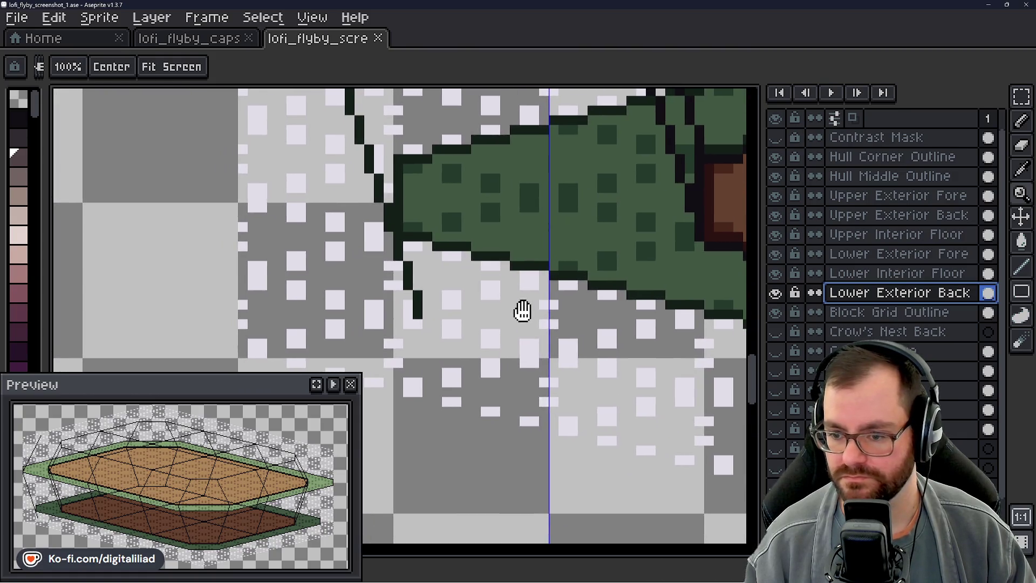
scroll(475, 322, down, 2)
scroll(486, 324, up, 1)
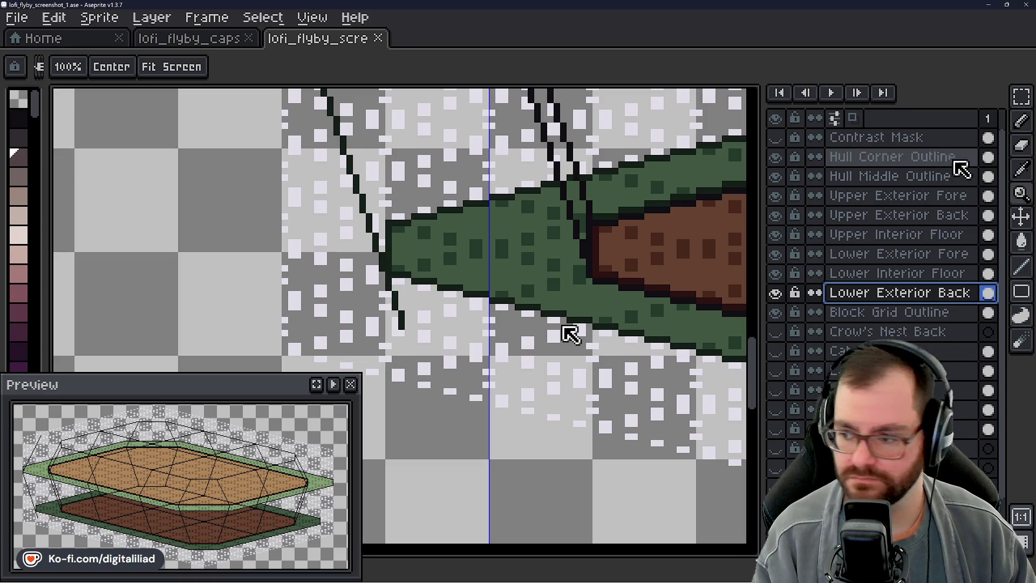
- Choose the Line tool and Alt-sample the dark outline colour from the floor
click(1020, 267)
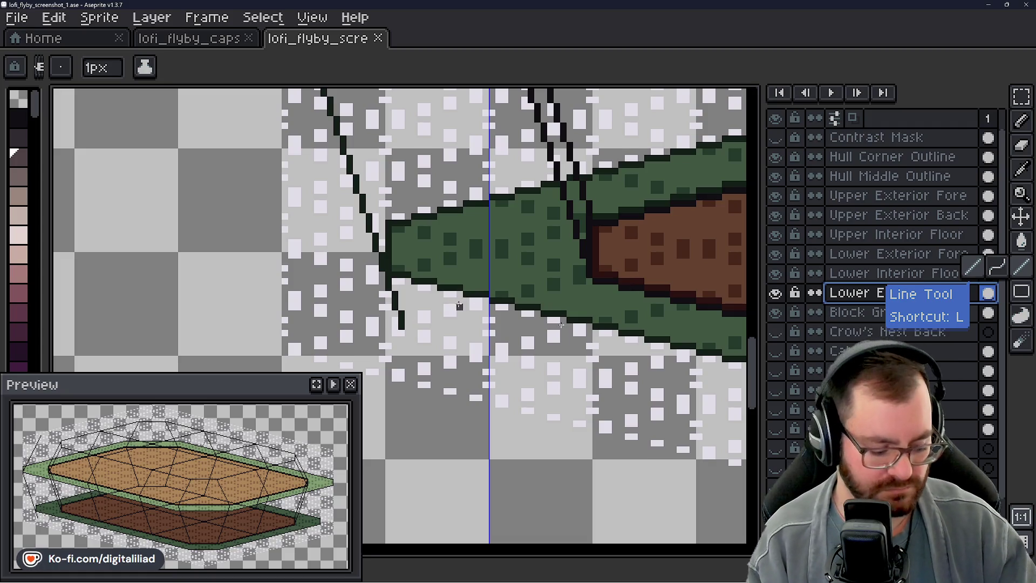
key(alt)
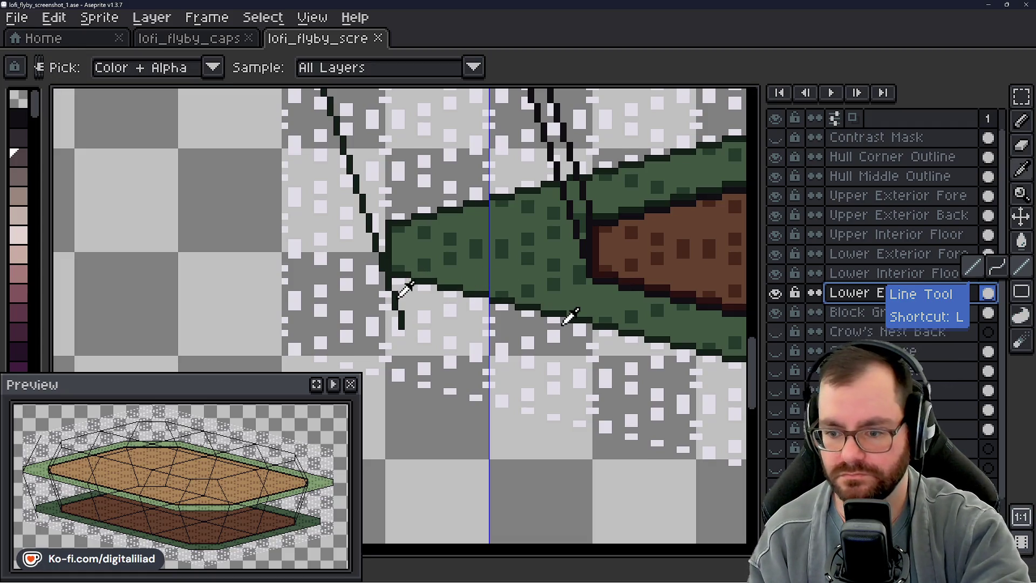
click(402, 291)
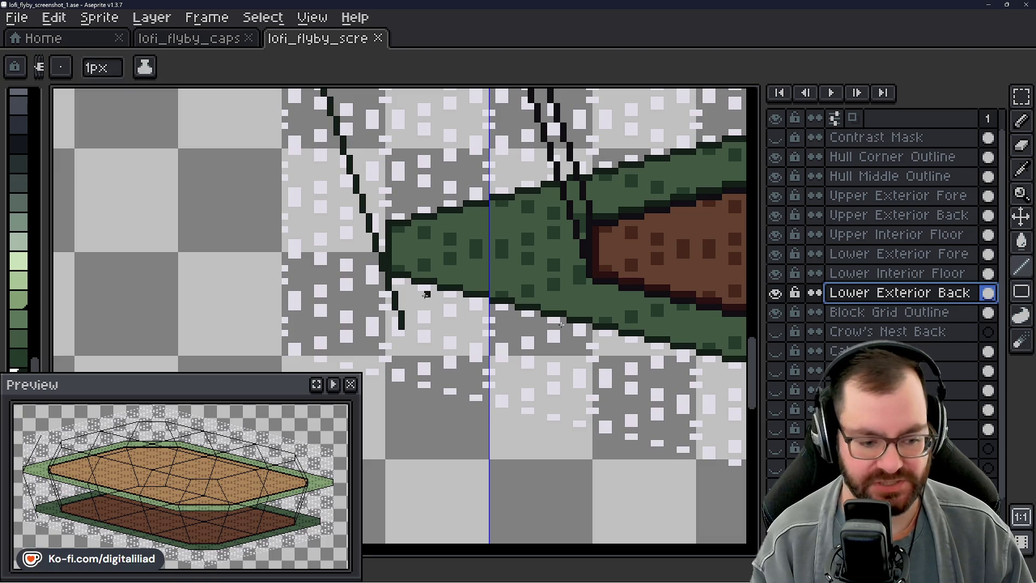
mouse_move(761, 366)
mouse_down()
mouse_move(749, 287)
mouse_move(749, 354)
mouse_move(753, 267)
mouse_move(755, 347)
mouse_move(767, 305)
mouse_move(761, 277)
mouse_move(754, 329)
mouse_up()
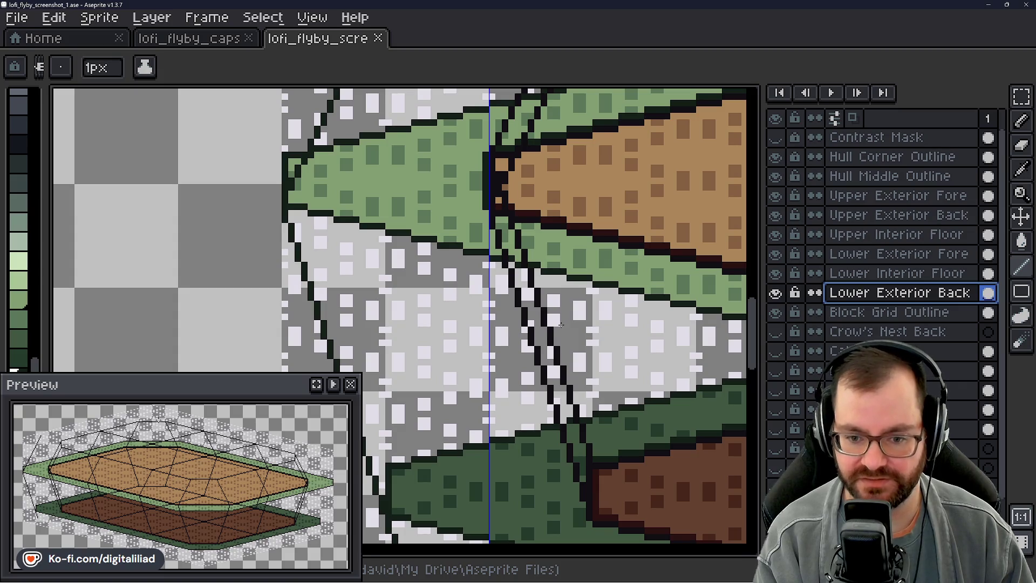
drag(757, 324, 761, 273)
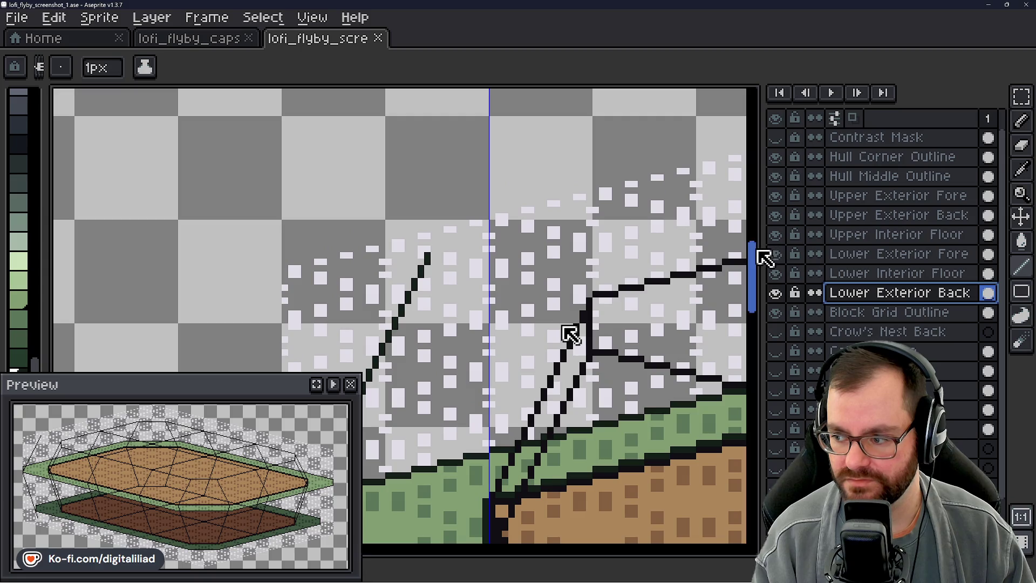
mouse_move(762, 276)
mouse_down()
mouse_move(763, 320)
mouse_move(770, 267)
mouse_move(766, 303)
mouse_move(772, 277)
mouse_move(763, 267)
mouse_up()
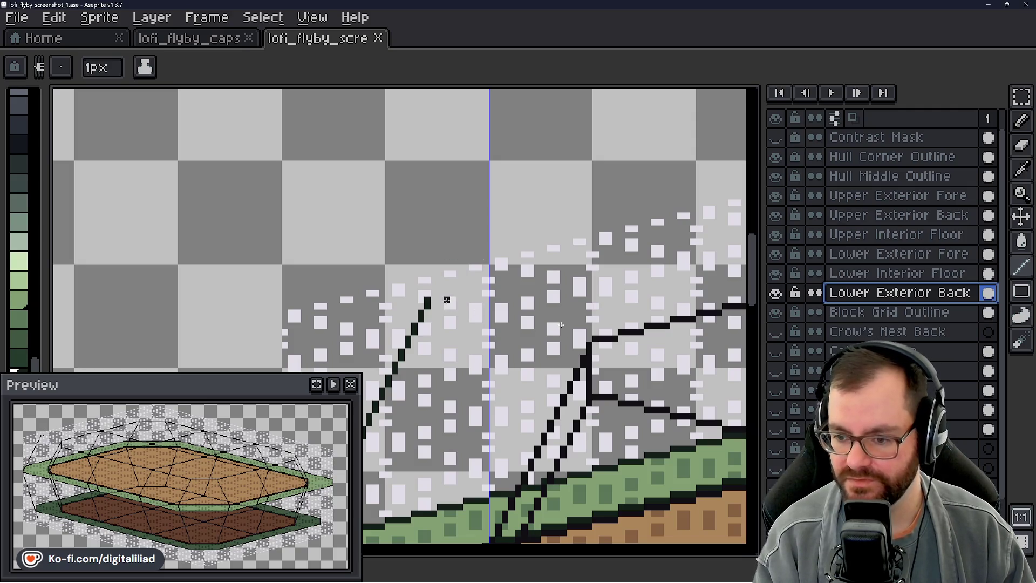
mouse_move(760, 286)
mouse_down()
mouse_move(735, 385)
mouse_move(741, 415)
mouse_up()
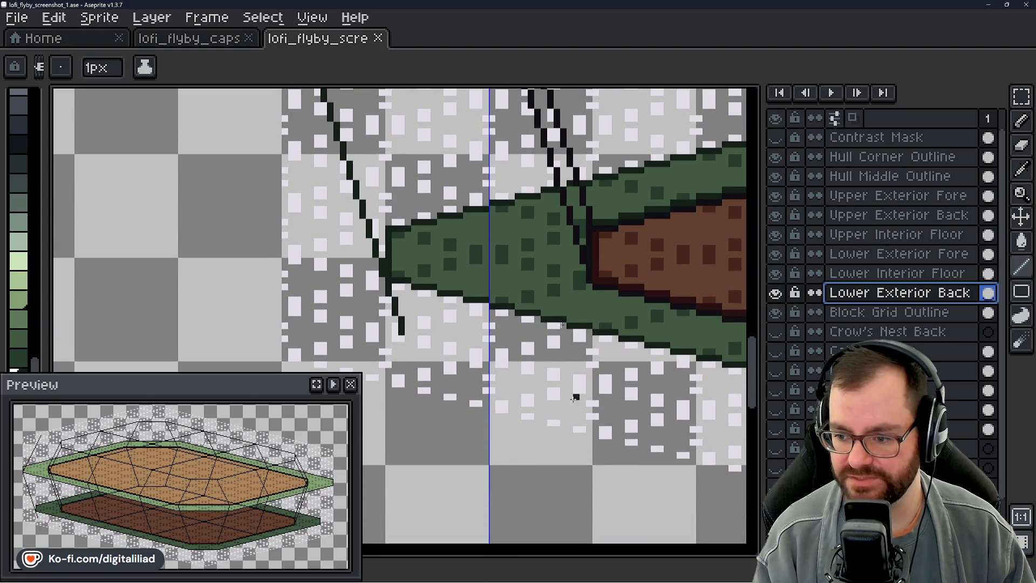
click(406, 333)
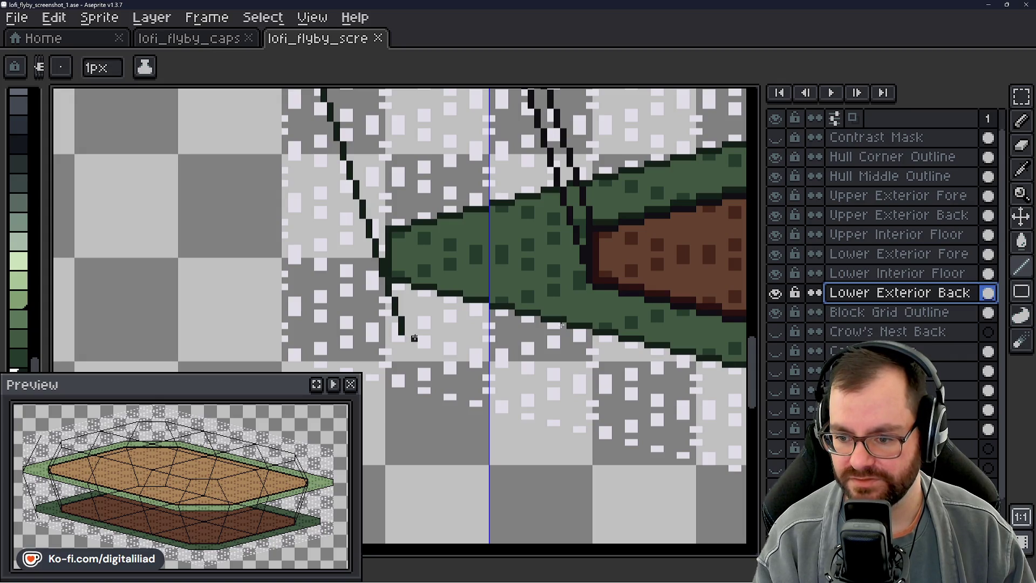
- Add dark pixels past the diagonal's bottom end, forming a short horizontal stroke beneath the tip
click(432, 338)
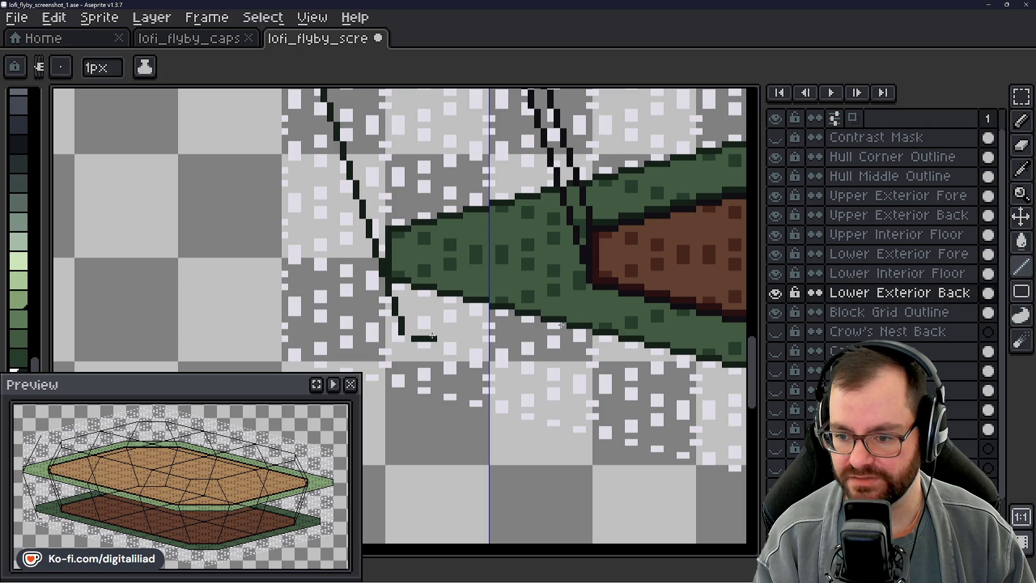
click(410, 332)
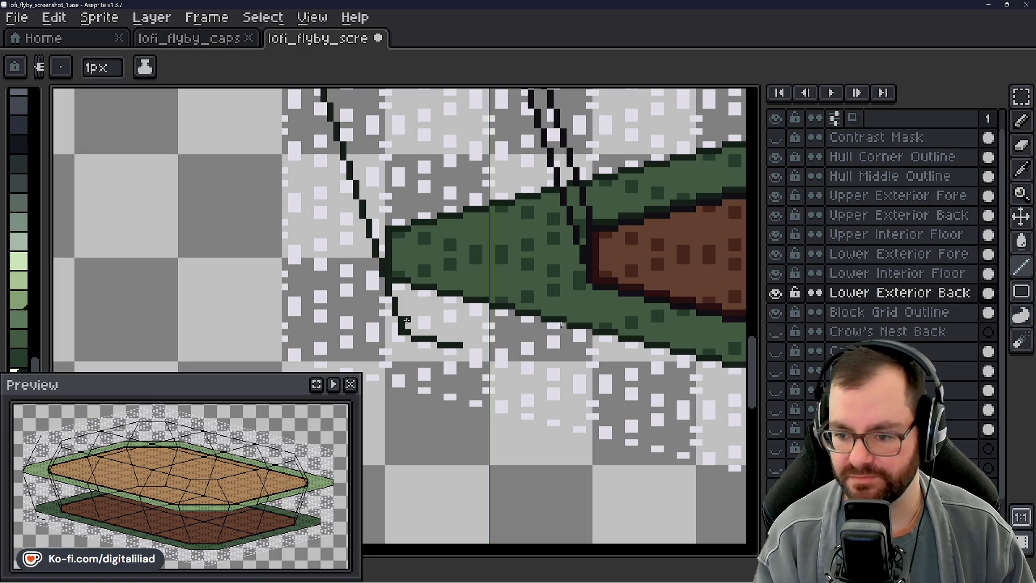
scroll(755, 347, up, 3)
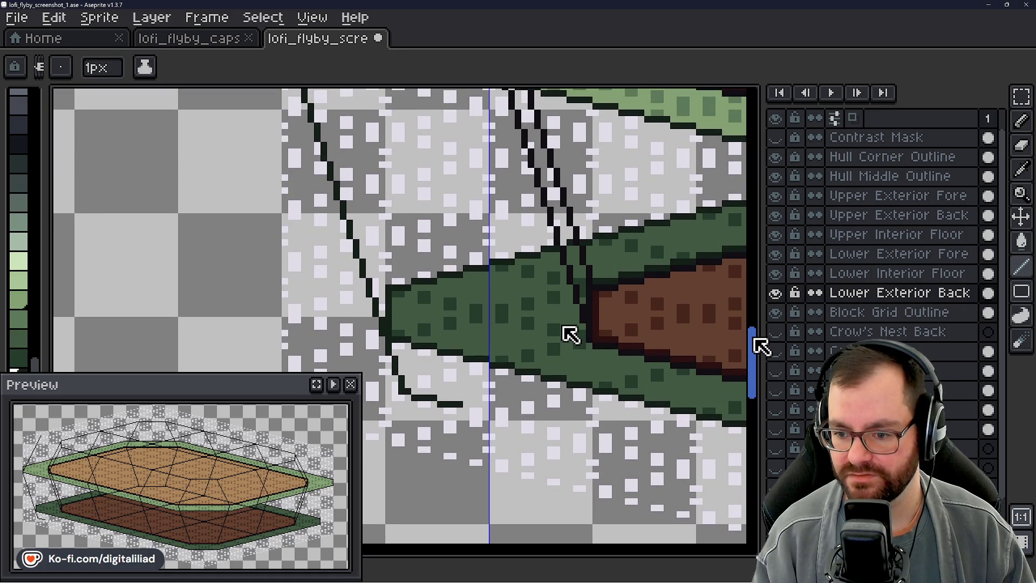
mouse_move(755, 340)
mouse_down()
mouse_move(756, 305)
mouse_move(756, 339)
mouse_up()
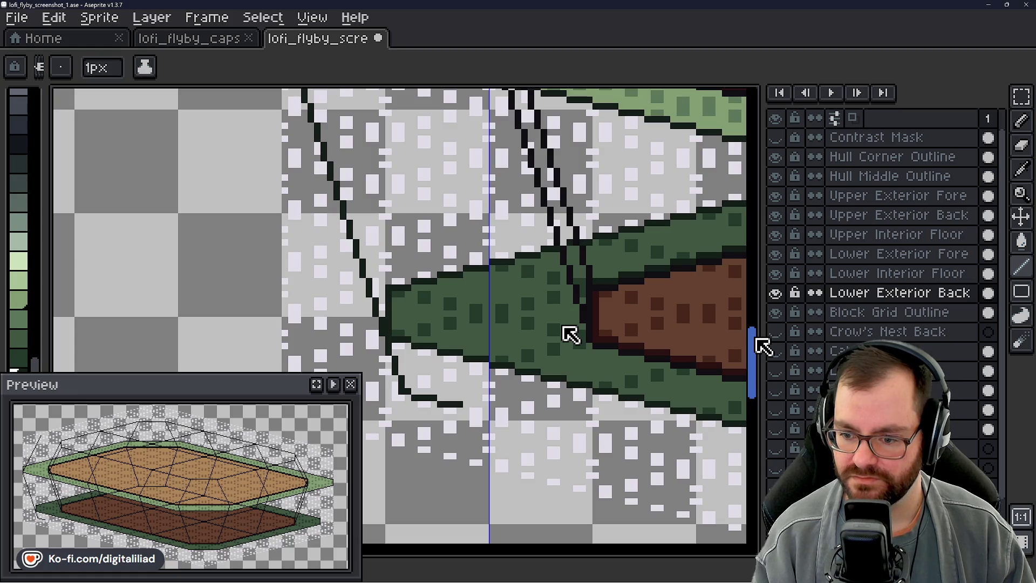
scroll(762, 345, up, 5)
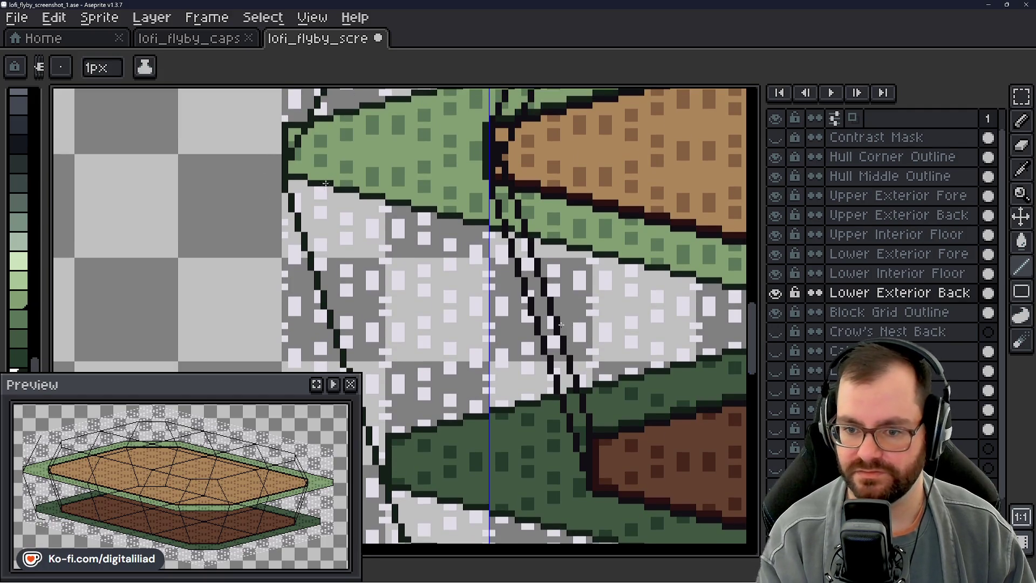
- With the Pencil (B), paint over the leftmost diagonal hull line and its short stub
key(b)
drag(291, 229, 344, 366)
drag(369, 427, 375, 455)
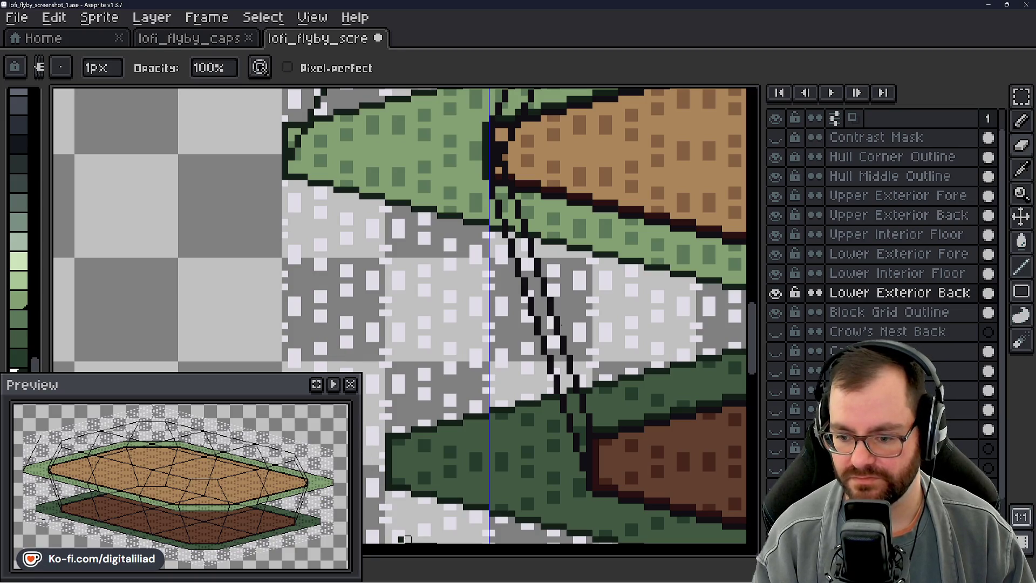
- Sample the dark colour and place an outline pixel at the lower floor's left tip
key(i)
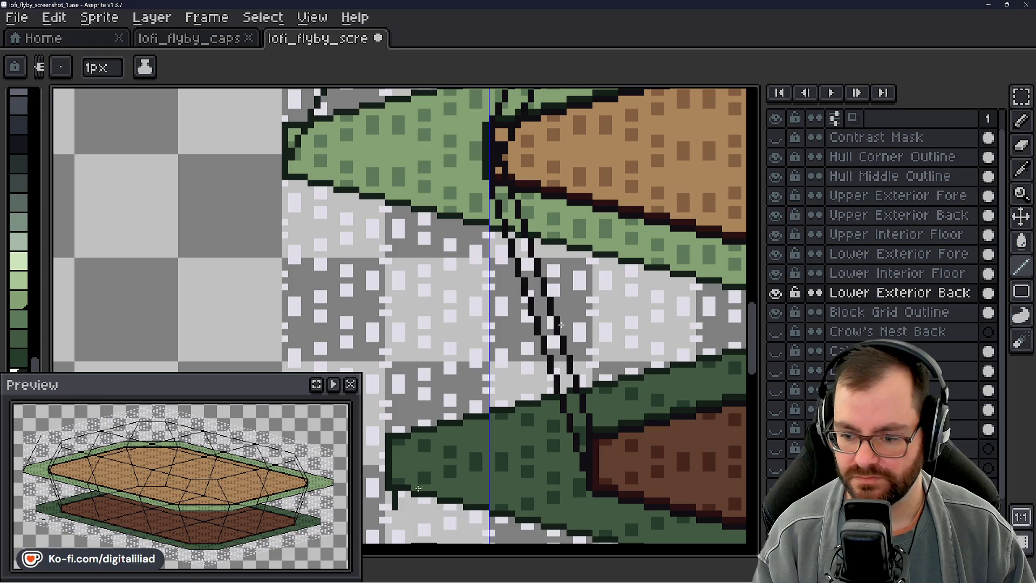
drag(753, 363, 758, 388)
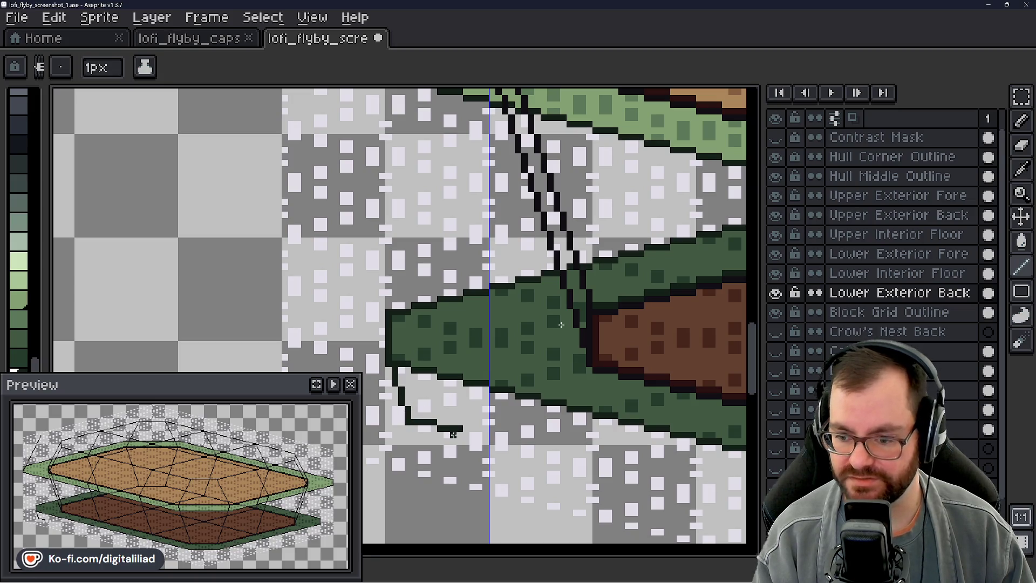
click(382, 342)
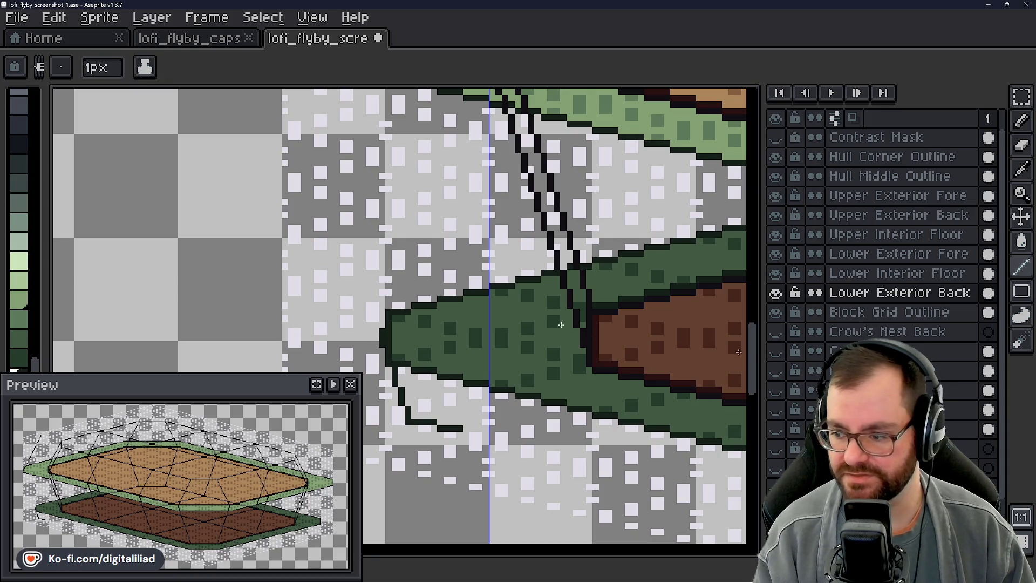
scroll(561, 325, up, 2)
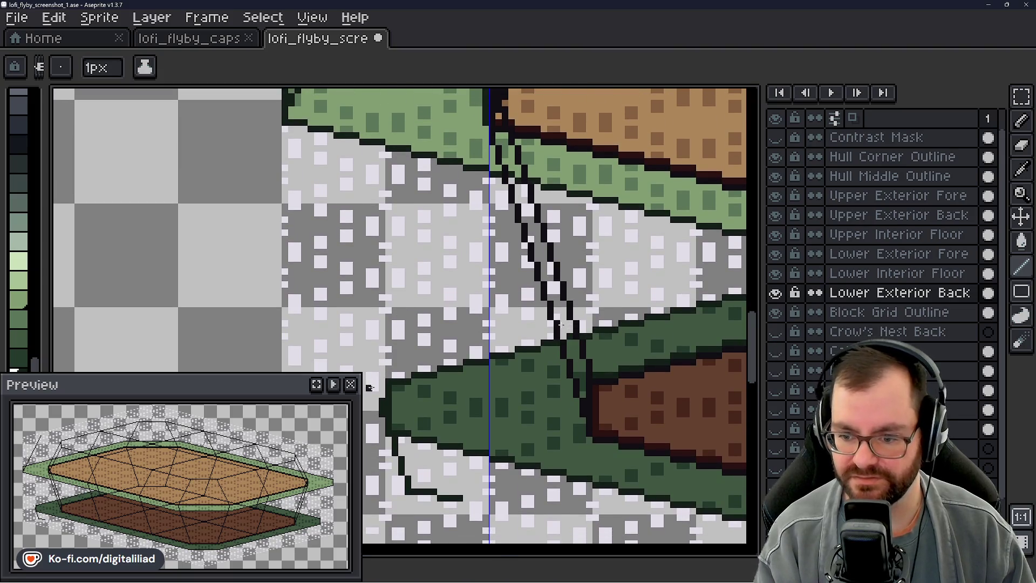
drag(372, 381, 362, 347)
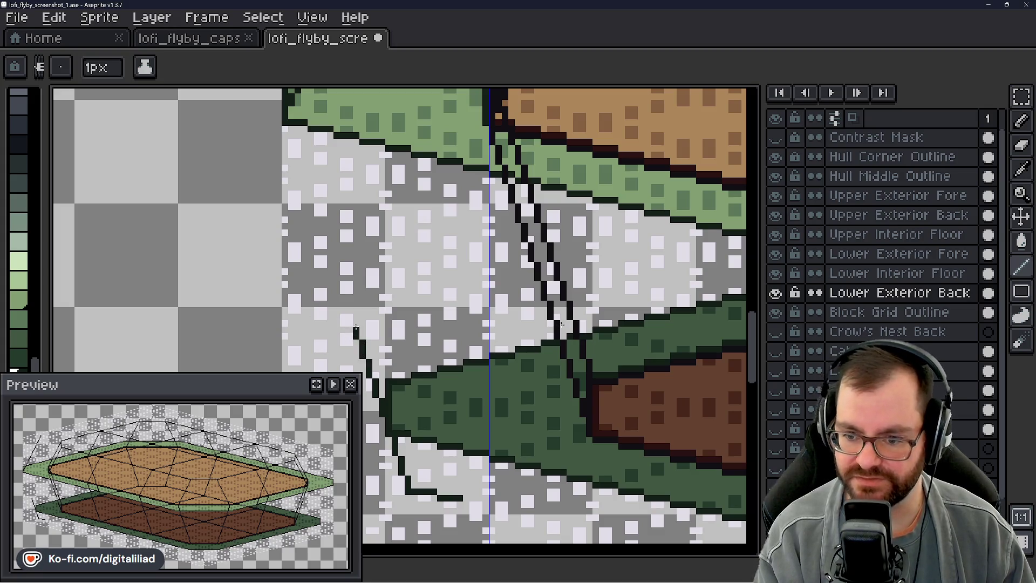
drag(349, 305, 329, 251)
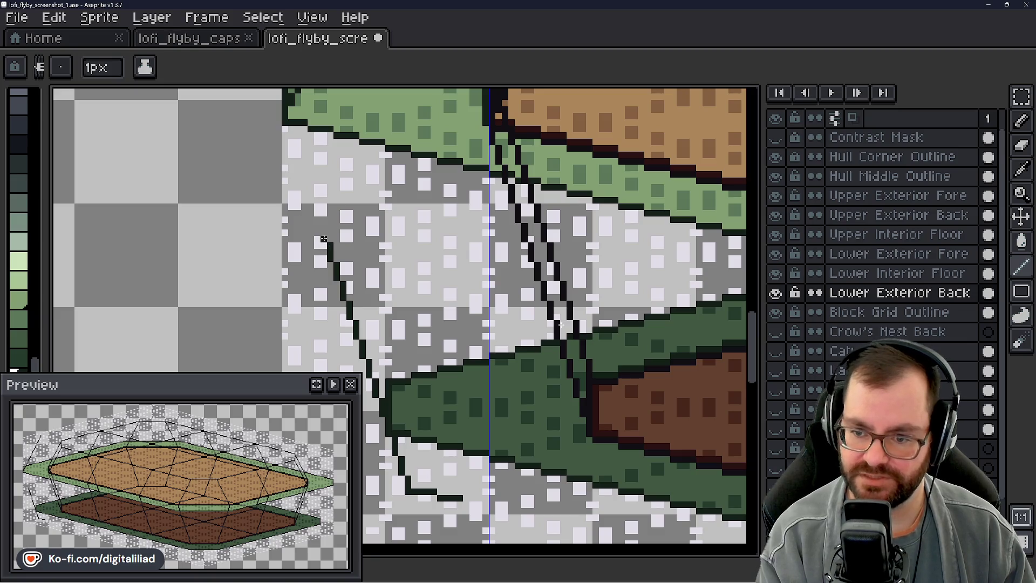
drag(318, 207, 304, 168)
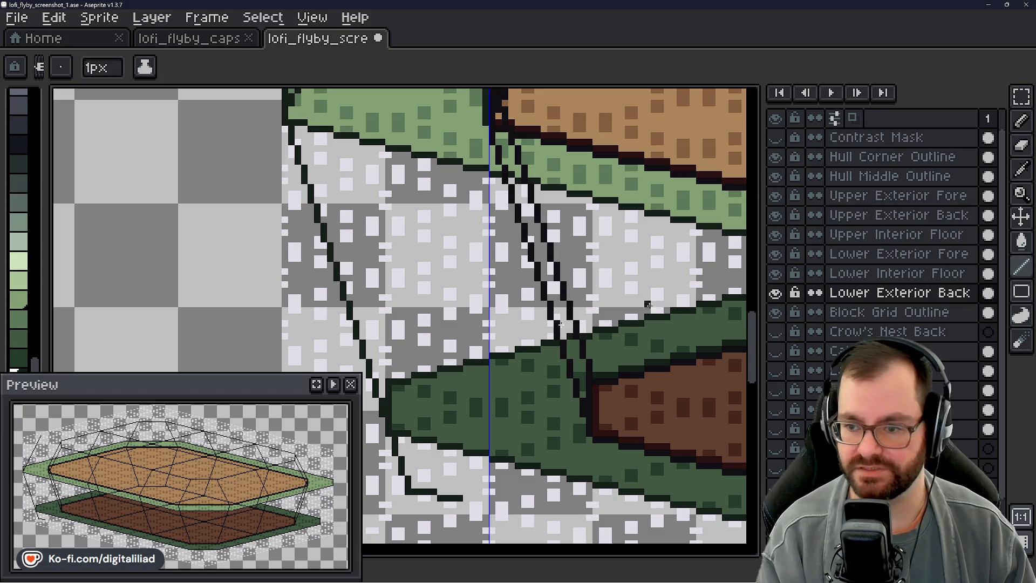
mouse_move(753, 330)
mouse_down()
mouse_move(758, 348)
mouse_move(758, 301)
mouse_move(758, 351)
mouse_up()
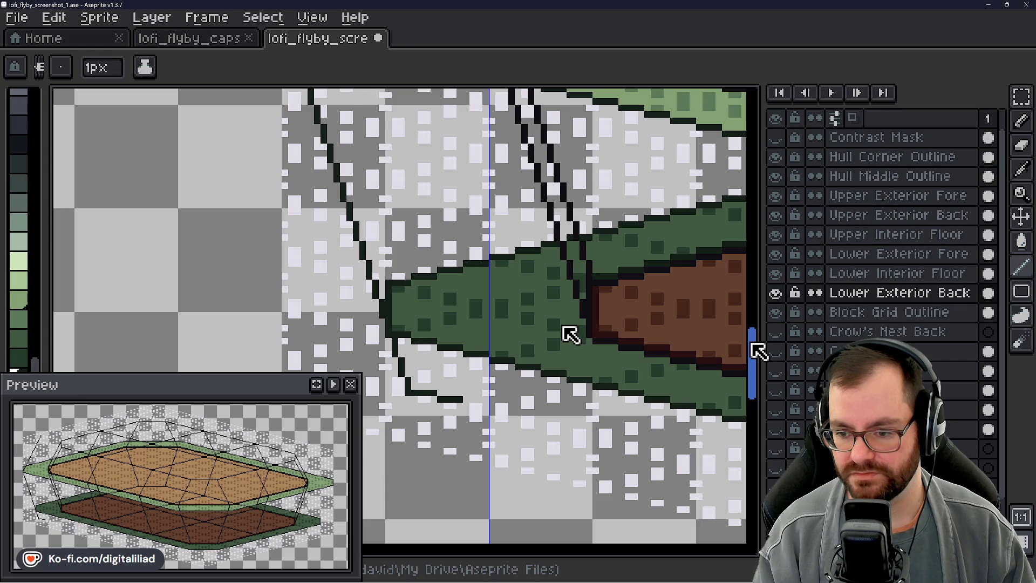
drag(757, 350, 758, 355)
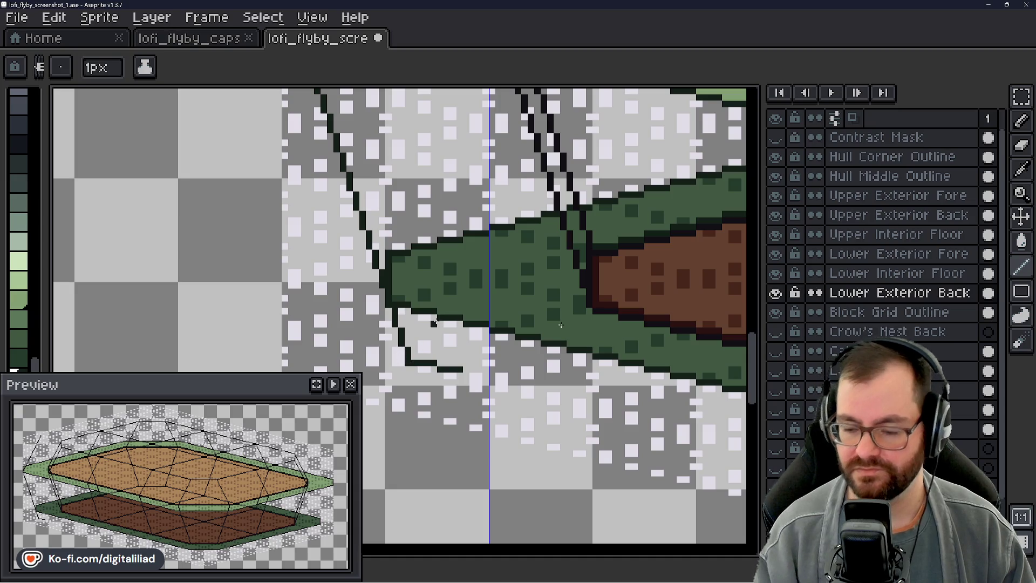
scroll(250, 259, down, 2)
scroll(306, 289, down, 2)
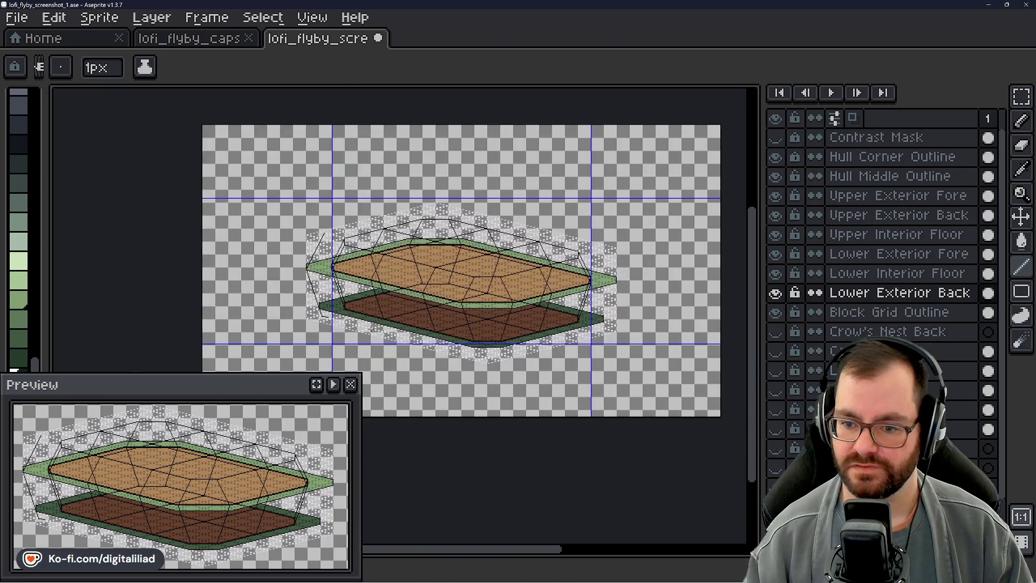
scroll(414, 306, up, 1)
drag(414, 306, 432, 313)
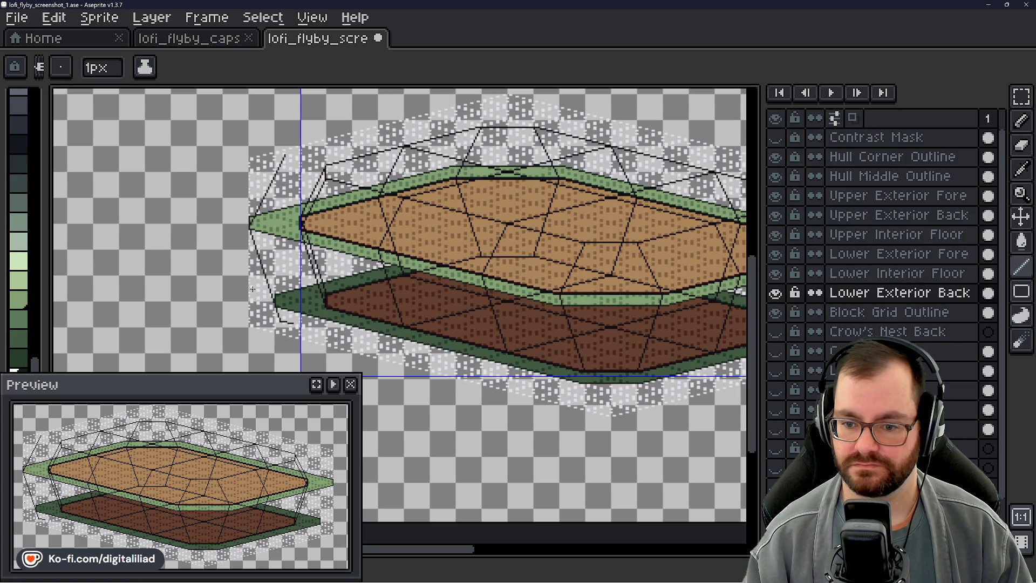
scroll(240, 259, up, 2)
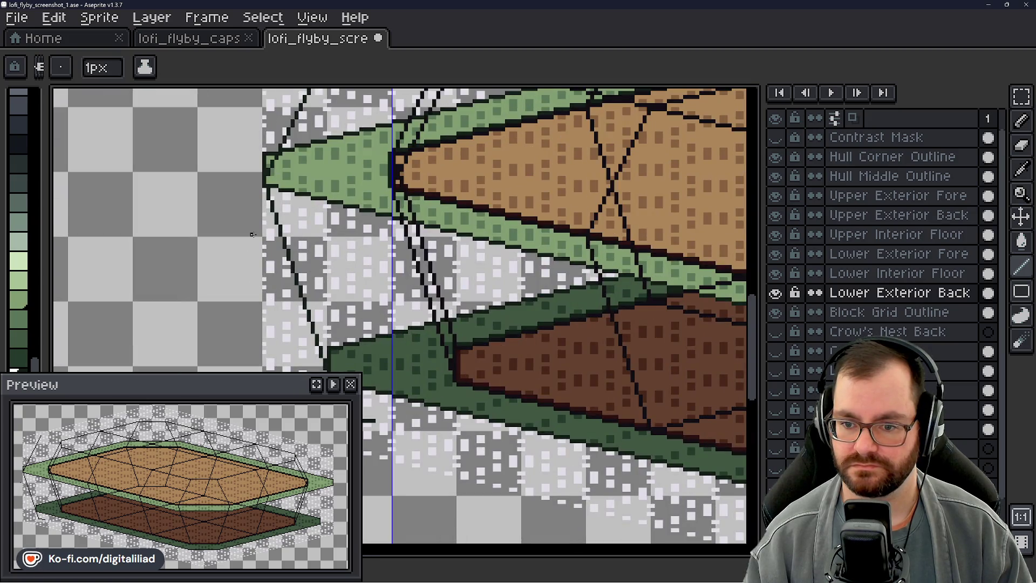
scroll(255, 235, up, 1)
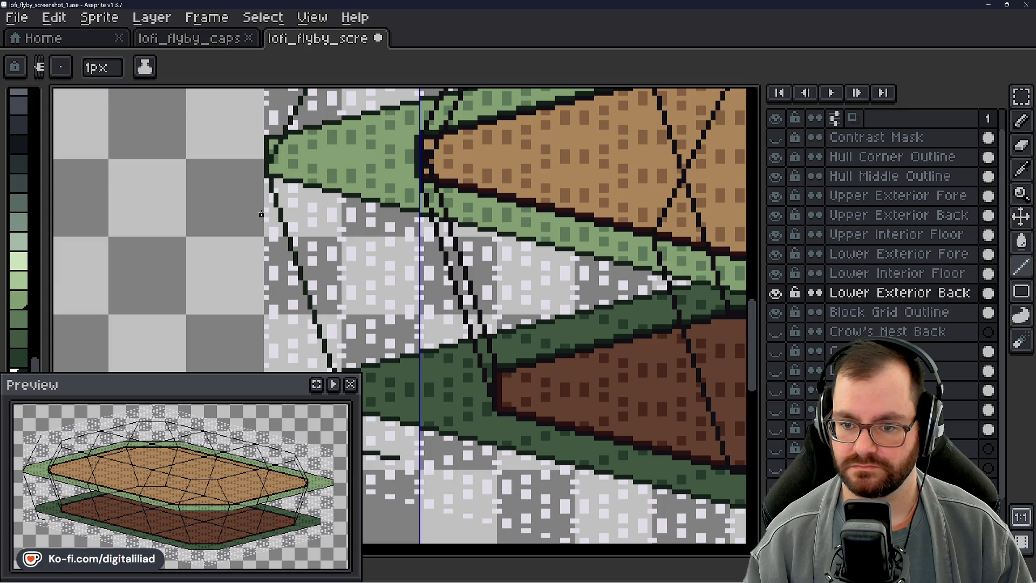
scroll(324, 210, down, 2)
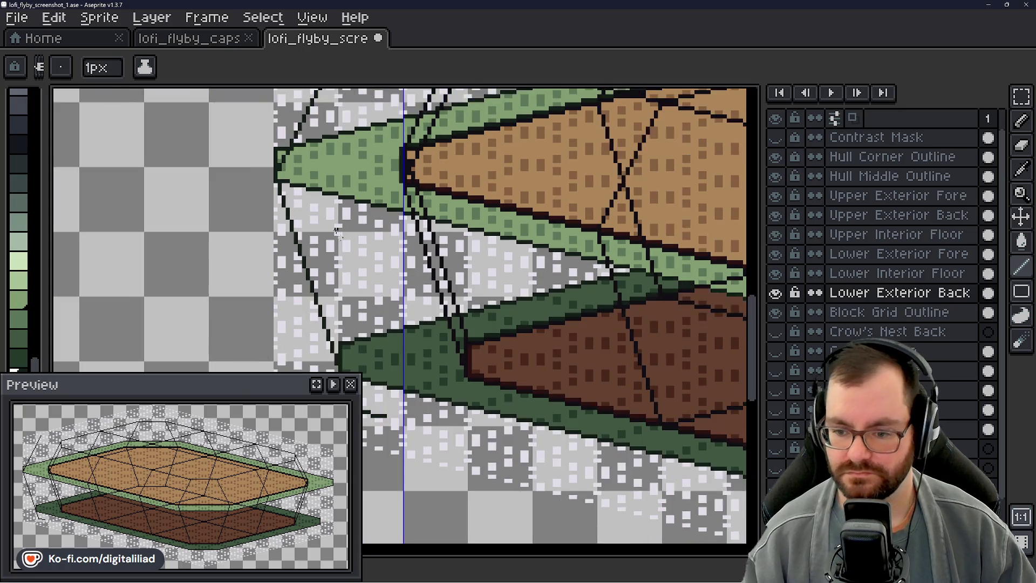
scroll(377, 254, up, 1)
key(v)
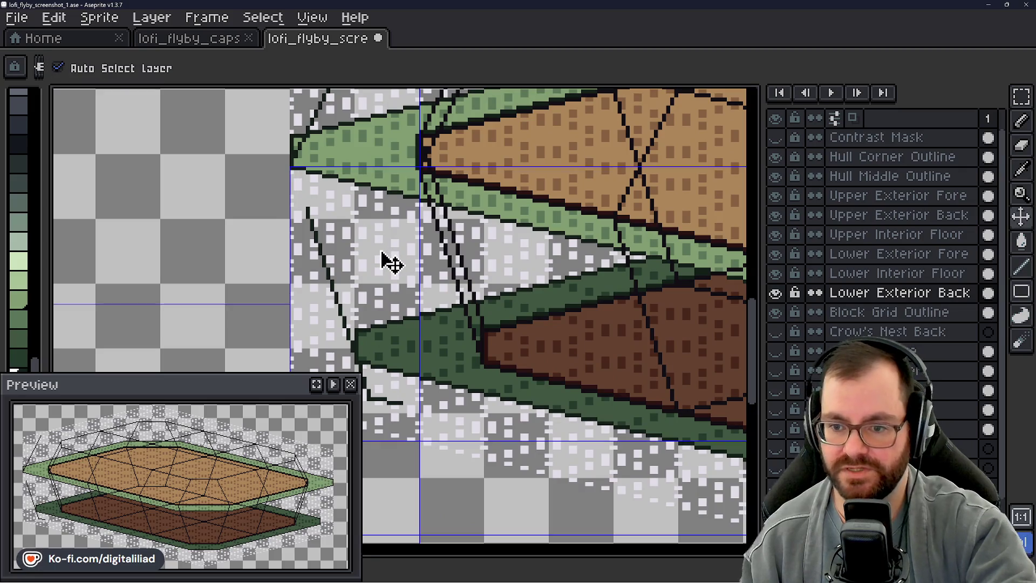
key(ctrl+z)
key(ctrl+z)
key(ctrl+z)
key(ctrl+z)
key(ctrl+z)
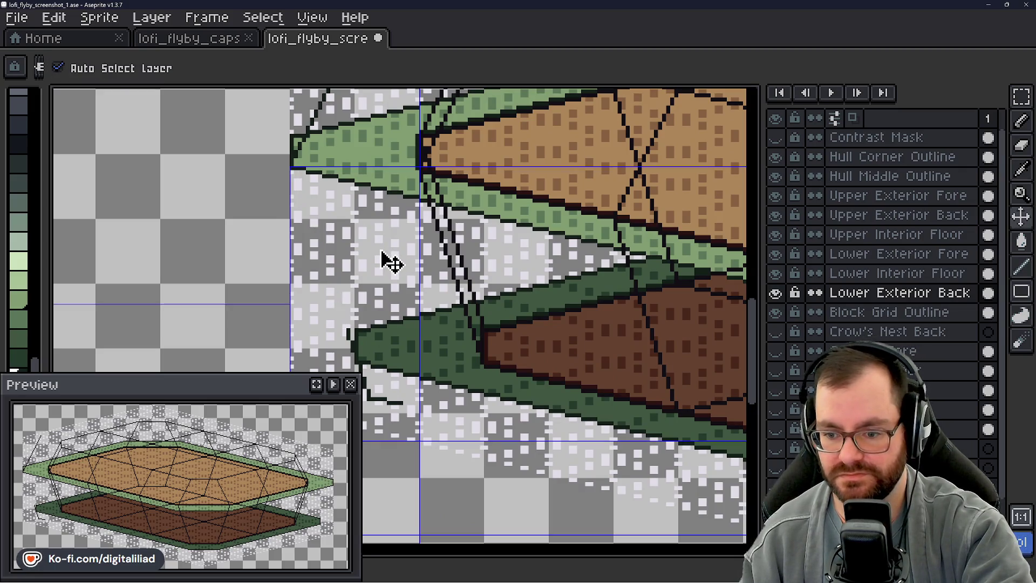
key(ctrl+y)
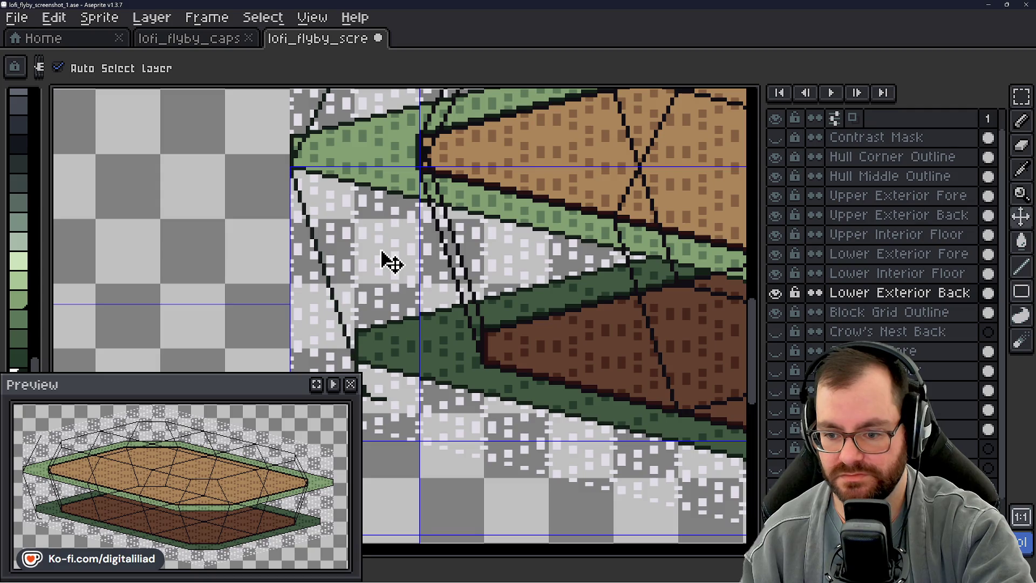
key(ctrl+s)
key(b)
mouse_move(391, 263)
mouse_down()
mouse_move(410, 278)
mouse_move(426, 260)
mouse_move(440, 263)
mouse_up()
- Choose the Rectangular Marquee tool and zoom in on the lower floor's left tip
click(1019, 97)
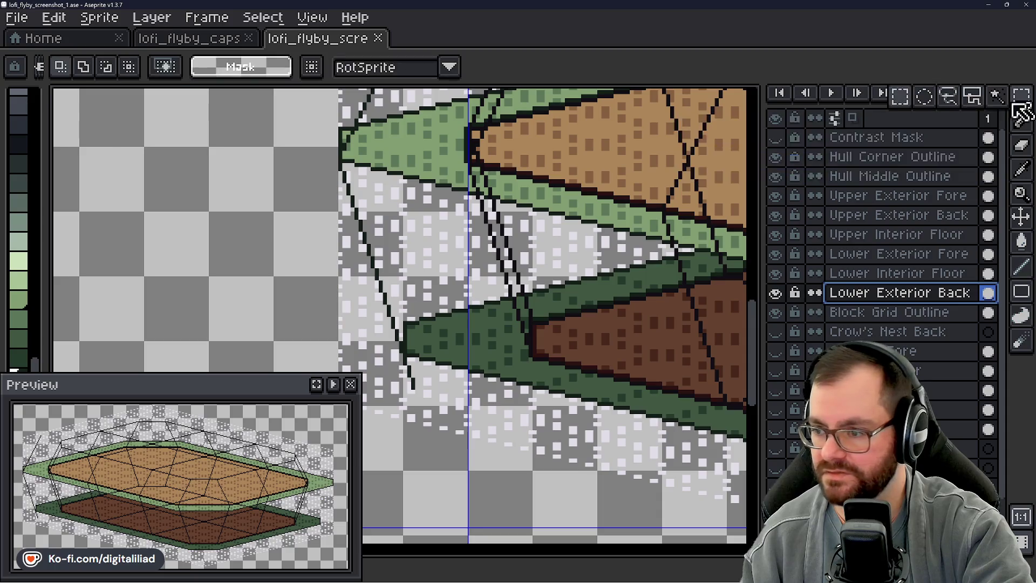
scroll(388, 225, up, 3)
mouse_move(434, 229)
mouse_down()
mouse_move(324, 173)
mouse_move(493, 219)
mouse_up()
scroll(440, 347, down, 1)
scroll(440, 346, down, 3)
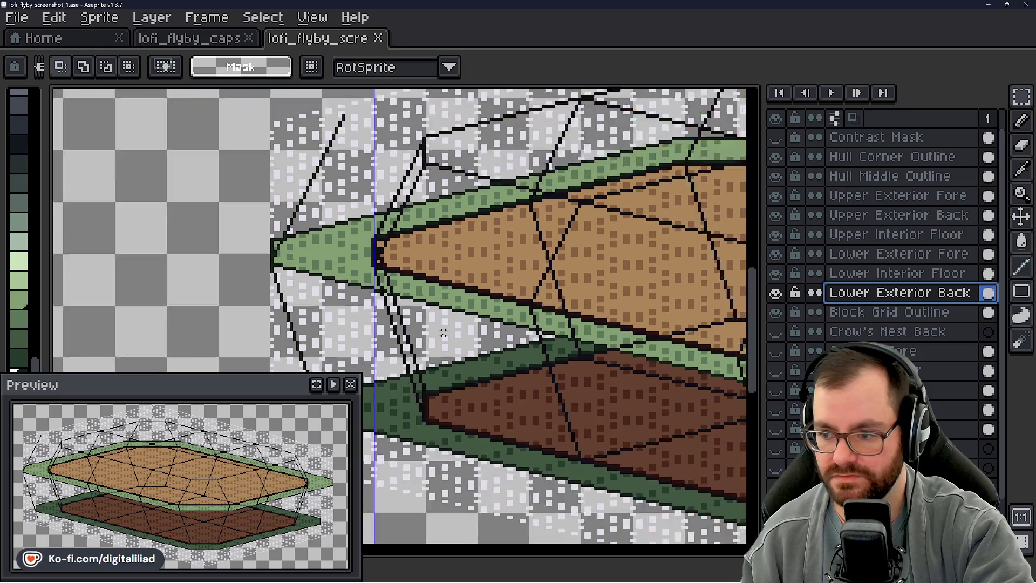
scroll(446, 370, up, 4)
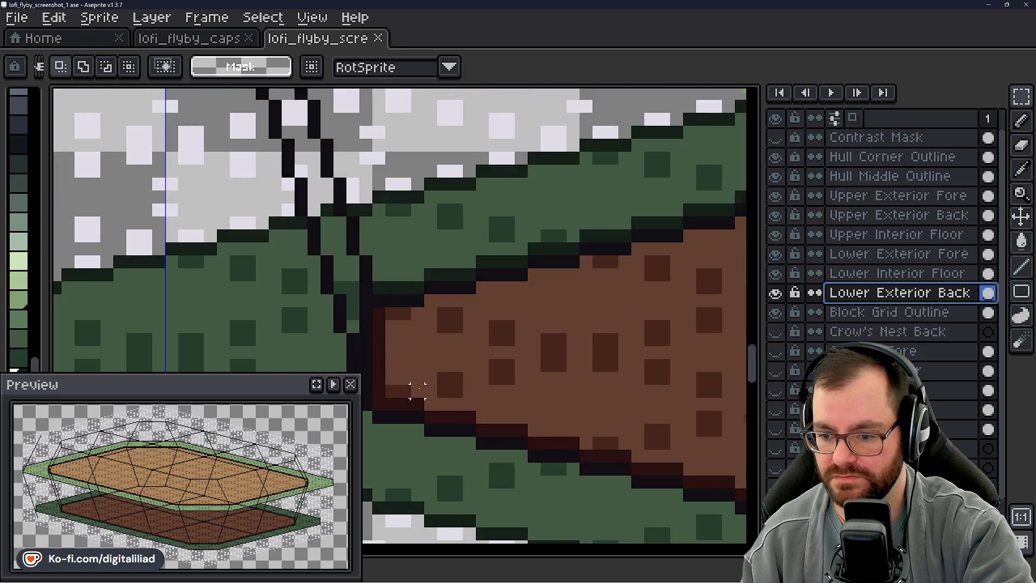
drag(430, 378, 495, 362)
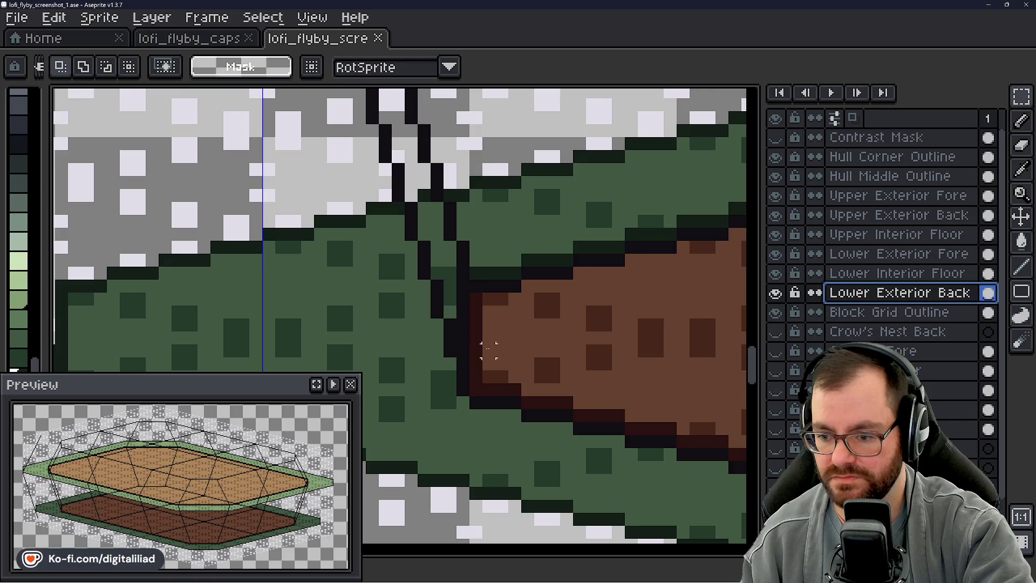
scroll(462, 377, down, 3)
scroll(420, 334, up, 2)
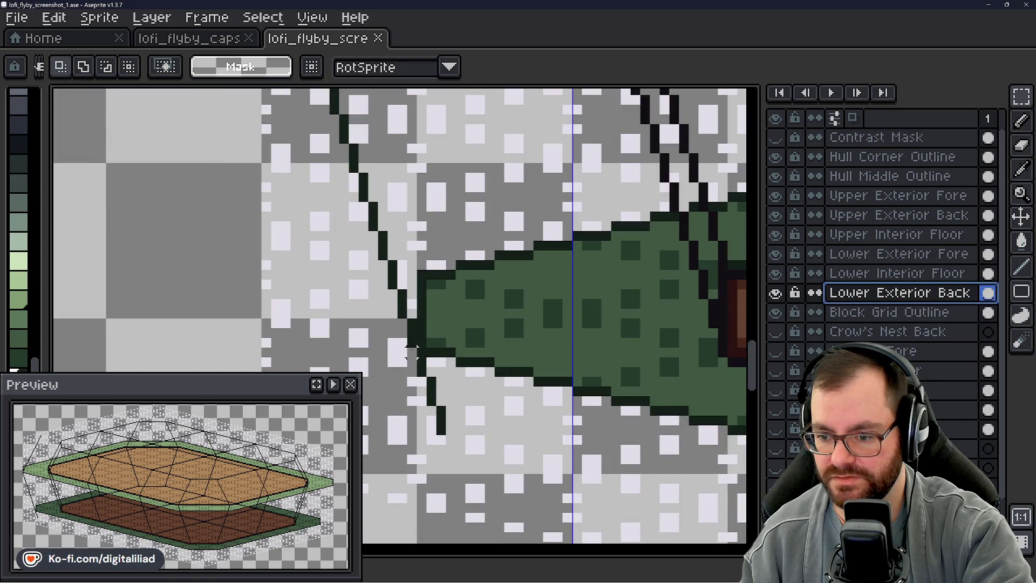
scroll(413, 325, down, 2)
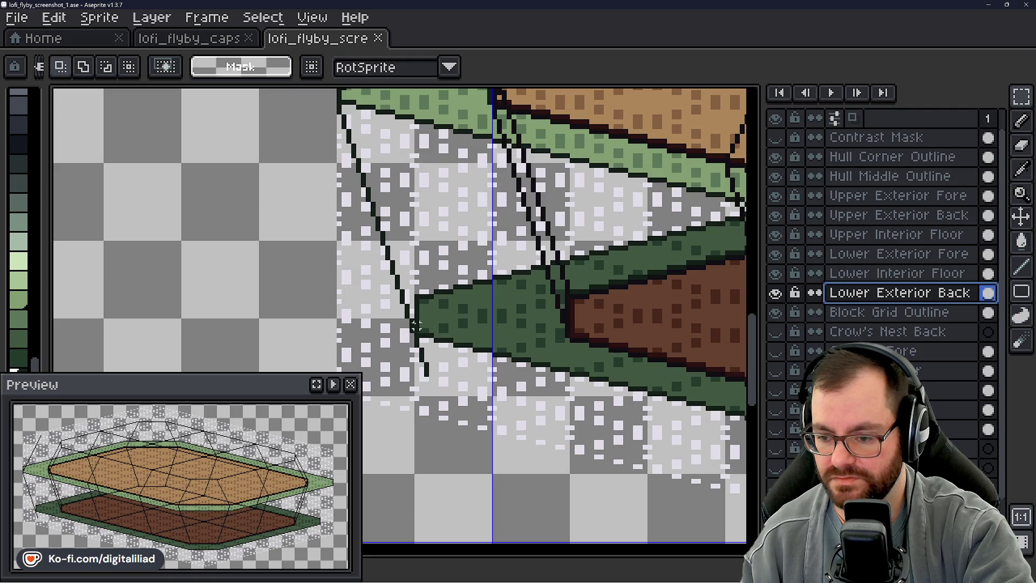
drag(416, 325, 449, 352)
- Select the left diagonal hull line with three added rectangles down to its bottom end
mouse_move(369, 138)
mouse_down()
mouse_move(378, 372)
mouse_move(393, 384)
mouse_up()
mouse_move(388, 168)
mouse_down()
mouse_move(428, 411)
mouse_move(449, 418)
mouse_up()
drag(460, 373, 418, 432)
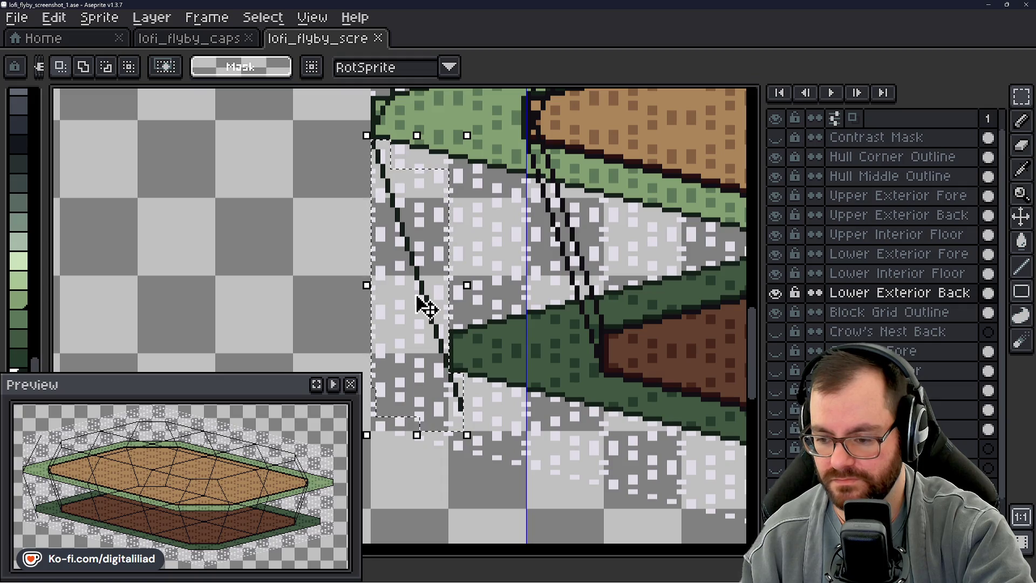
- Nudge the selected diagonal line one pixel at a time with arrow keys and drags, then commit it
key(Down)
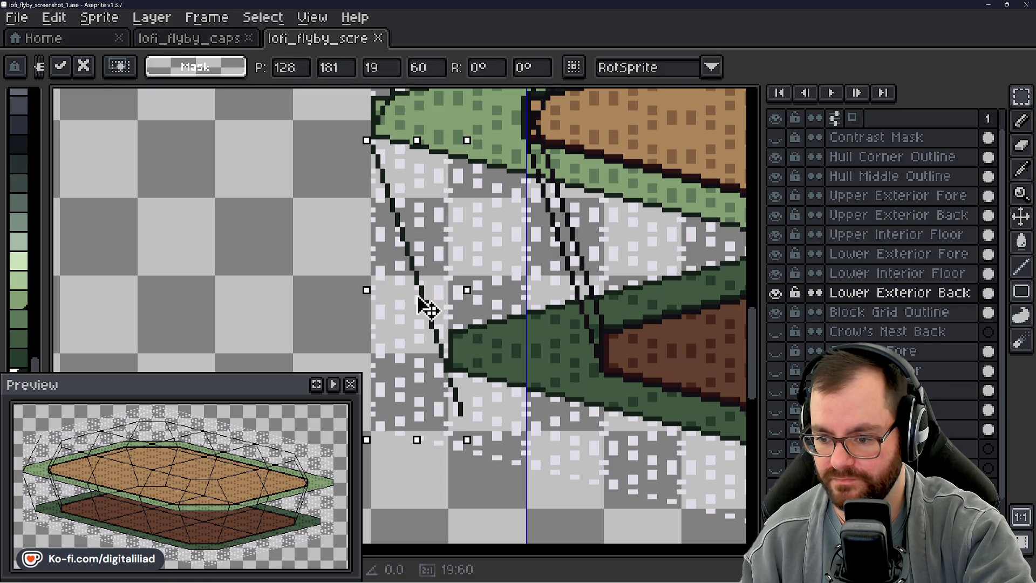
key(Up)
key(Right)
drag(421, 295, 420, 299)
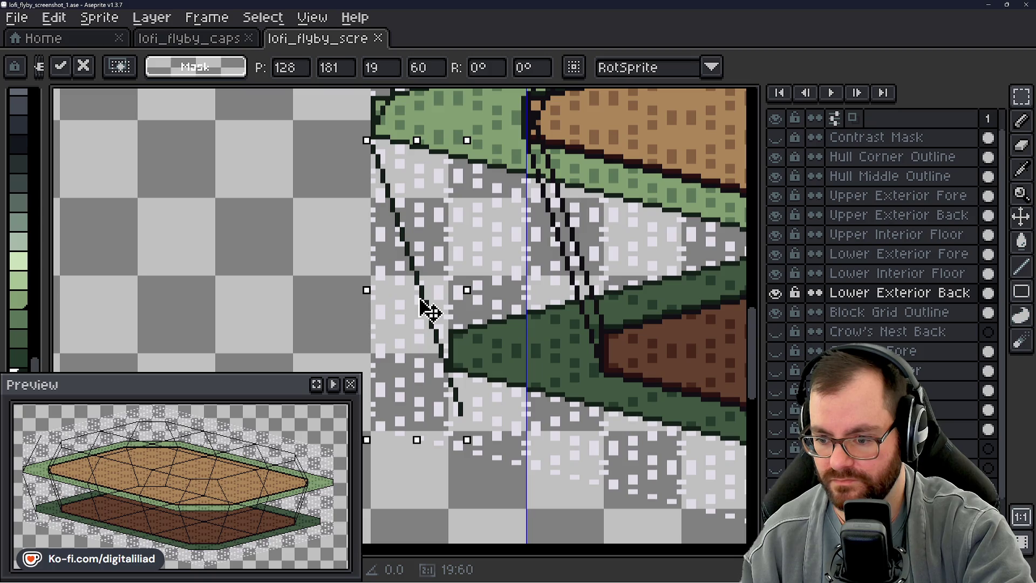
drag(420, 299, 420, 295)
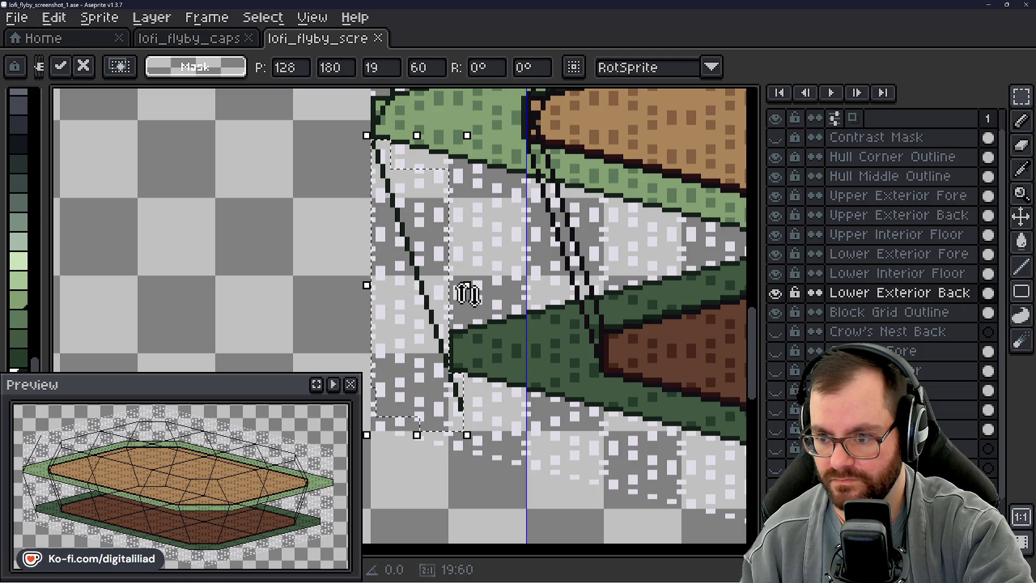
key(Return)
scroll(471, 408, up, 3)
- Switch to the 1px Line tool and zoom in on the left diagonal line's bottom end
key(b)
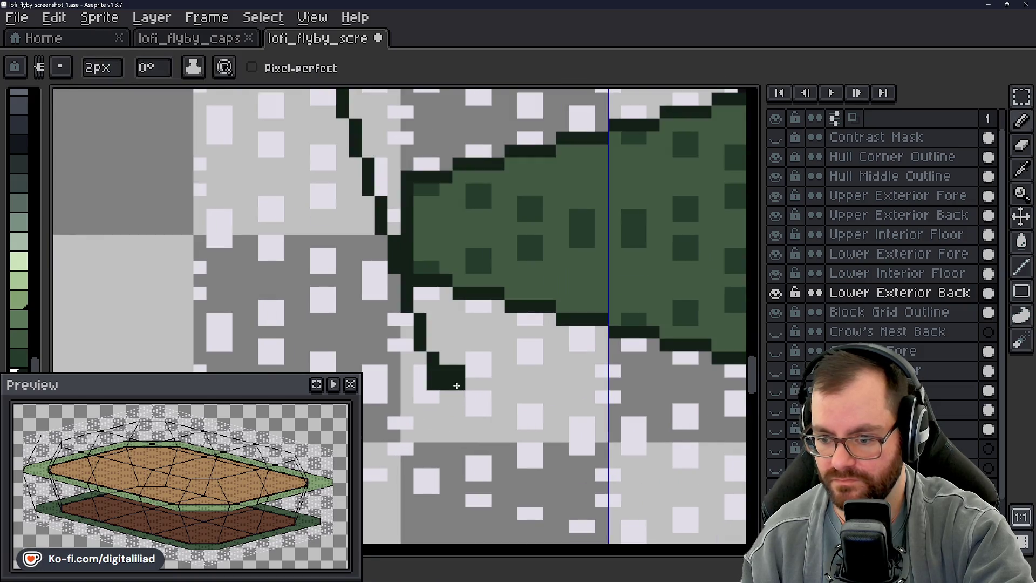
click(1020, 266)
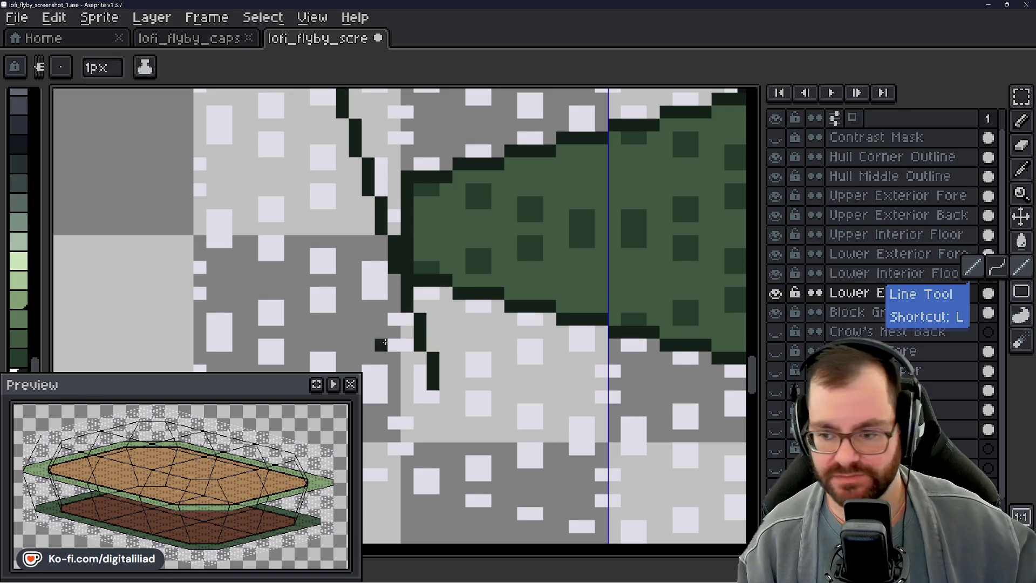
scroll(406, 322, down, 2)
scroll(376, 363, up, 2)
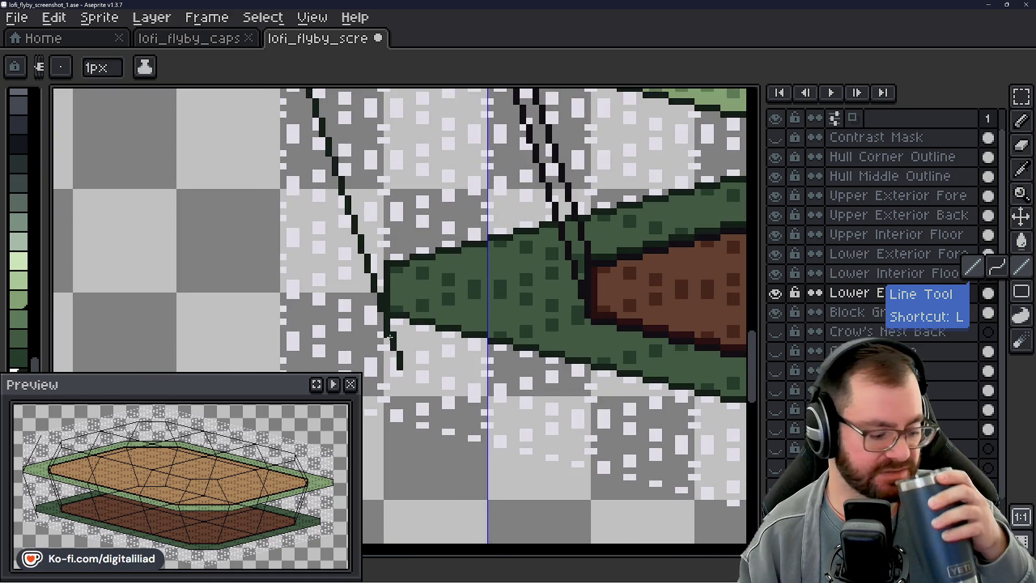
scroll(421, 387, down, 2)
scroll(421, 387, down, 3)
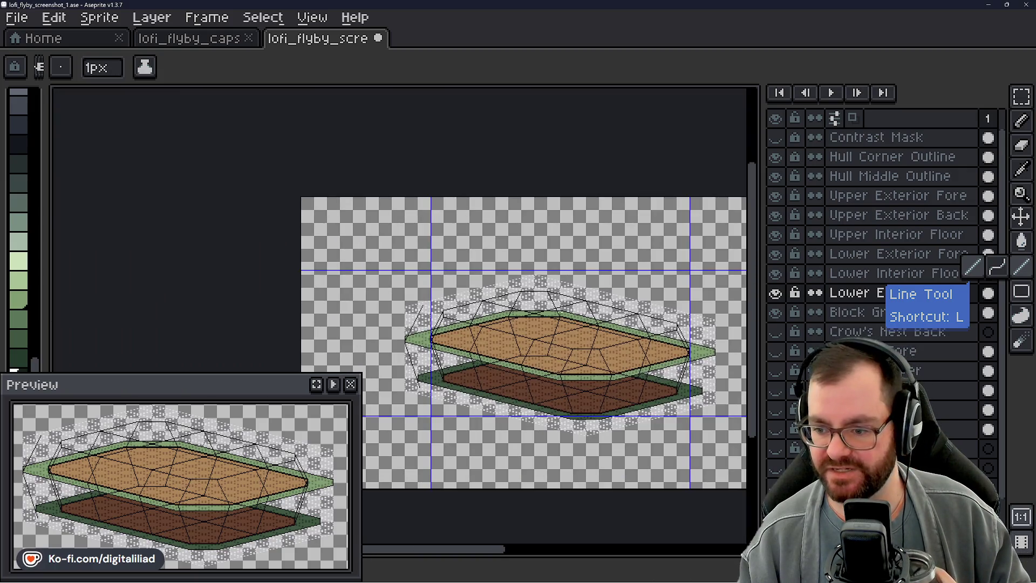
scroll(558, 281, up, 2)
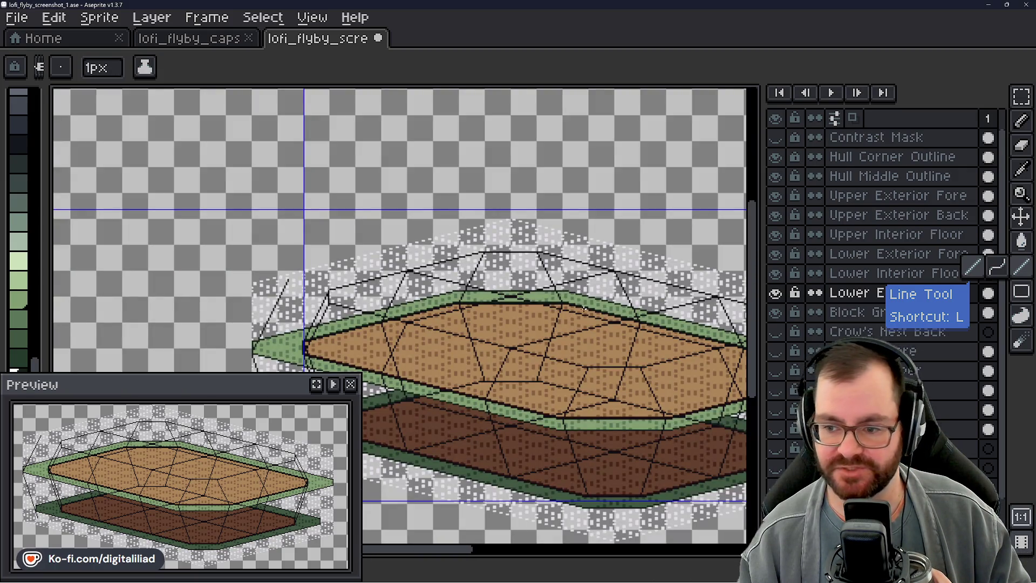
scroll(552, 336, down, 1)
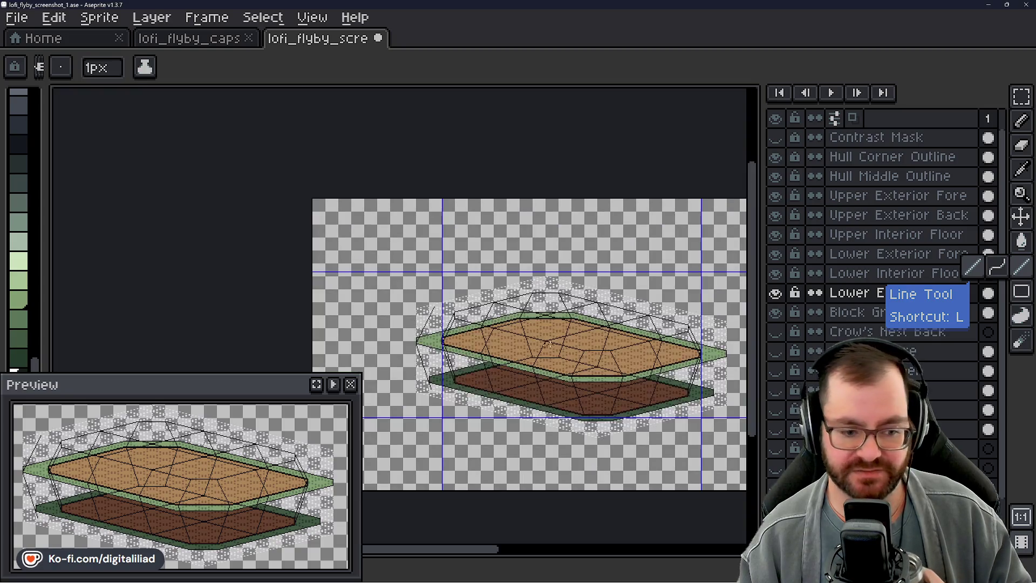
scroll(540, 345, up, 3)
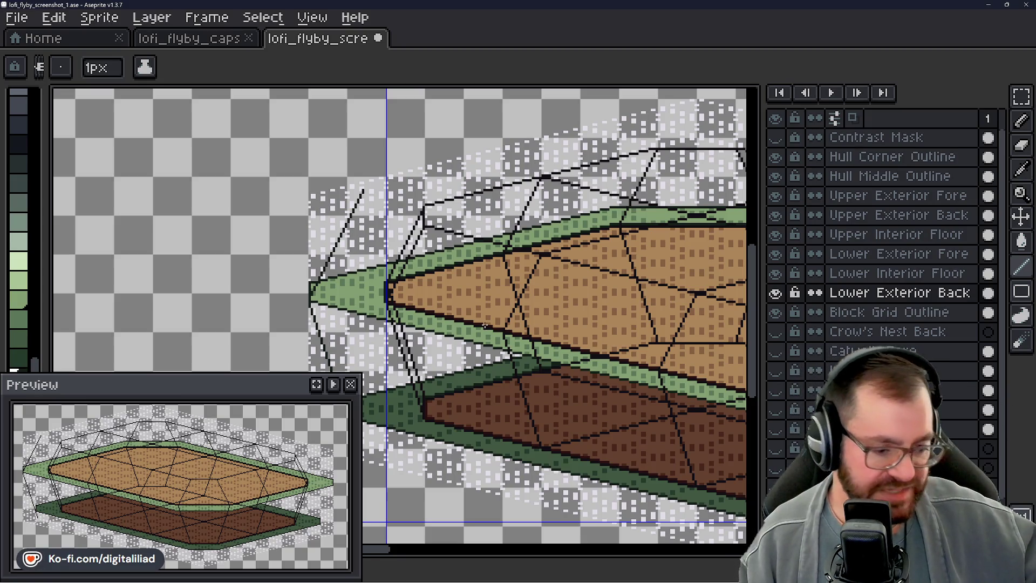
scroll(404, 388, up, 3)
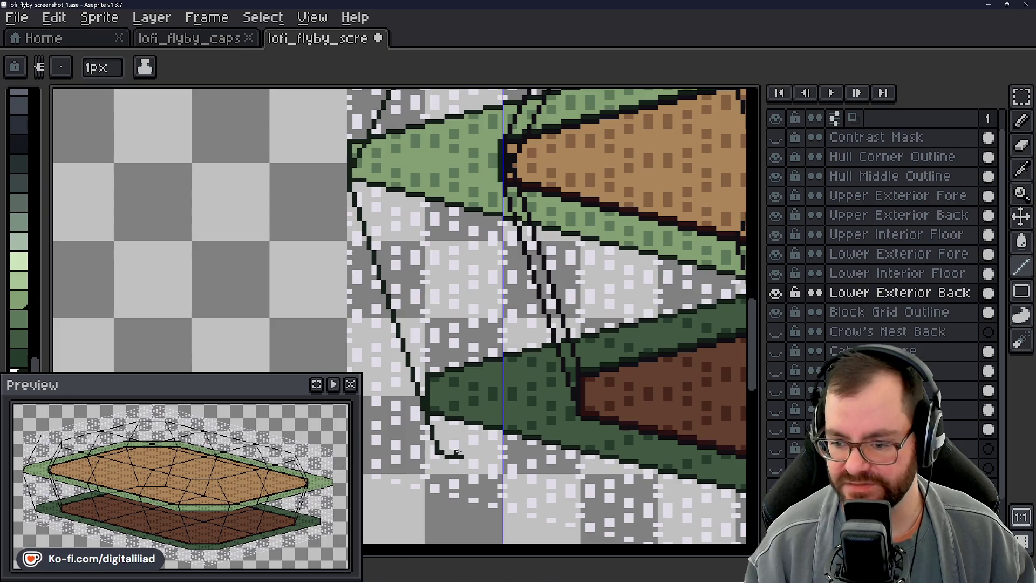
scroll(438, 451, up, 3)
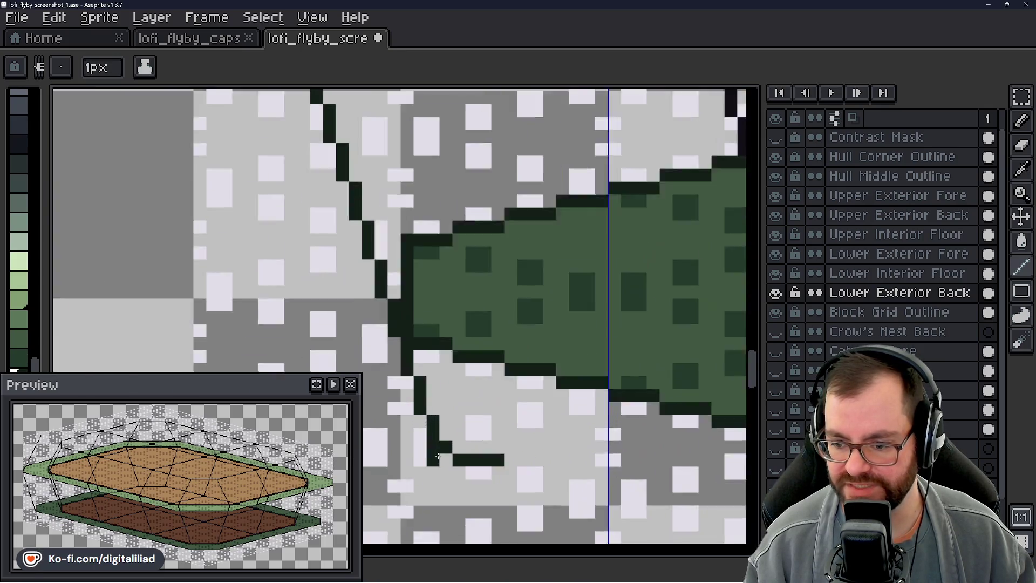
scroll(440, 424, down, 5)
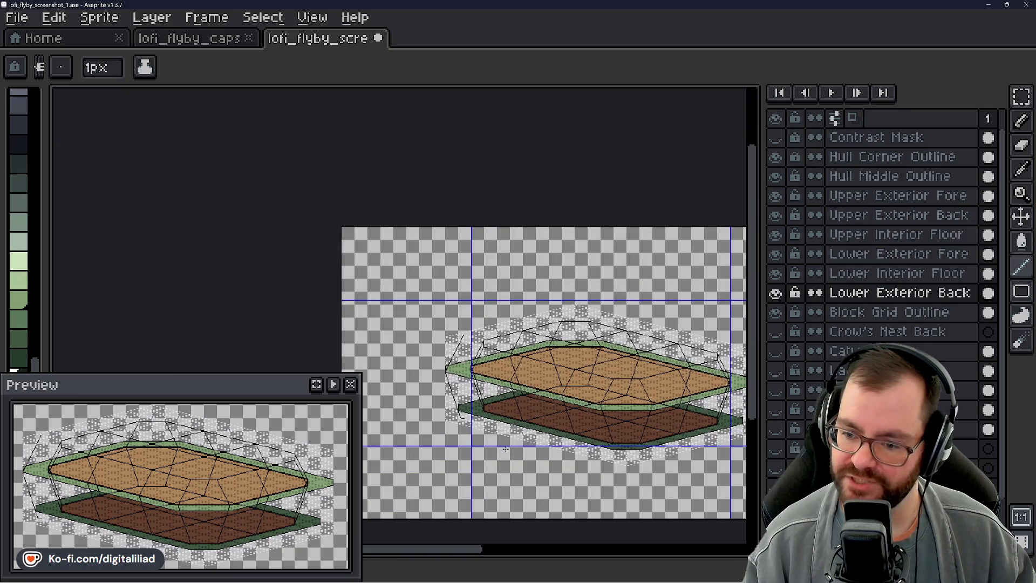
scroll(506, 448, up, 2)
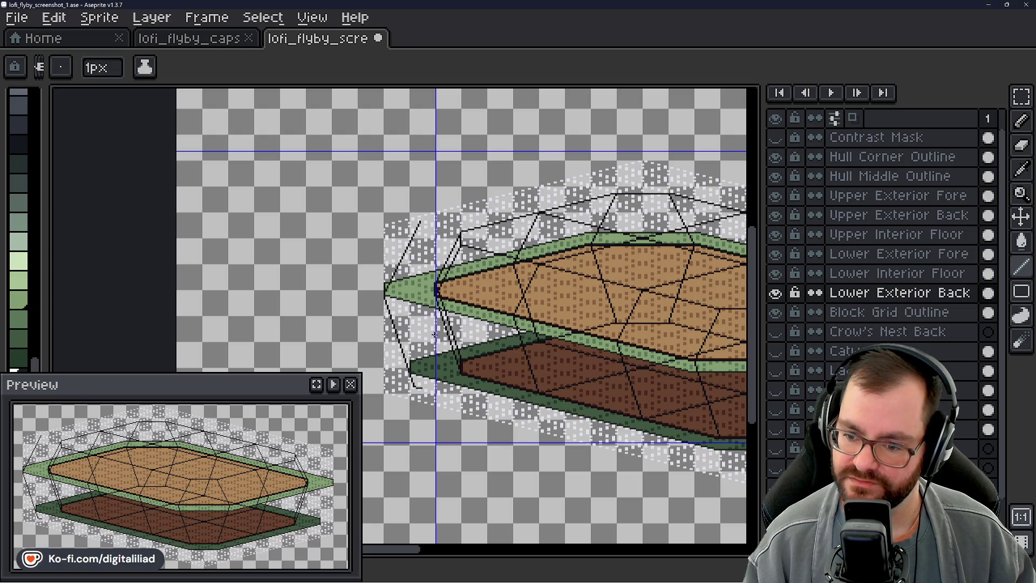
scroll(411, 320, down, 2)
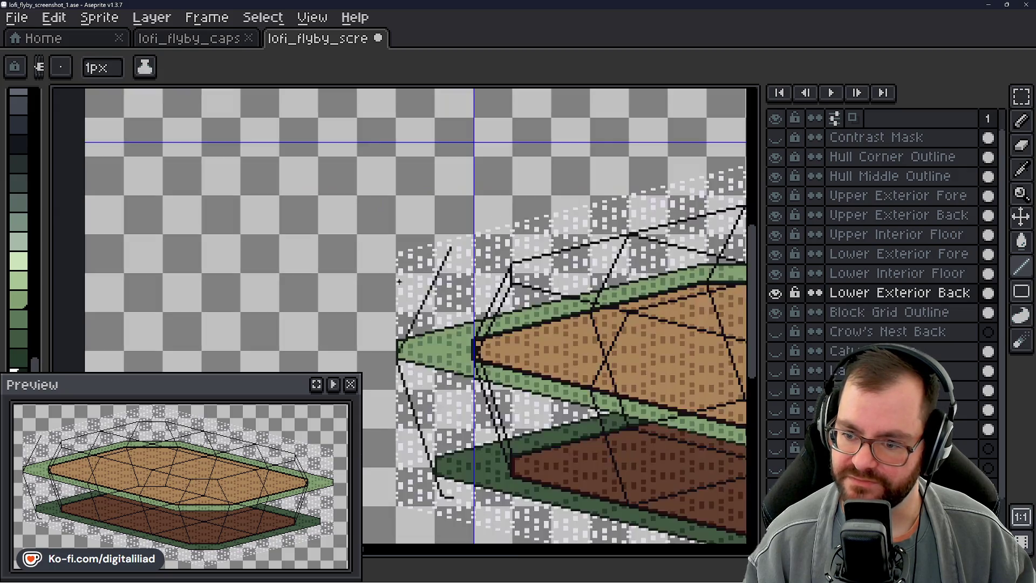
scroll(410, 298, up, 4)
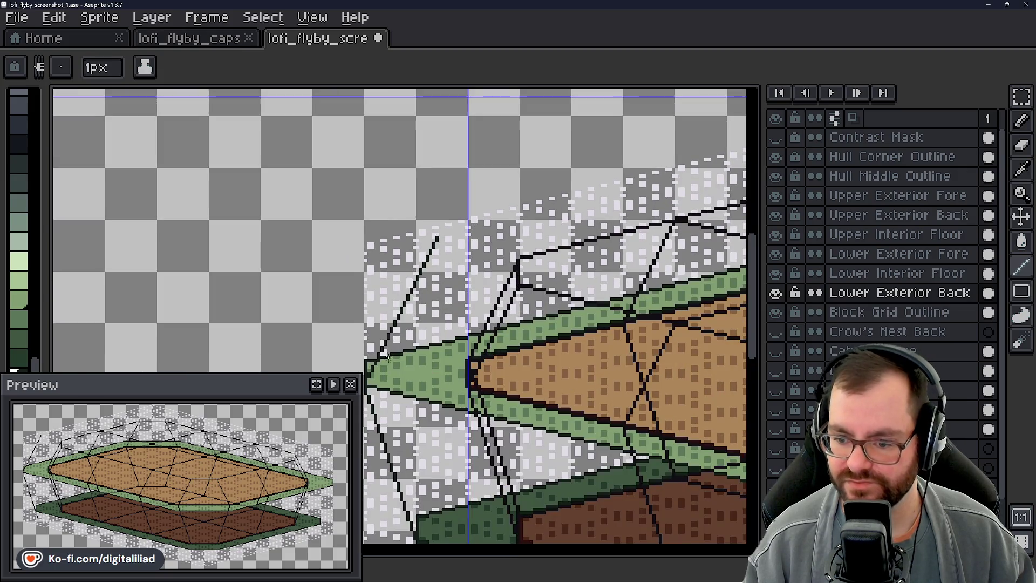
scroll(389, 376, up, 4)
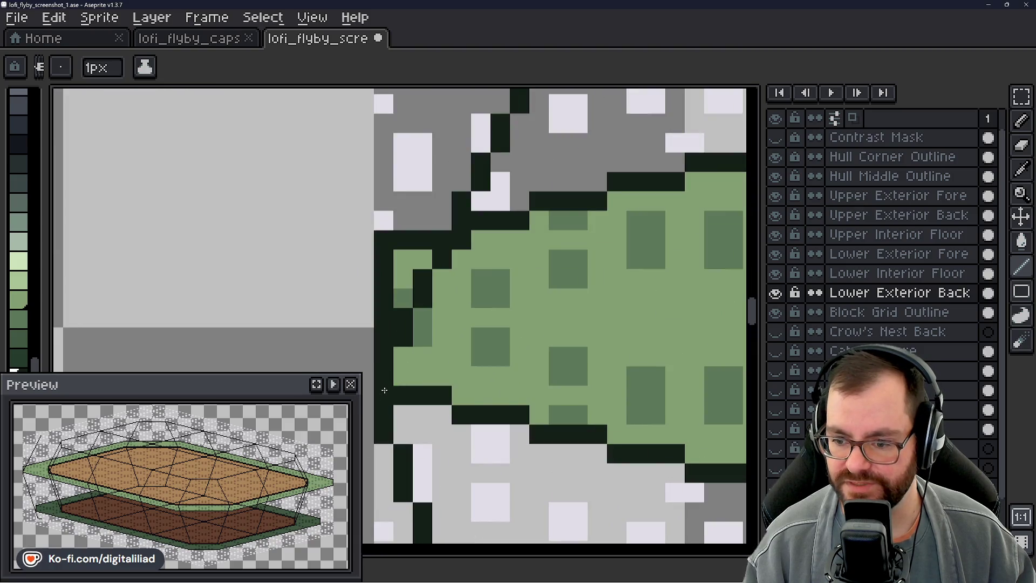
scroll(390, 345, down, 2)
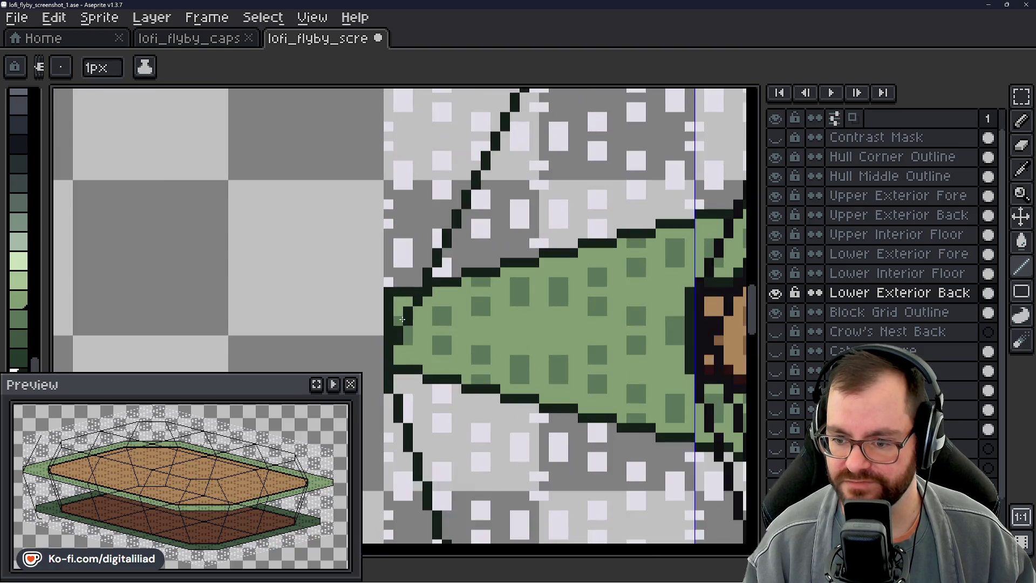
scroll(451, 260, down, 1)
scroll(420, 389, up, 1)
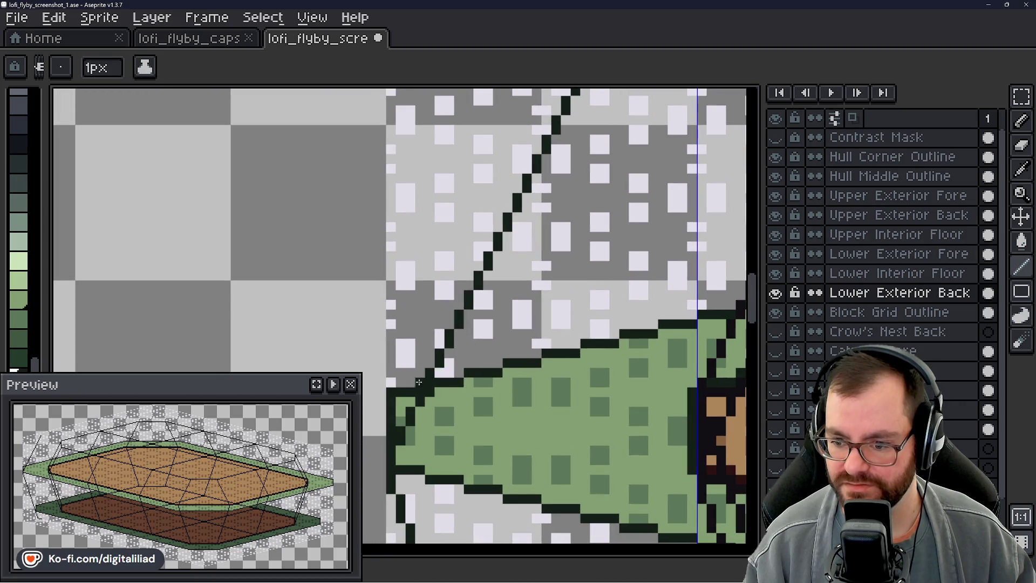
scroll(420, 390, down, 2)
drag(420, 390, 327, 278)
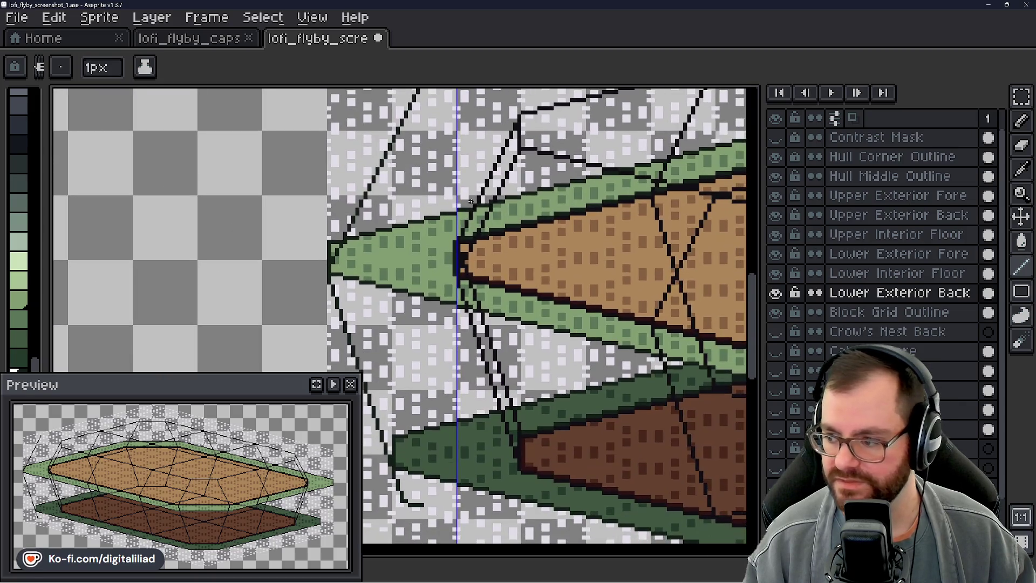
drag(479, 260, 436, 438)
click(879, 195)
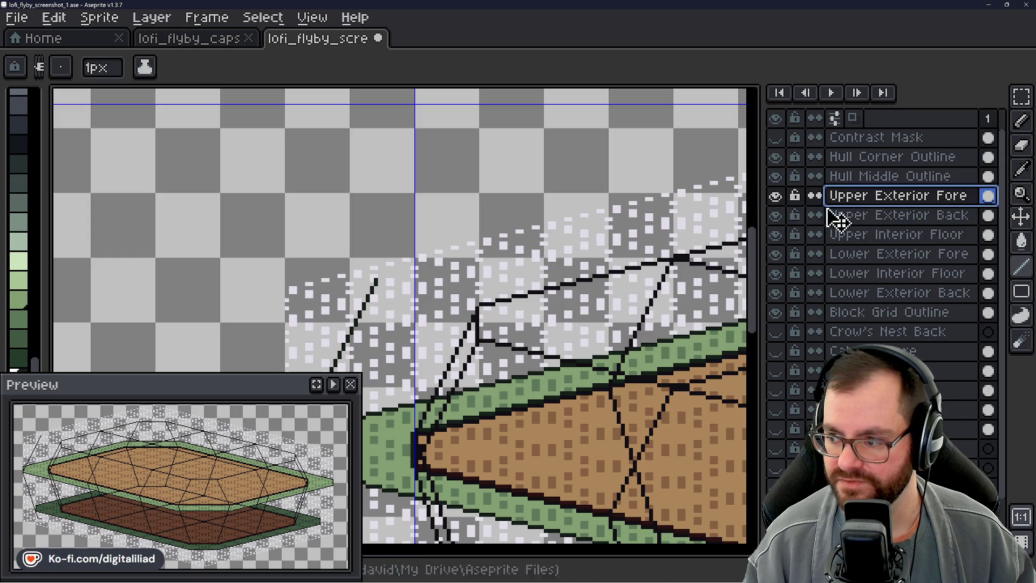
- Select the Upper Exterior Back layer, check its visibility, and zoom to the left line's top
click(836, 215)
click(775, 216)
click(775, 215)
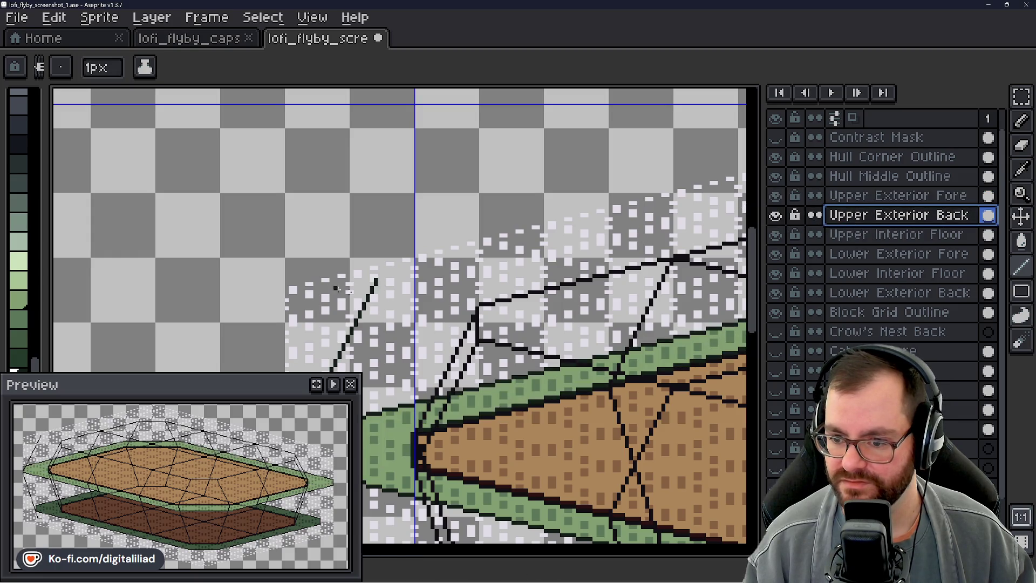
scroll(372, 280, down, 5)
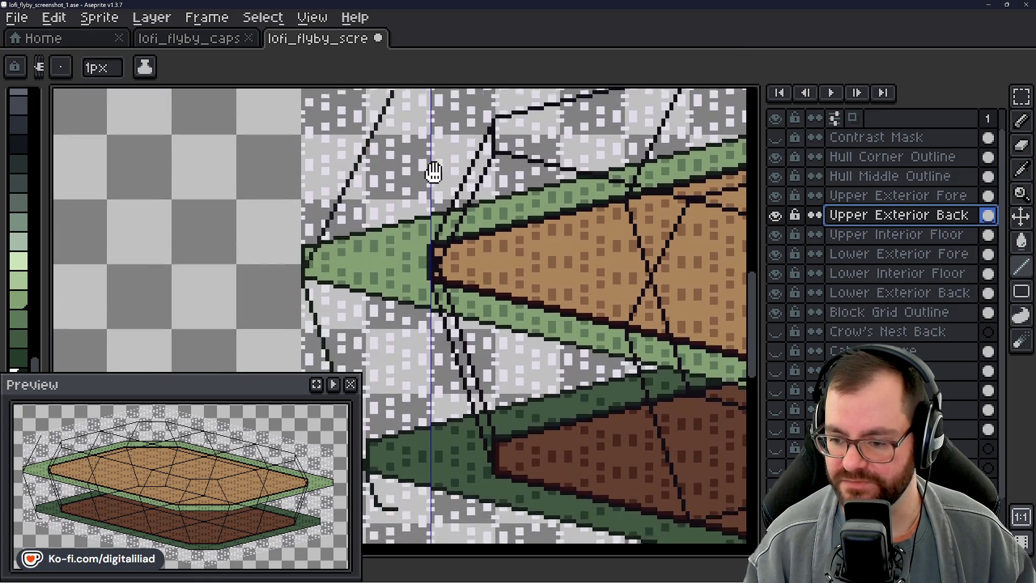
mouse_move(433, 172)
mouse_down()
mouse_move(442, 134)
mouse_move(452, 292)
mouse_up()
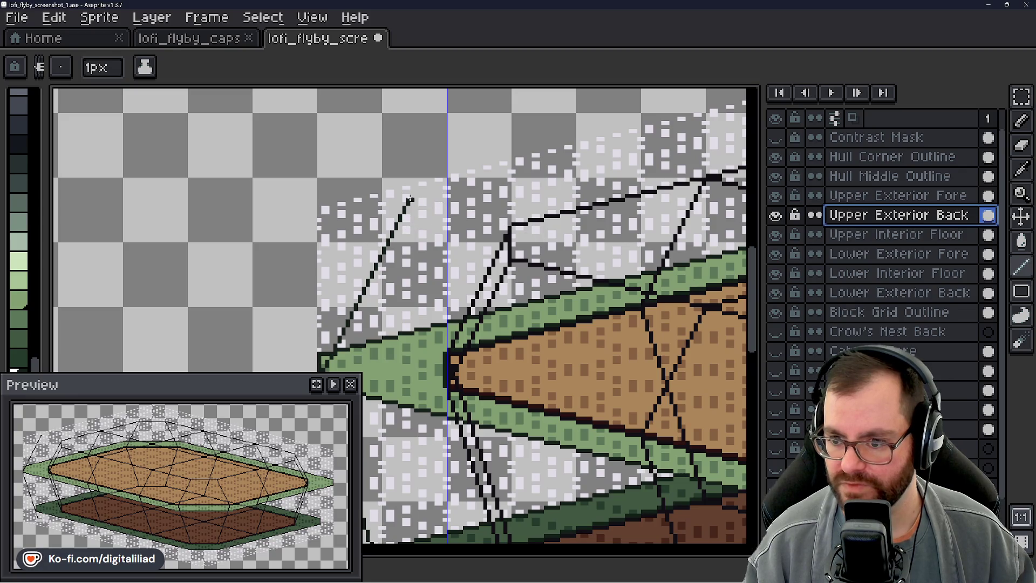
scroll(412, 187, up, 6)
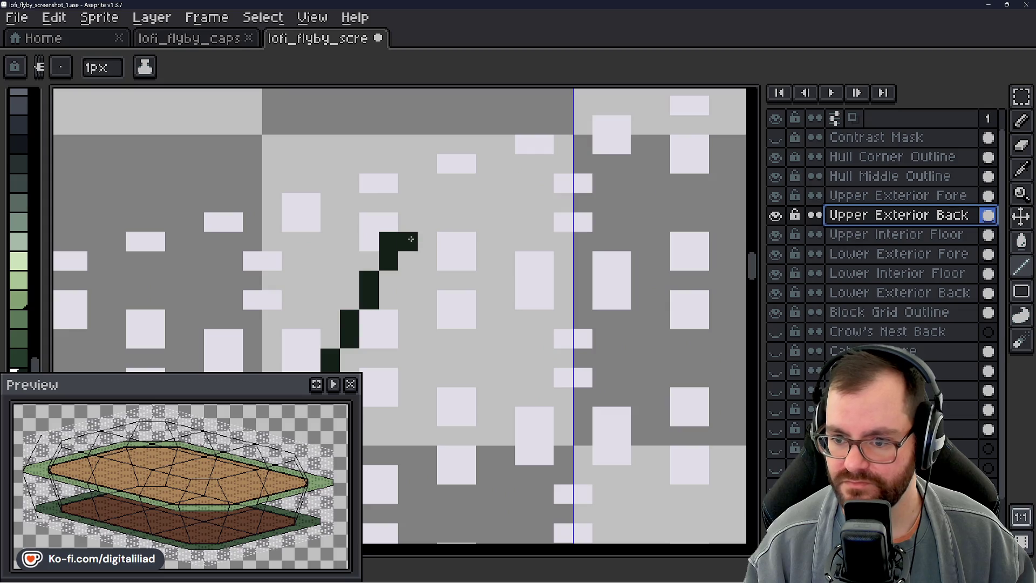
scroll(421, 255, down, 4)
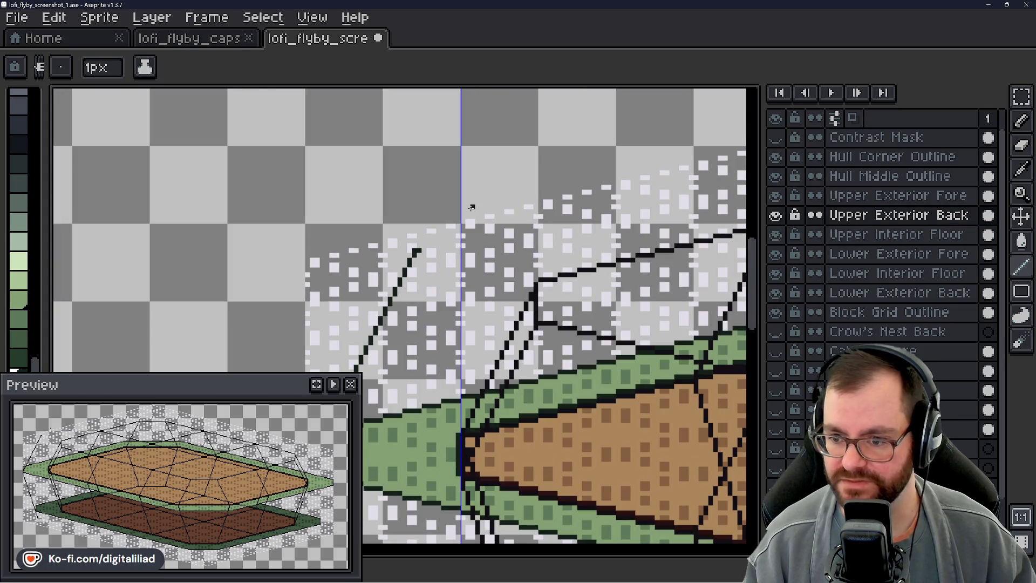
scroll(455, 221, up, 2)
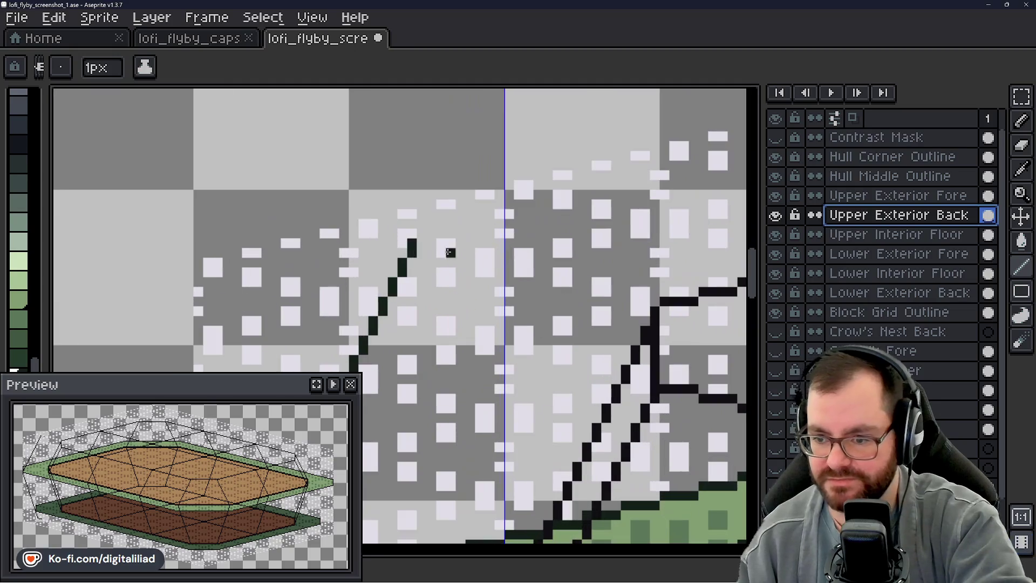
drag(448, 250, 394, 223)
scroll(394, 223, down, 1)
mouse_move(375, 358)
mouse_down()
mouse_move(375, 227)
mouse_move(426, 199)
mouse_up()
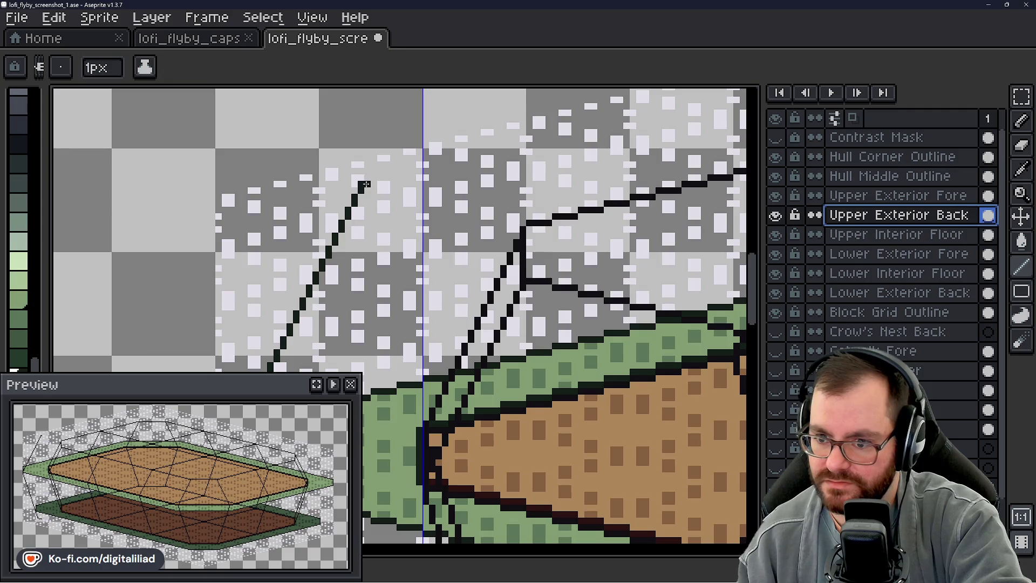
scroll(366, 184, up, 1)
- Add a dark pixel at the top end of the upper-left diagonal hull line
click(366, 184)
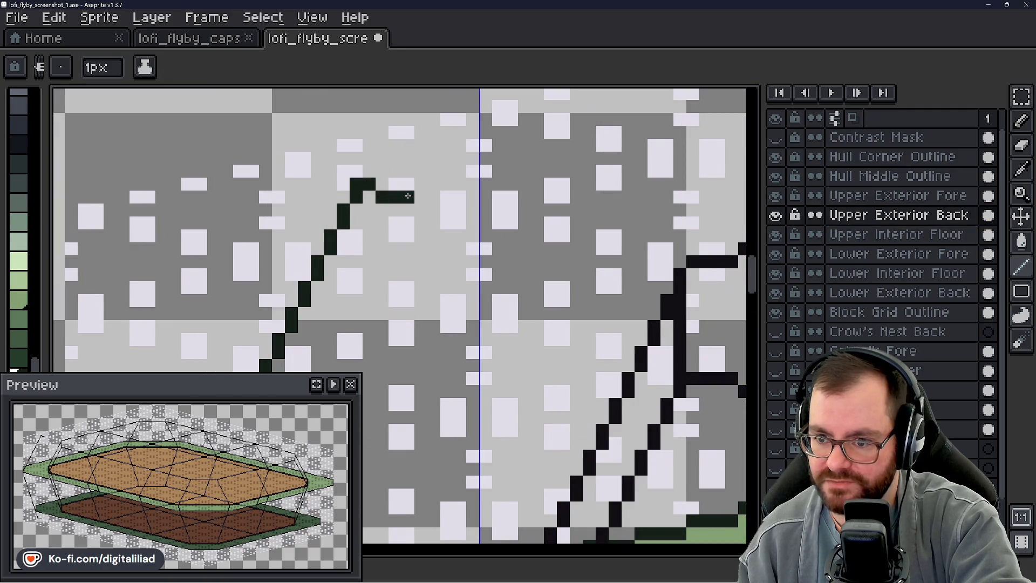
scroll(416, 196, down, 5)
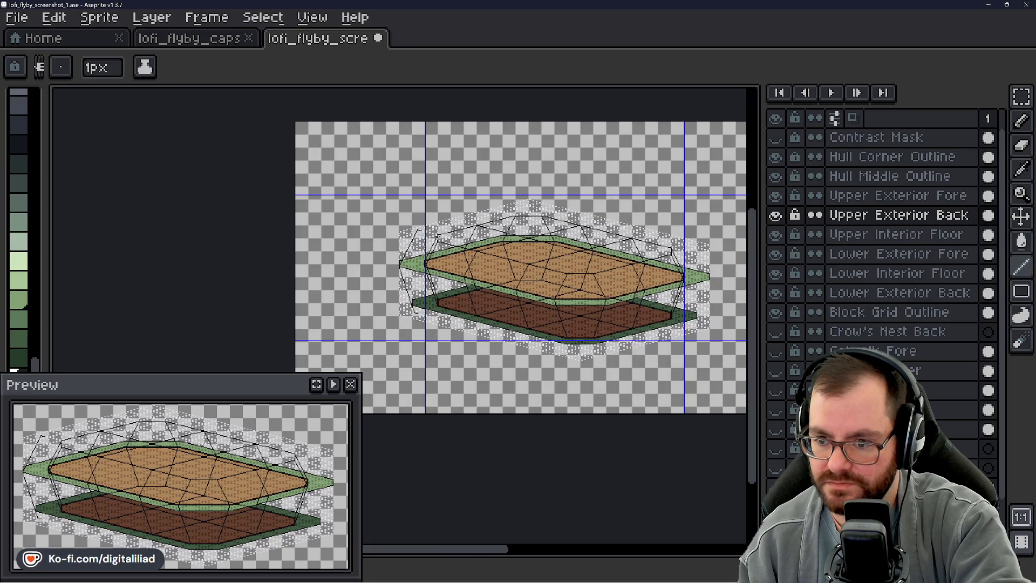
scroll(402, 292, up, 5)
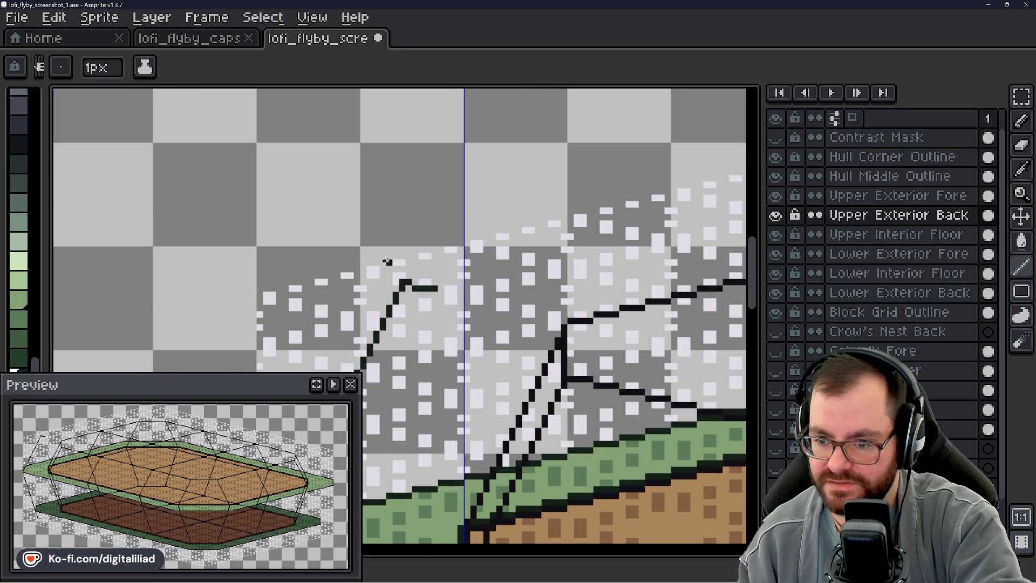
scroll(388, 262, down, 4)
scroll(391, 314, up, 4)
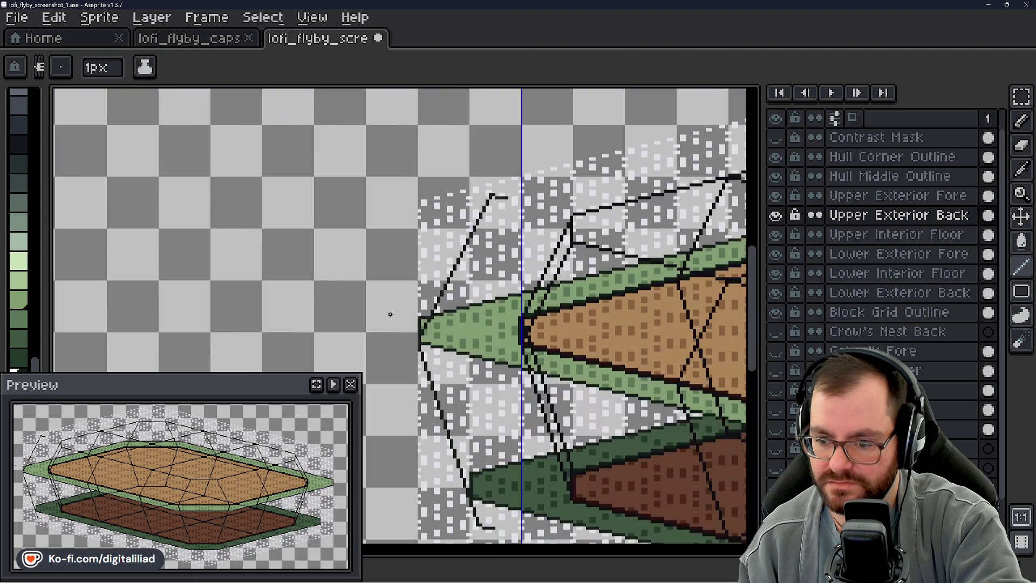
- Center the view on the hull's left tip and select the Lower Exterior Back layer
drag(434, 316, 385, 266)
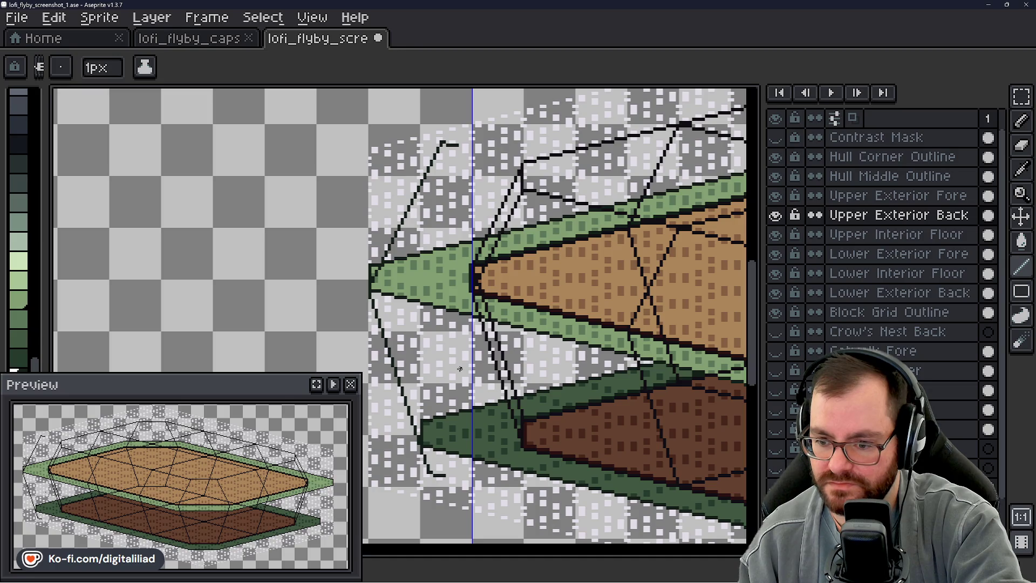
scroll(460, 368, up, 3)
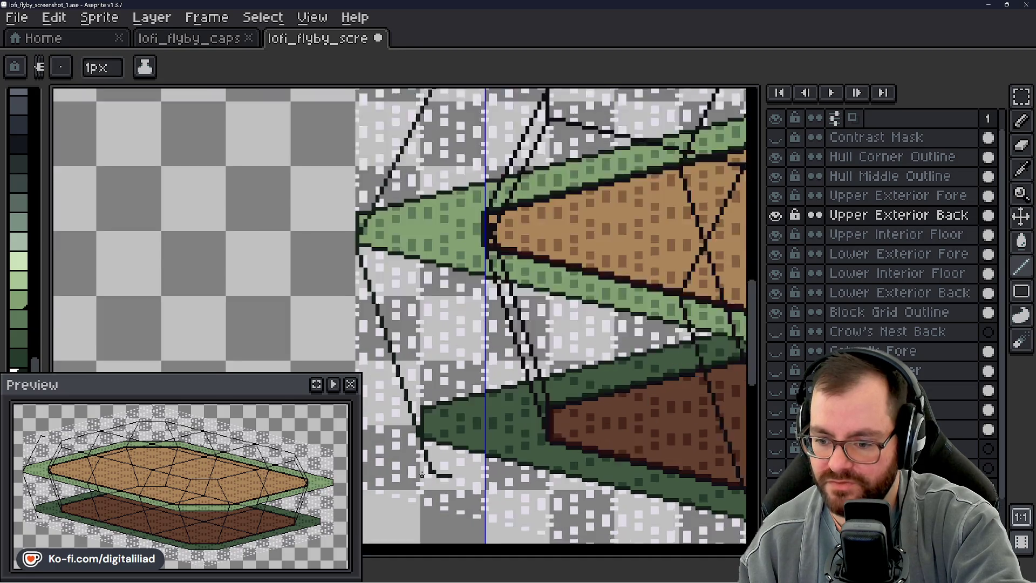
scroll(455, 392, up, 1)
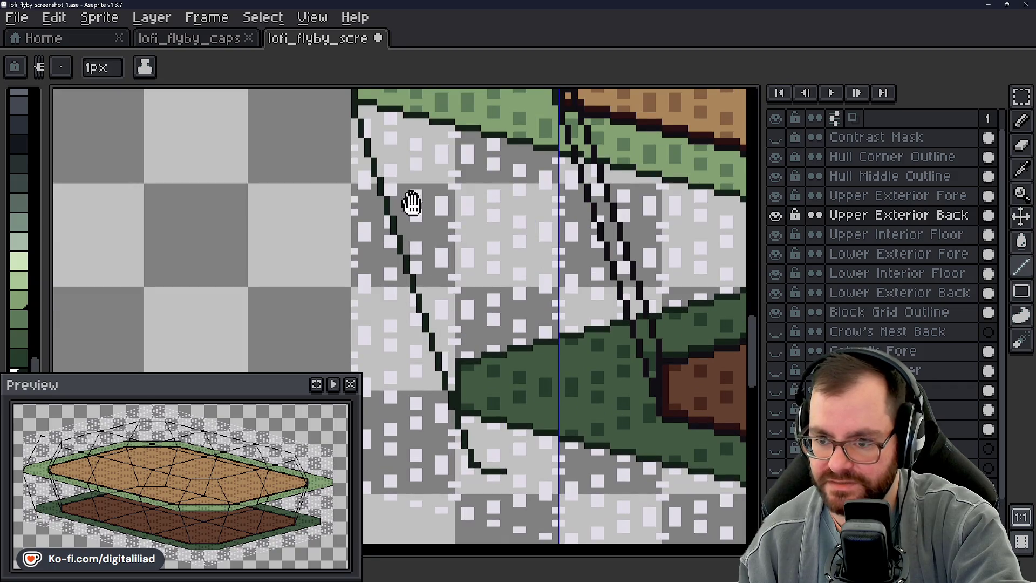
scroll(410, 203, up, 1)
scroll(424, 272, up, 1)
click(885, 294)
- On Lower Exterior Back, pencil stair-stepped dark pixels down the left outline, undoing misplaced ones
drag(866, 274, 877, 294)
click(877, 294)
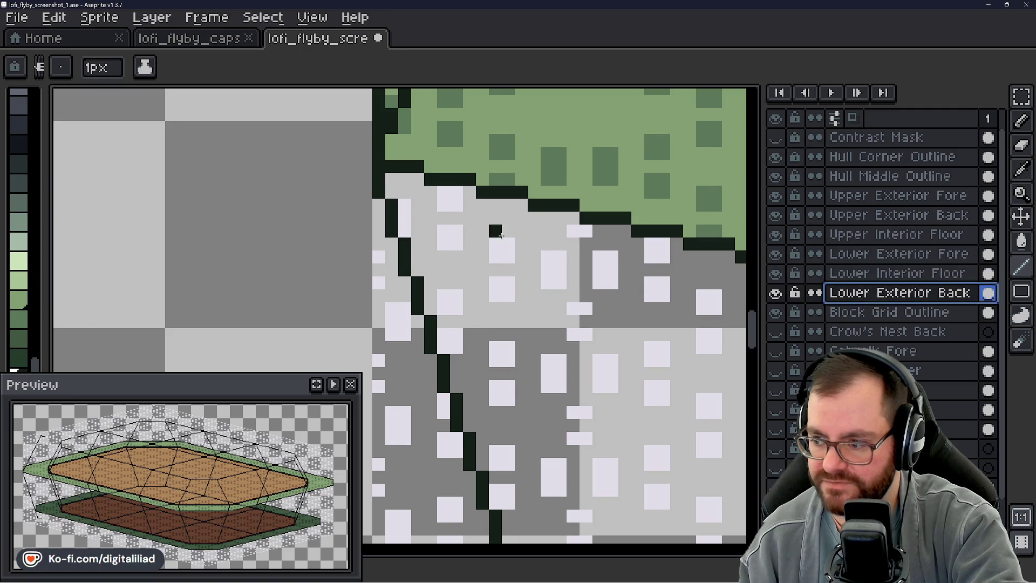
scroll(382, 165, up, 1)
mouse_move(381, 166)
mouse_down()
mouse_move(388, 205)
mouse_move(410, 227)
mouse_move(423, 314)
mouse_move(345, 163)
mouse_up()
click(366, 182)
click(366, 211)
click(400, 256)
key(ctrl+z)
drag(385, 259, 385, 278)
mouse_move(443, 318)
mouse_down()
mouse_move(407, 209)
mouse_move(388, 267)
mouse_move(387, 247)
mouse_move(410, 348)
mouse_move(464, 347)
mouse_move(388, 208)
mouse_move(408, 305)
mouse_up()
key(ctrl+z)
click(330, 190)
key(ctrl+z)
click(359, 189)
- Extend the dark diagonal outline further down beside the lower deck's left tip
mouse_move(464, 342)
mouse_down()
mouse_move(462, 224)
mouse_move(426, 227)
mouse_move(426, 205)
mouse_up()
click(462, 321)
key(ctrl+z)
click(426, 229)
click(429, 244)
drag(429, 244, 474, 400)
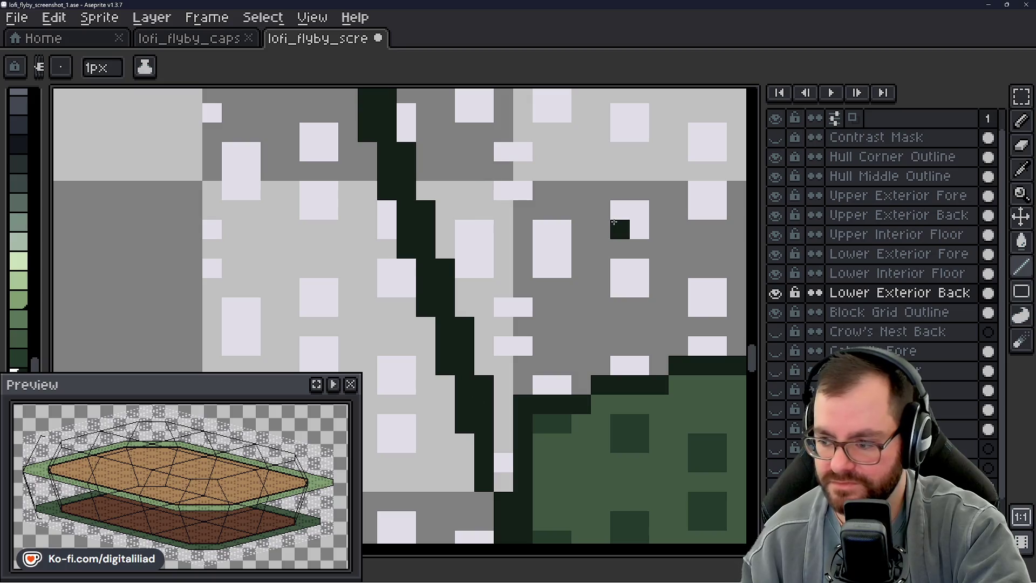
- Make the hull edge column solid dark down to the bottom horizontal stroke
scroll(717, 323, down, 1)
scroll(393, 283, up, 1)
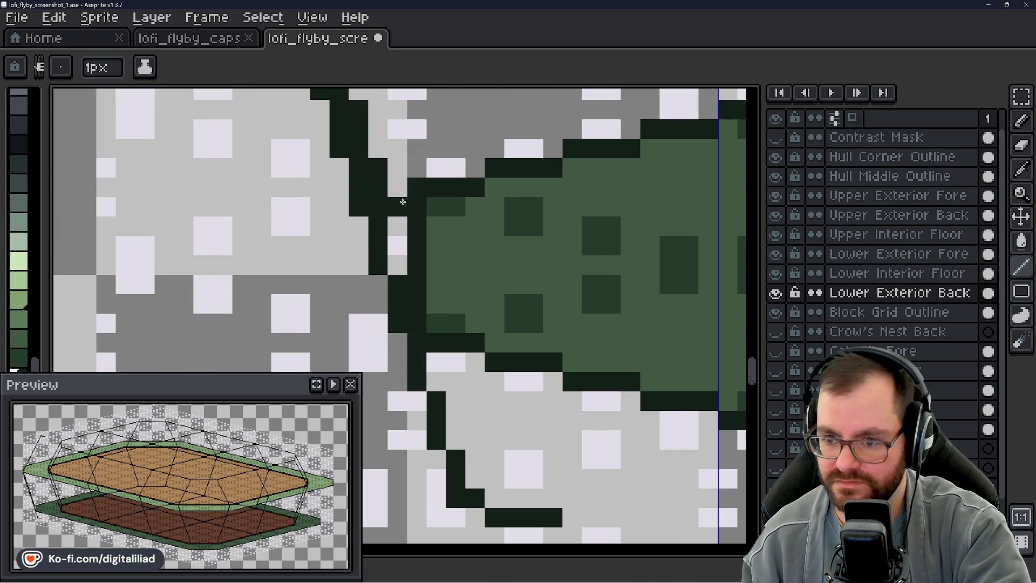
drag(398, 236, 416, 292)
mouse_move(439, 346)
mouse_down()
mouse_move(435, 377)
mouse_move(456, 398)
mouse_move(455, 434)
mouse_move(479, 460)
mouse_move(472, 493)
mouse_up()
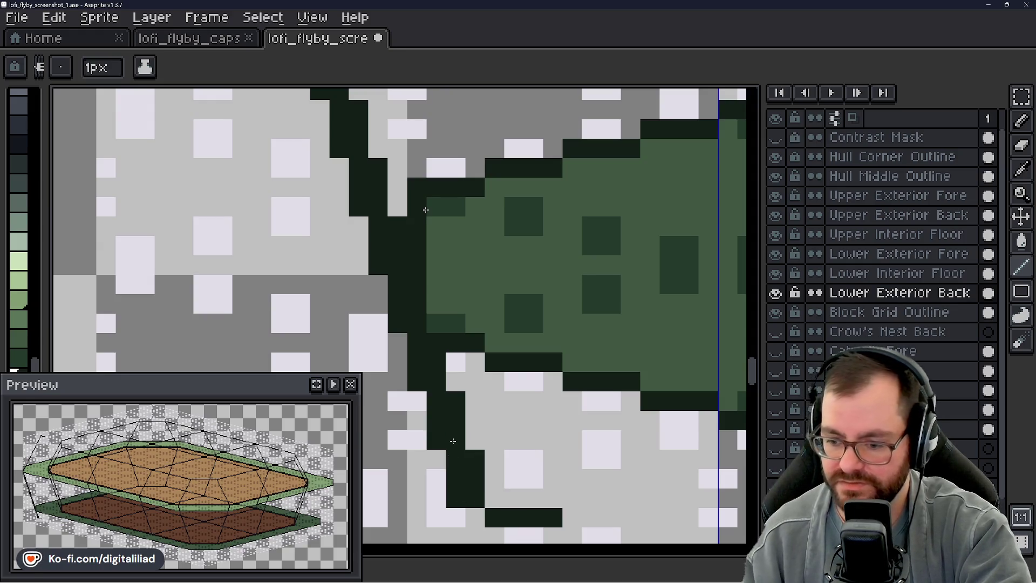
scroll(495, 484, down, 3)
scroll(450, 415, down, 4)
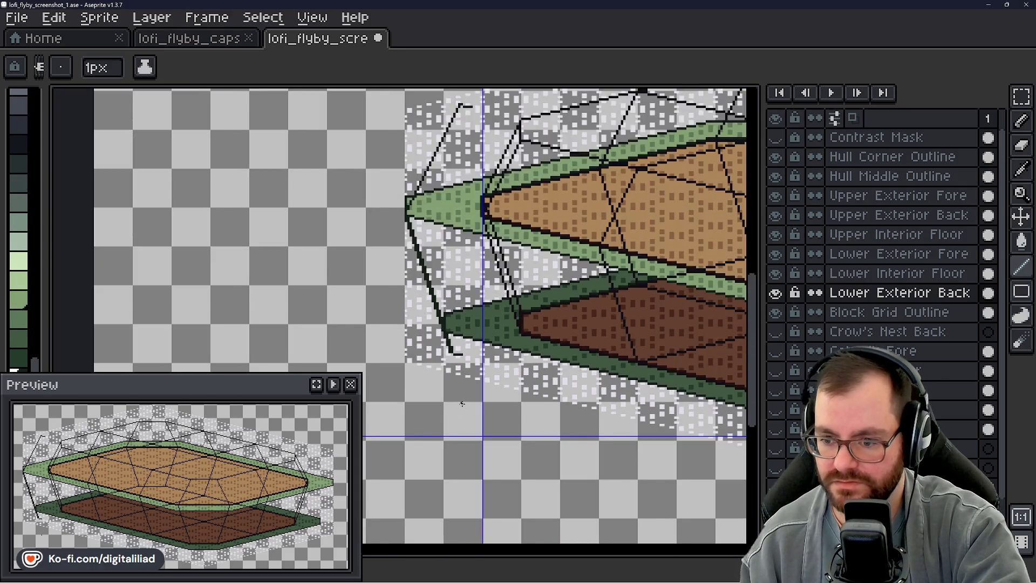
scroll(459, 322, up, 5)
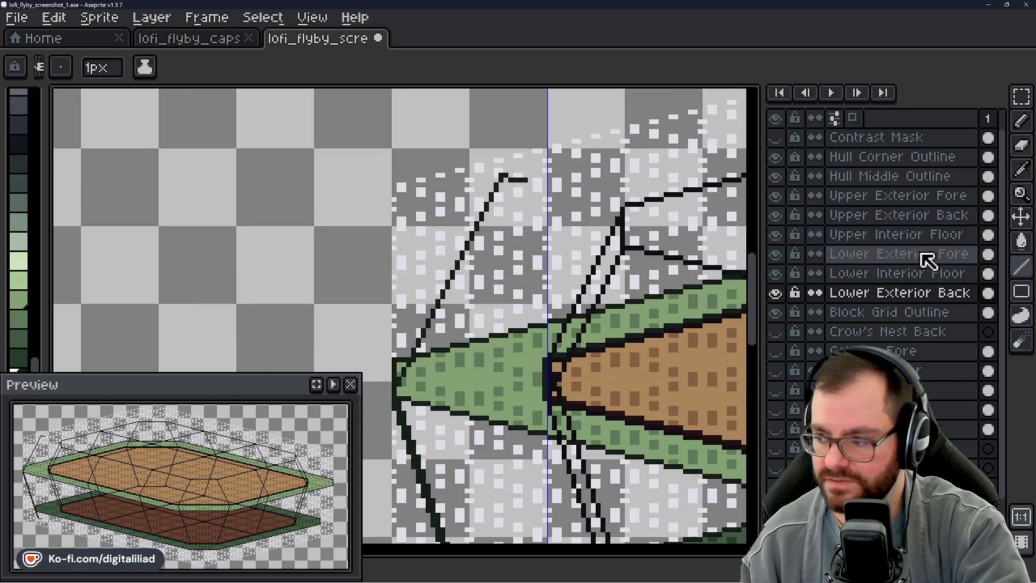
click(908, 196)
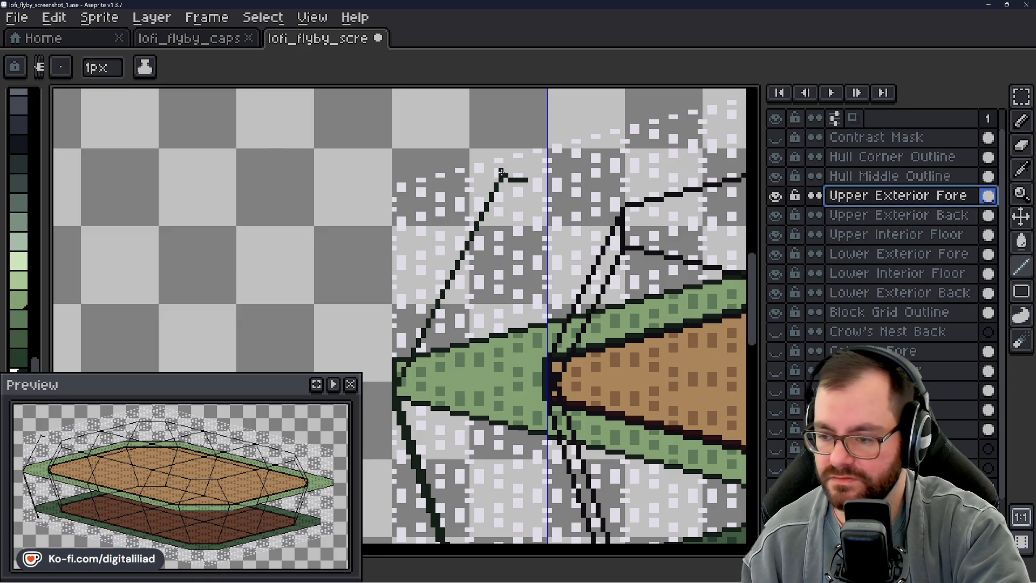
- On the Upper Exterior Back layer, erase the horizontal tail of the dark line
scroll(500, 172, up, 2)
scroll(455, 187, down, 2)
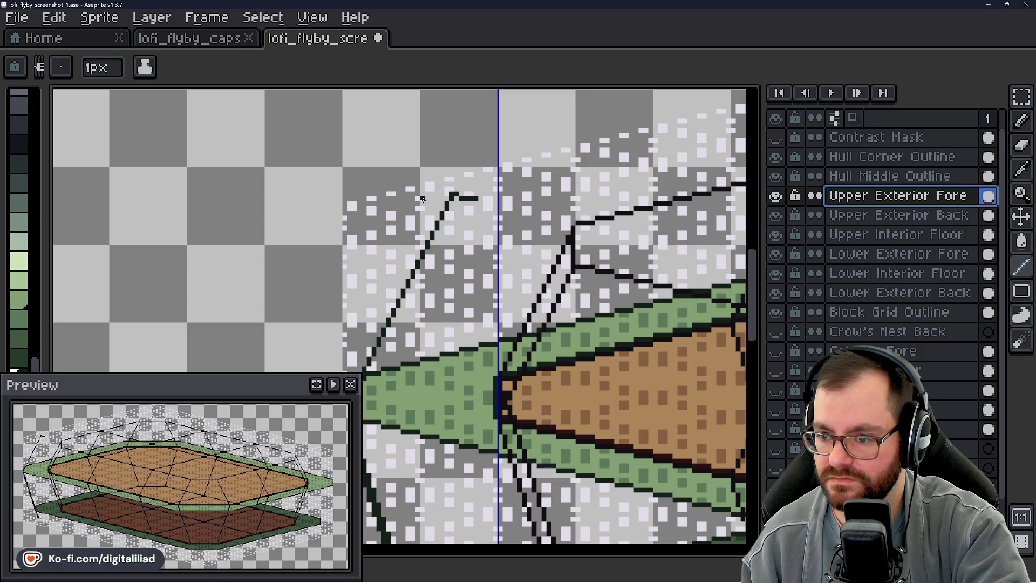
scroll(490, 179, up, 2)
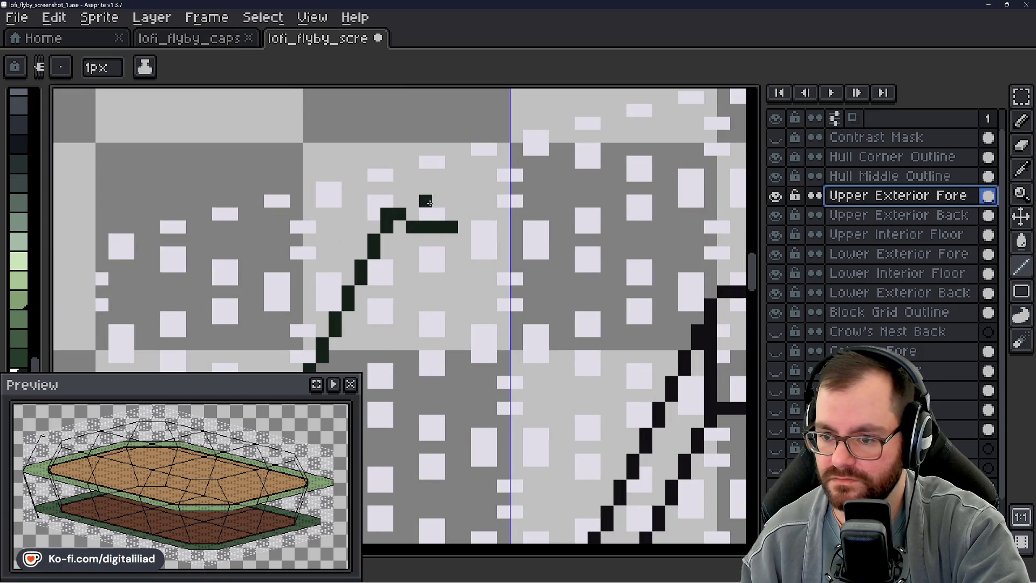
click(860, 219)
mouse_move(426, 227)
mouse_down()
mouse_move(411, 224)
mouse_move(460, 227)
mouse_up()
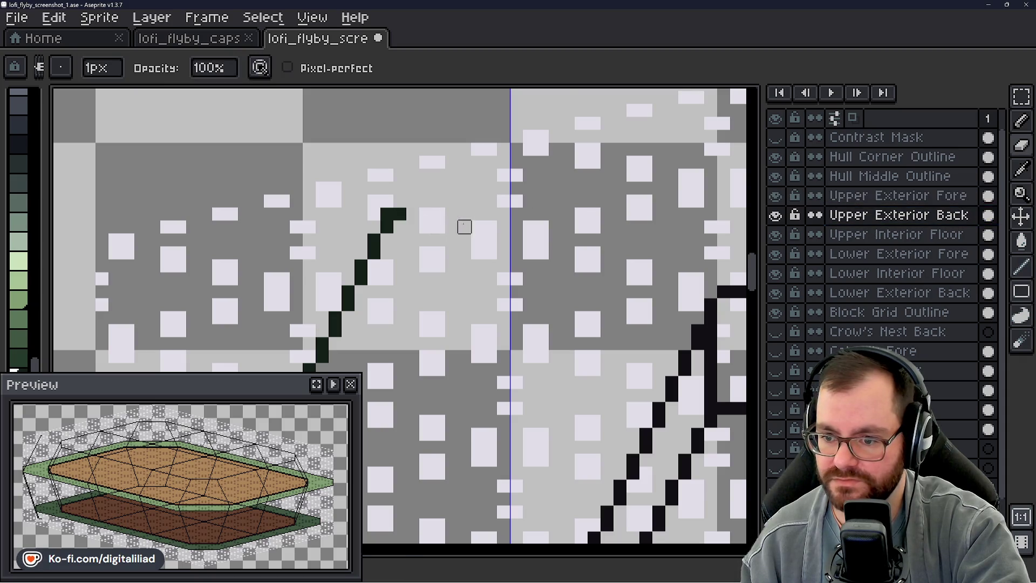
- Switch to the Line tool to redraw the long left diagonal hull line
scroll(485, 246, down, 2)
scroll(486, 246, left, 3)
scroll(485, 246, down, 2)
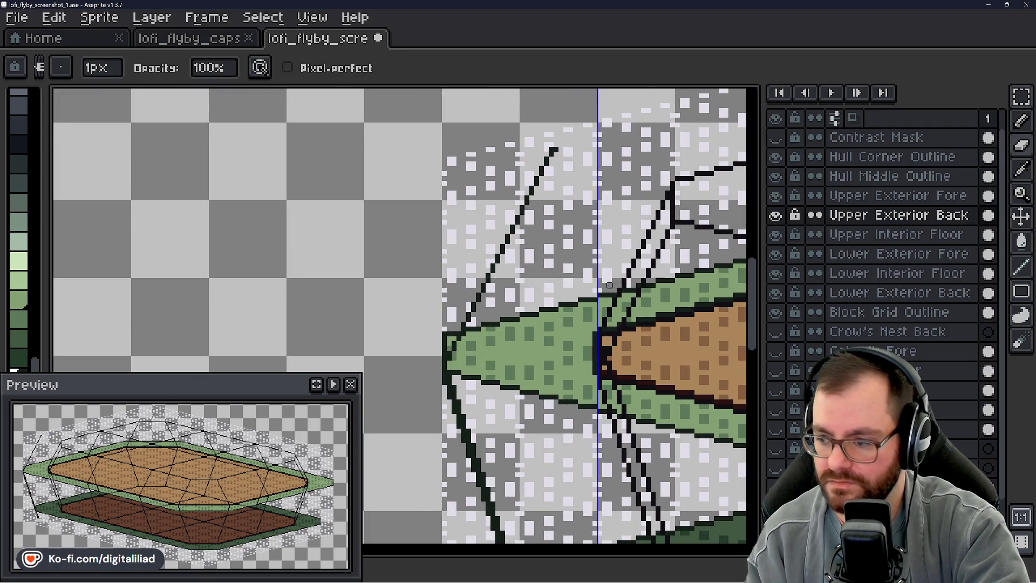
click(1019, 267)
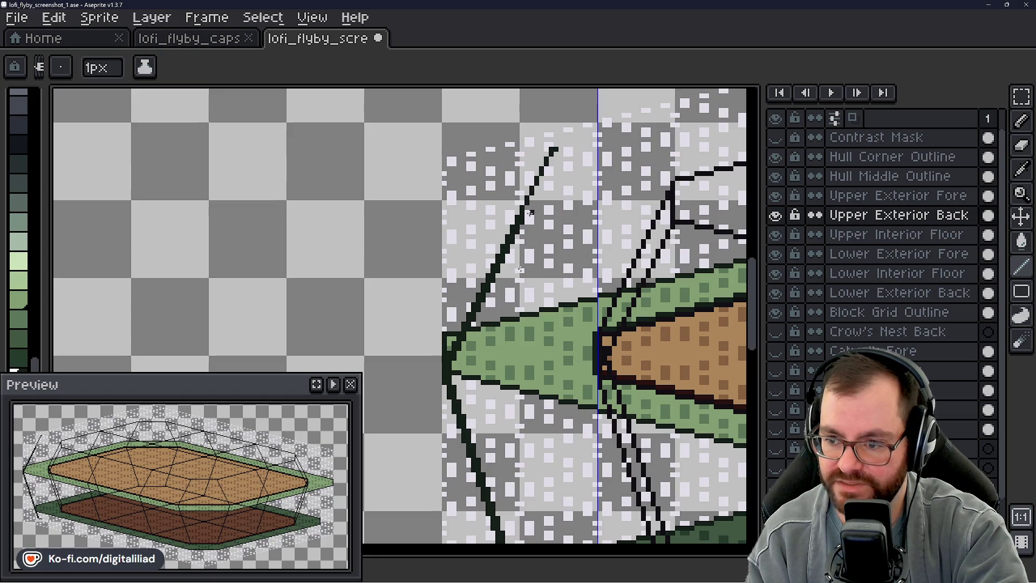
key(ctrl)
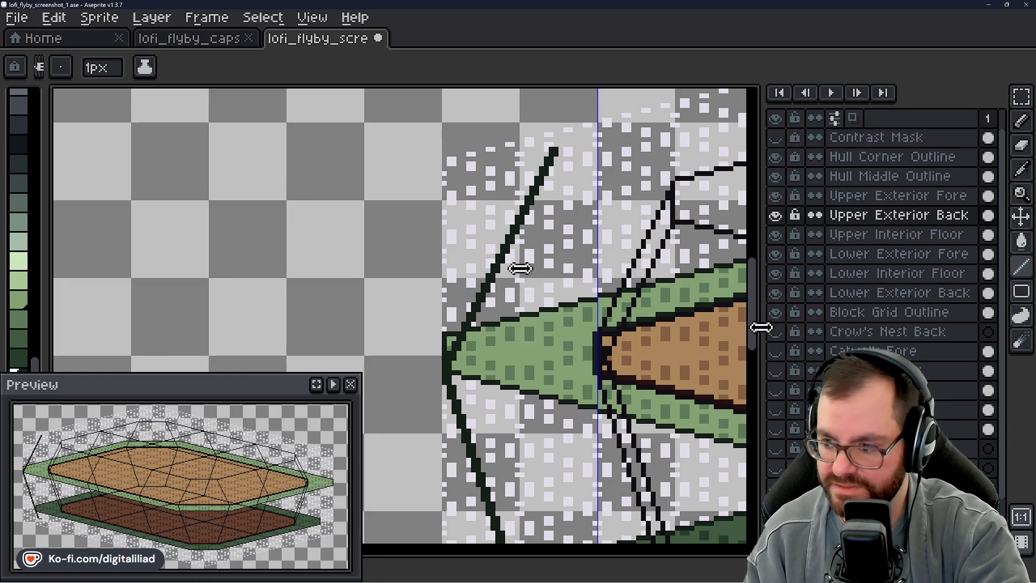
scroll(756, 330, up, 3)
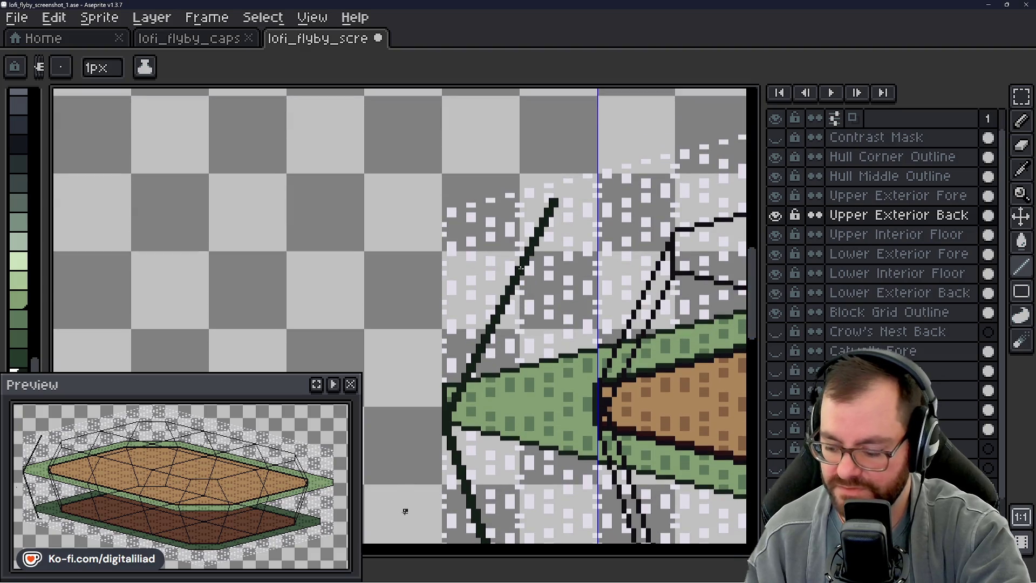
scroll(251, 316, down, 1)
scroll(270, 193, up, 2)
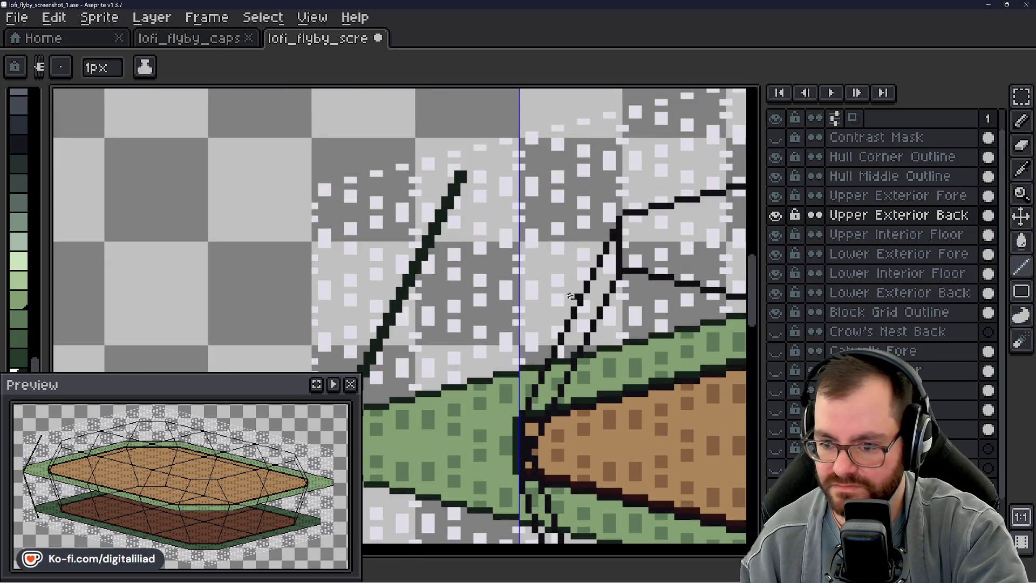
scroll(270, 193, down, 1)
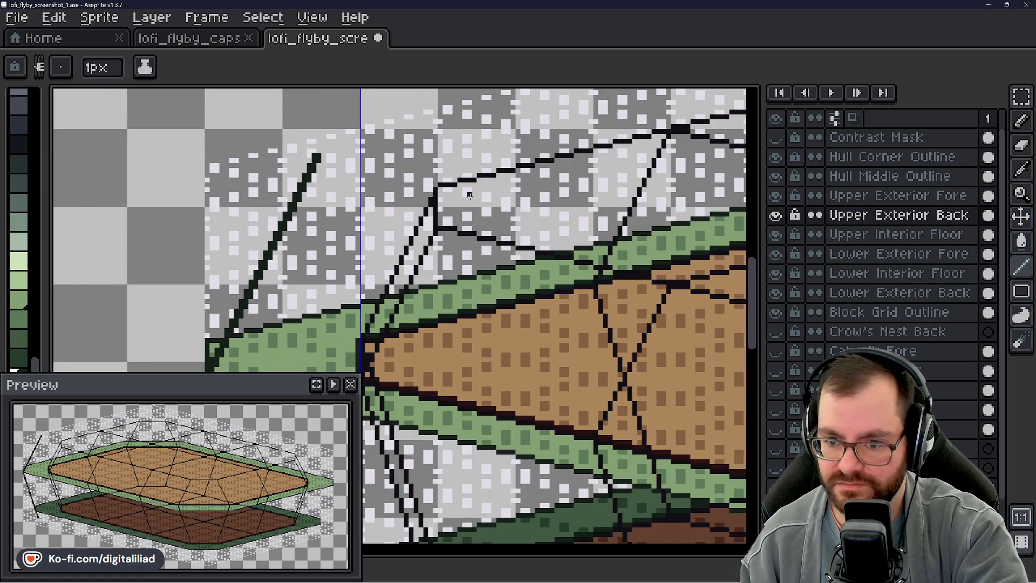
scroll(227, 170, down, 3)
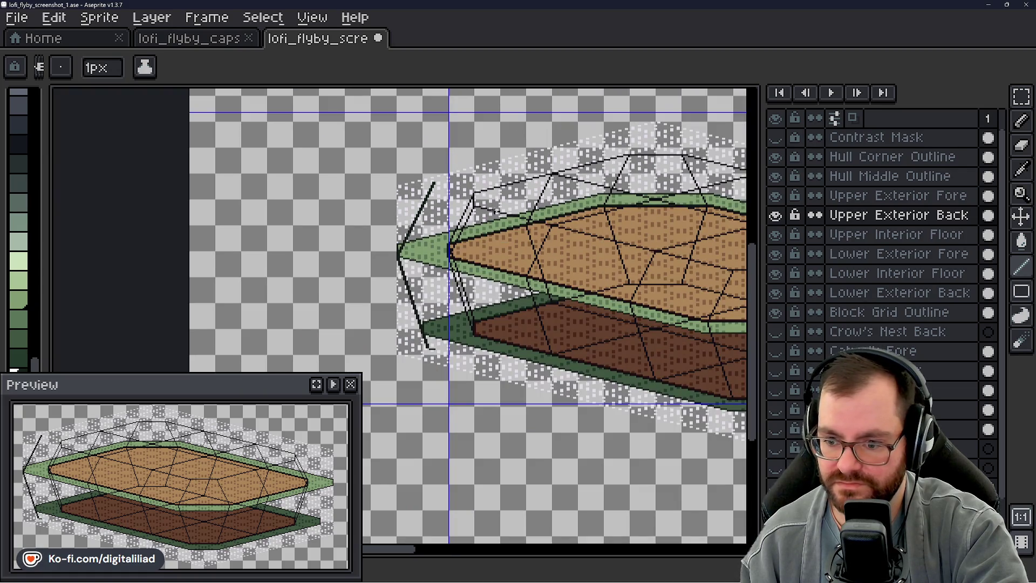
scroll(452, 175, up, 1)
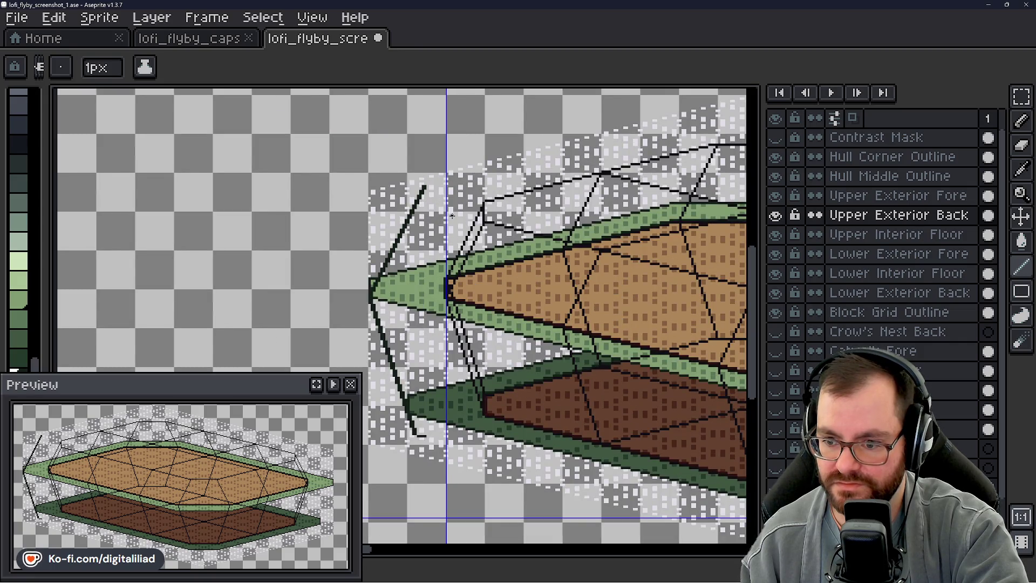
scroll(430, 208, down, 3)
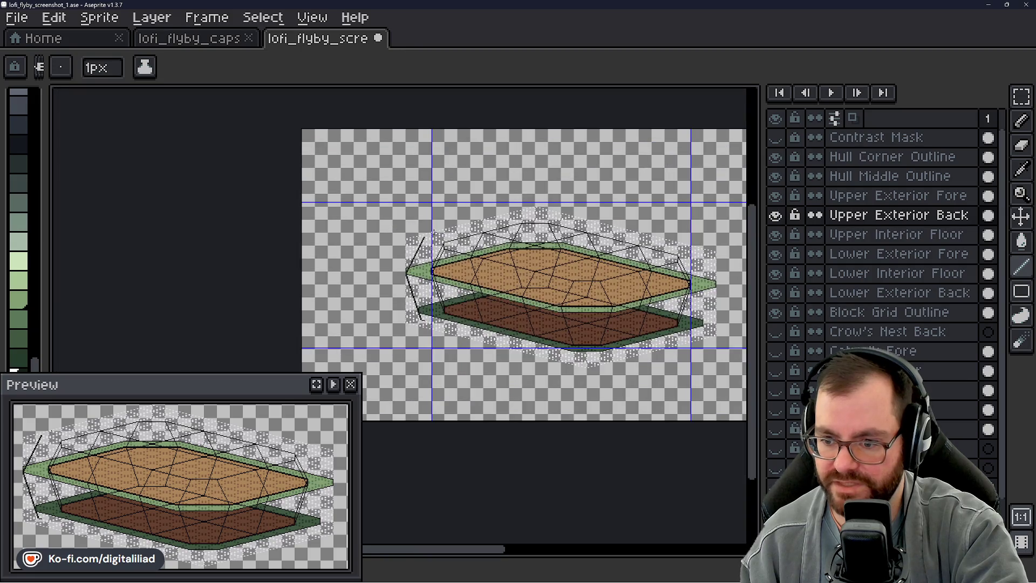
scroll(402, 280, up, 3)
scroll(403, 280, down, 1)
mouse_move(481, 261)
mouse_down()
mouse_move(405, 189)
mouse_move(363, 203)
mouse_up()
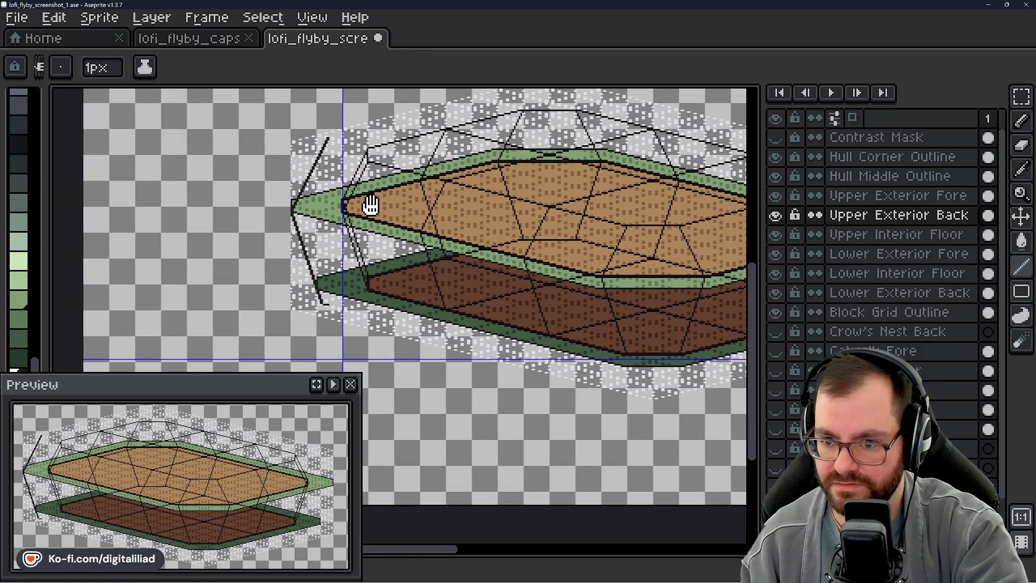
scroll(335, 143, up, 3)
scroll(374, 178, down, 2)
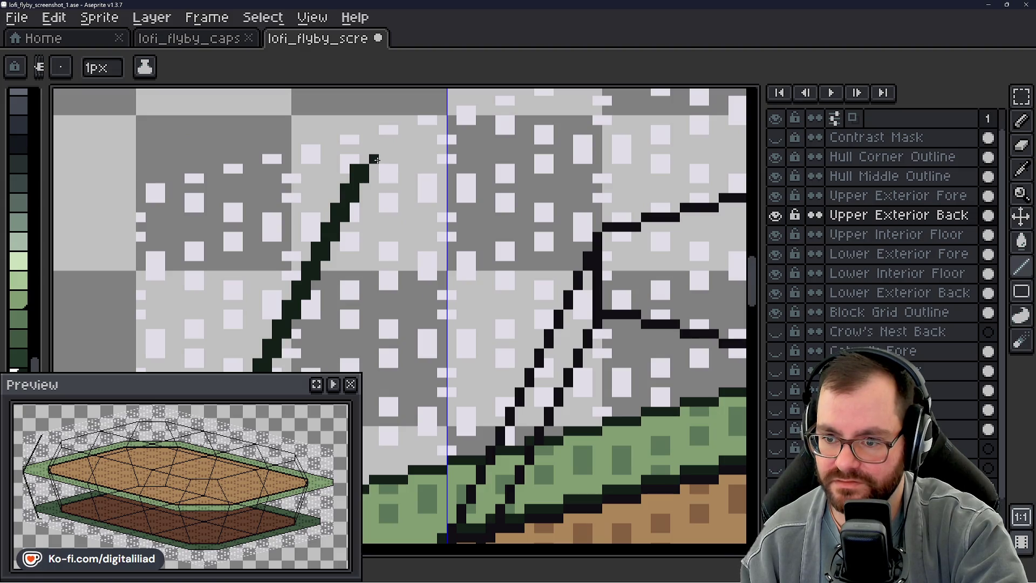
drag(372, 160, 396, 160)
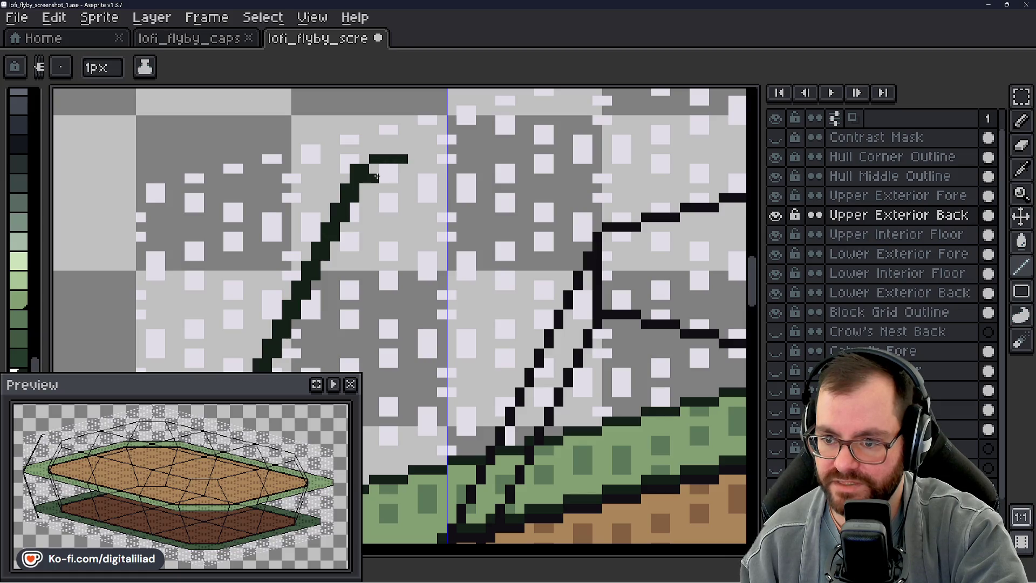
drag(376, 179, 400, 179)
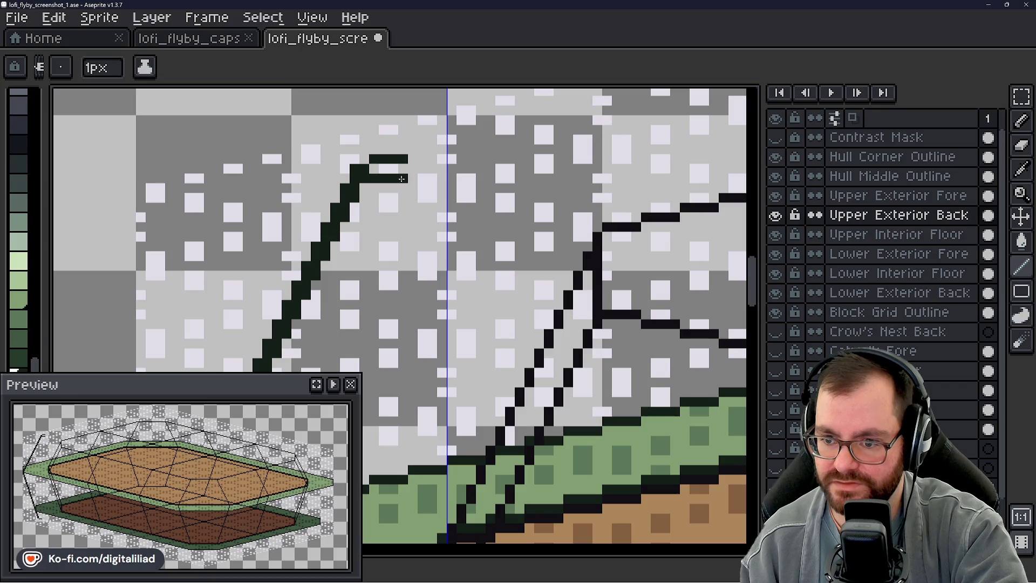
key(ctrl+z)
key(ctrl+z)
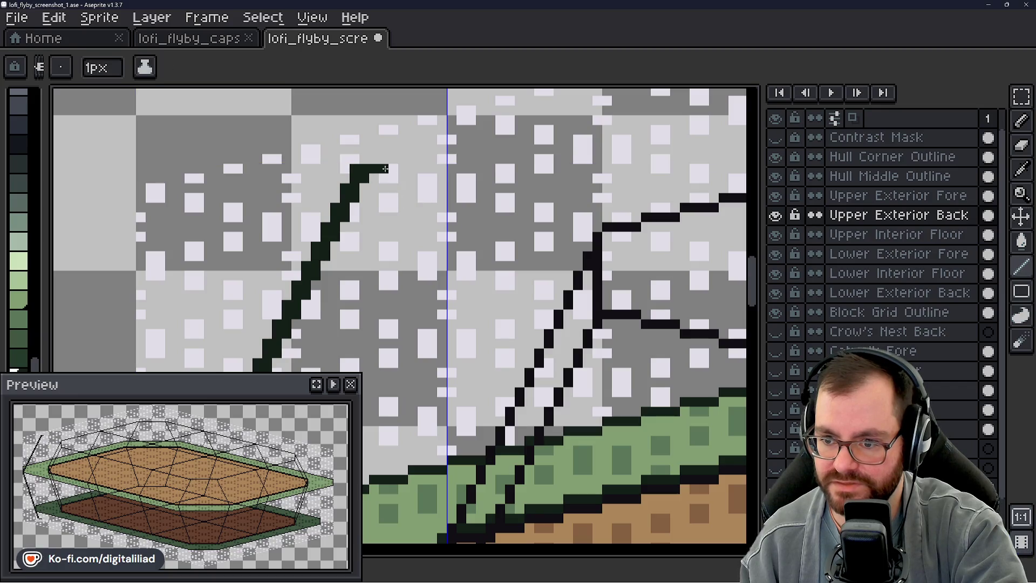
scroll(400, 170, down, 5)
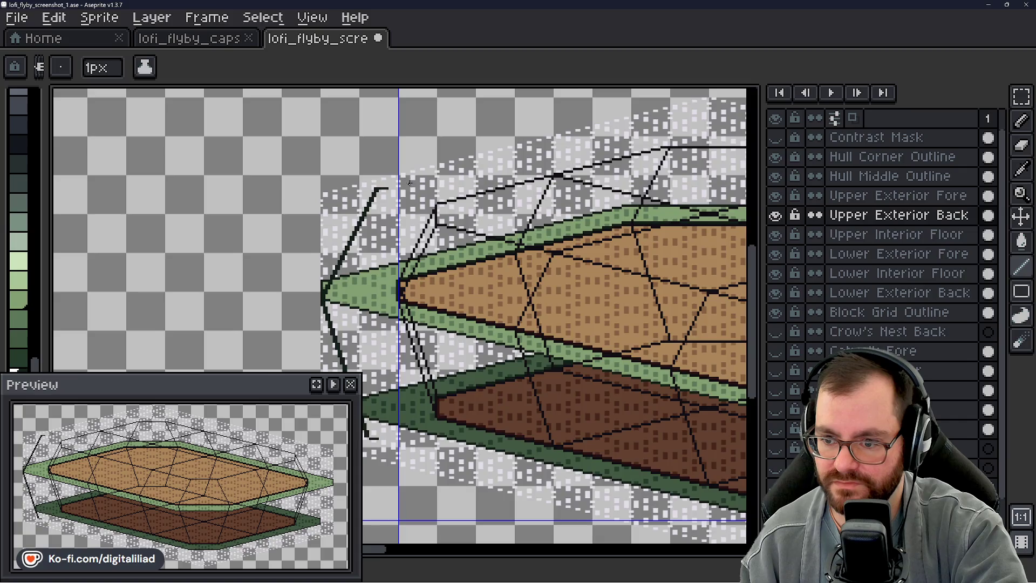
scroll(418, 196, up, 1)
key(v)
scroll(426, 193, down, 3)
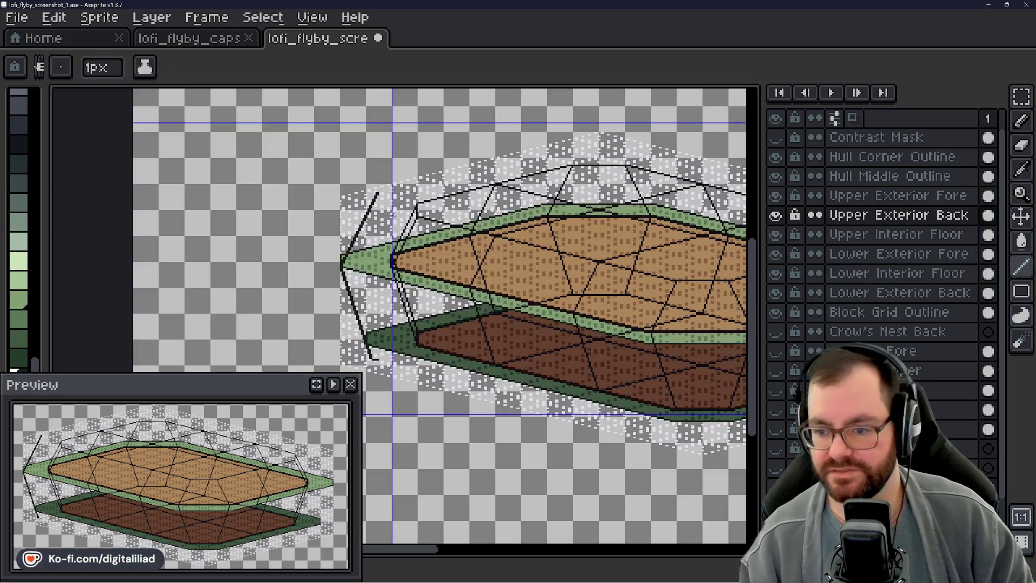
scroll(435, 190, up, 5)
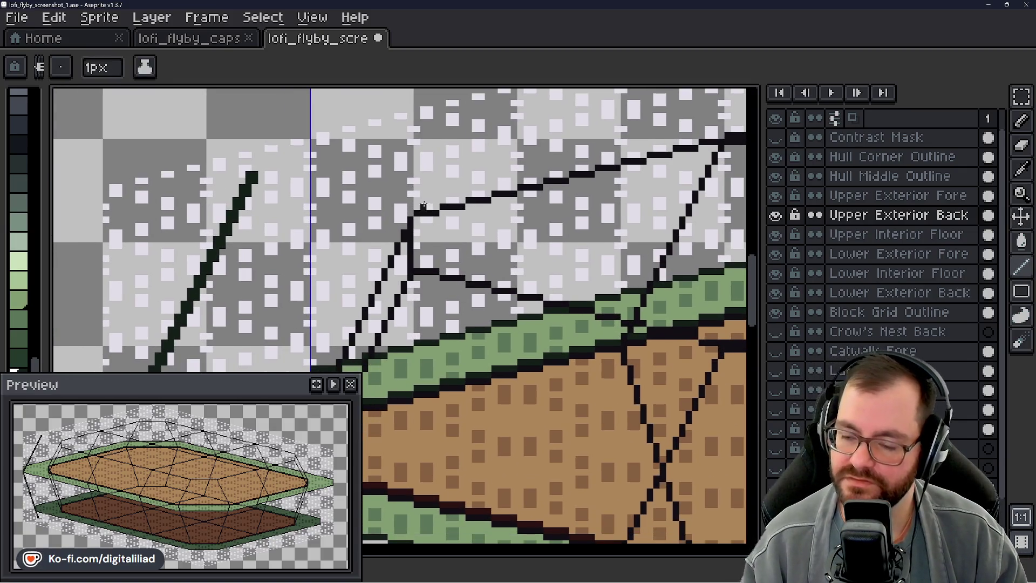
scroll(302, 205, down, 2)
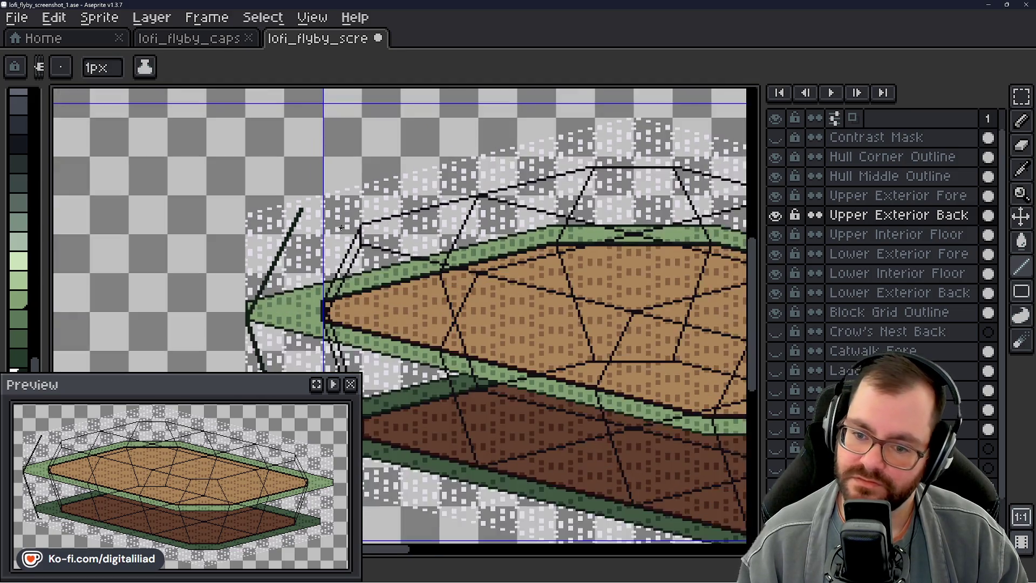
scroll(318, 277, up, 3)
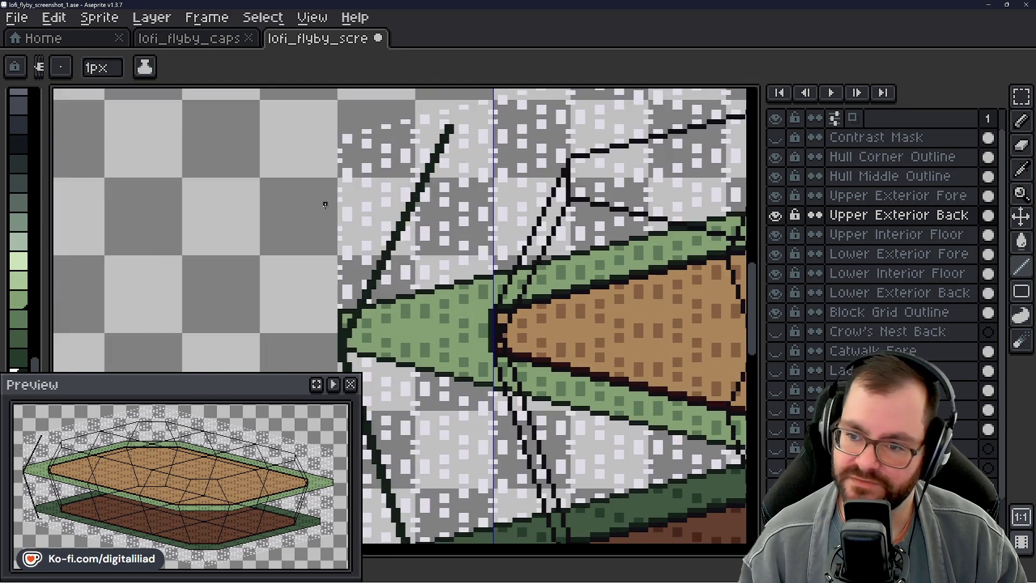
scroll(351, 331, up, 2)
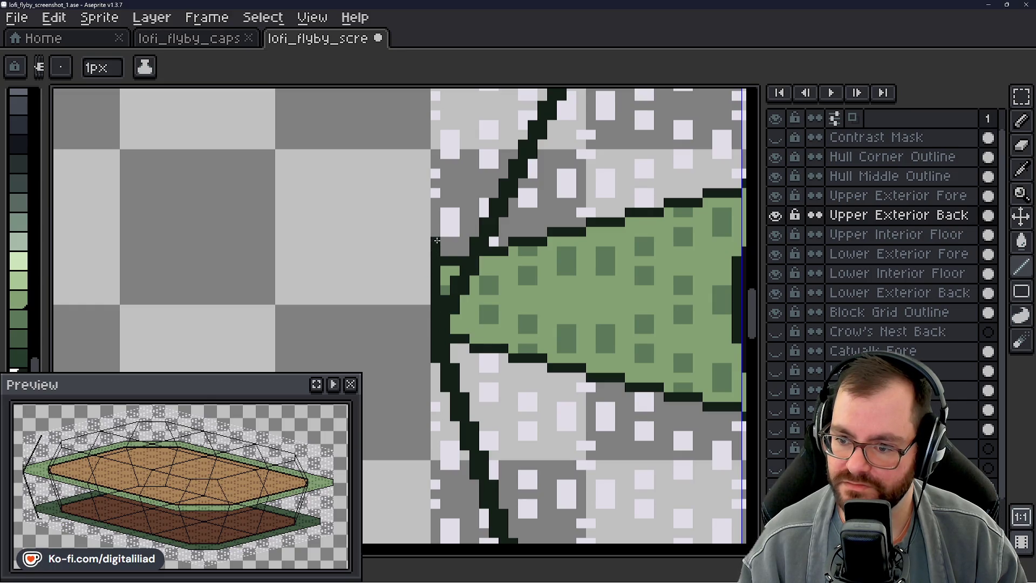
- Pencil a short dark diagonal stroke parallel to the existing line at the hull's left tip
drag(462, 210, 361, 323)
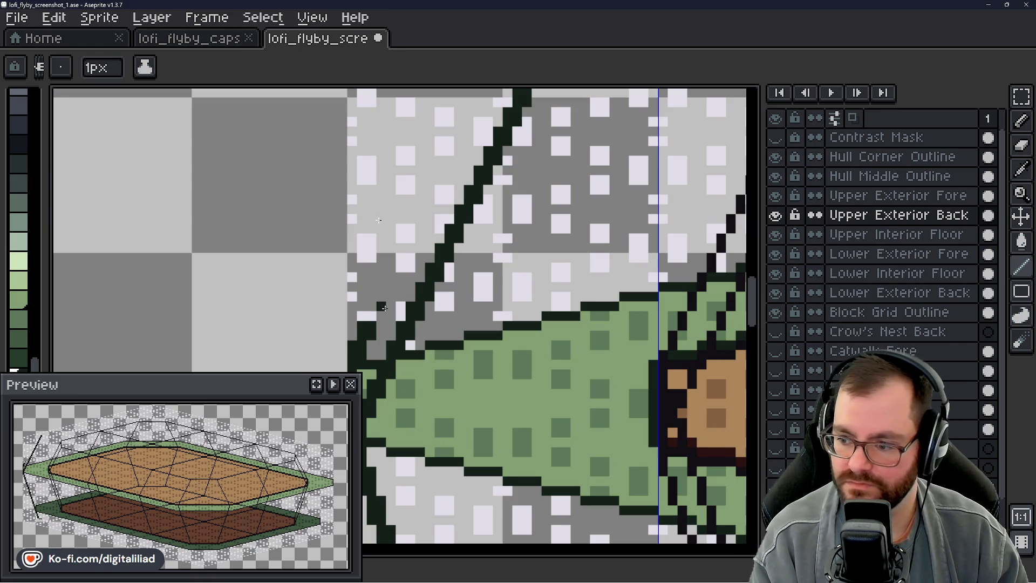
drag(372, 306, 371, 316)
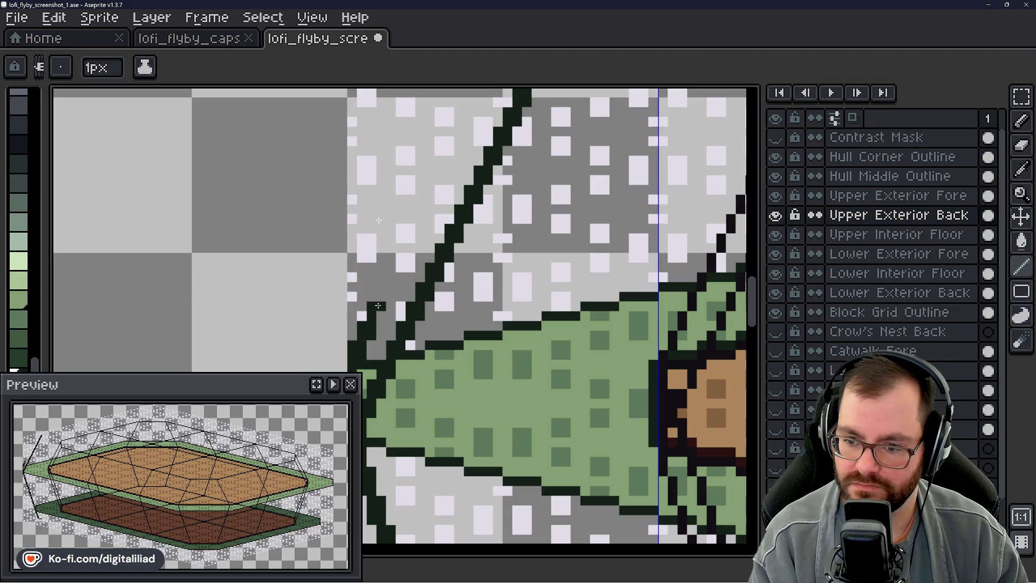
drag(388, 291, 403, 247)
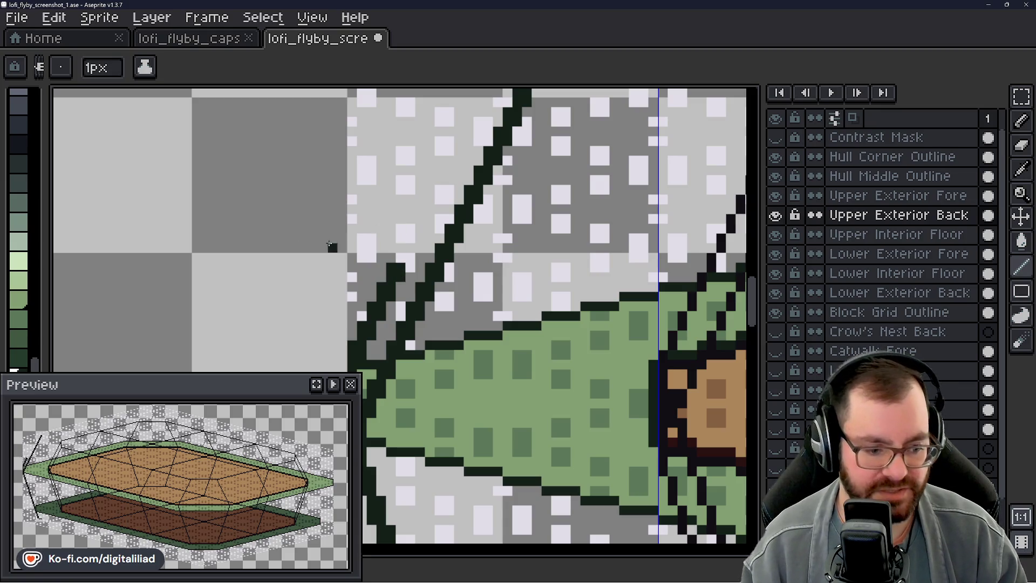
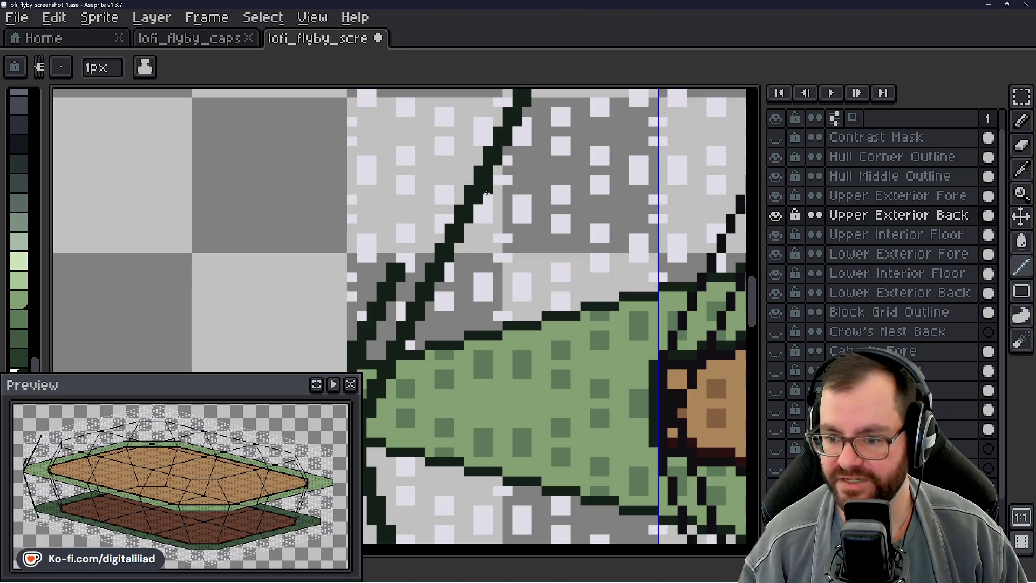
- Draw a dark diagonal beside the thick bow strut, then undo its upper part
scroll(517, 259, down, 5)
scroll(529, 224, up, 3)
scroll(495, 267, up, 3)
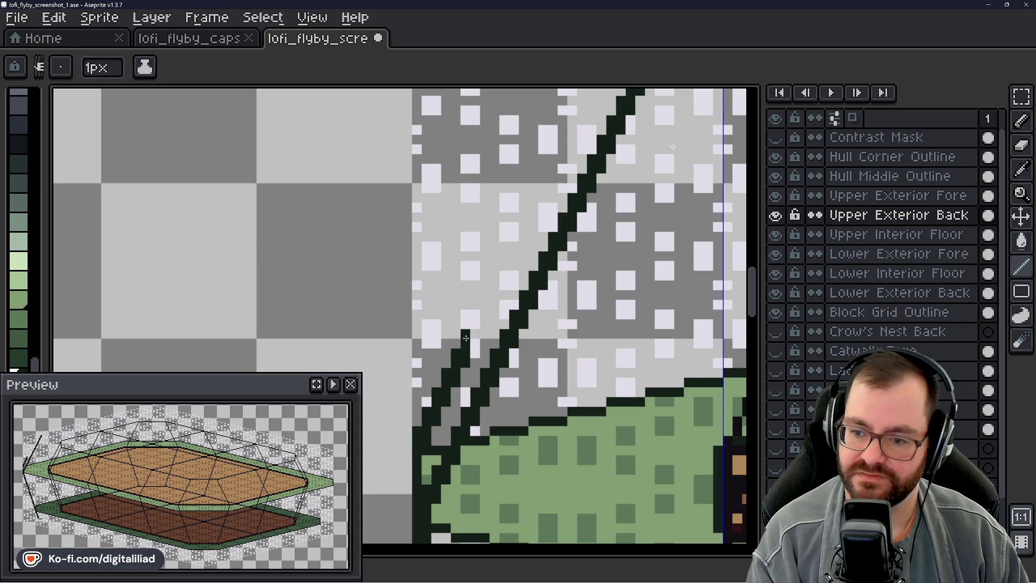
mouse_move(477, 320)
mouse_down()
mouse_move(482, 291)
mouse_move(484, 302)
mouse_move(494, 293)
mouse_up()
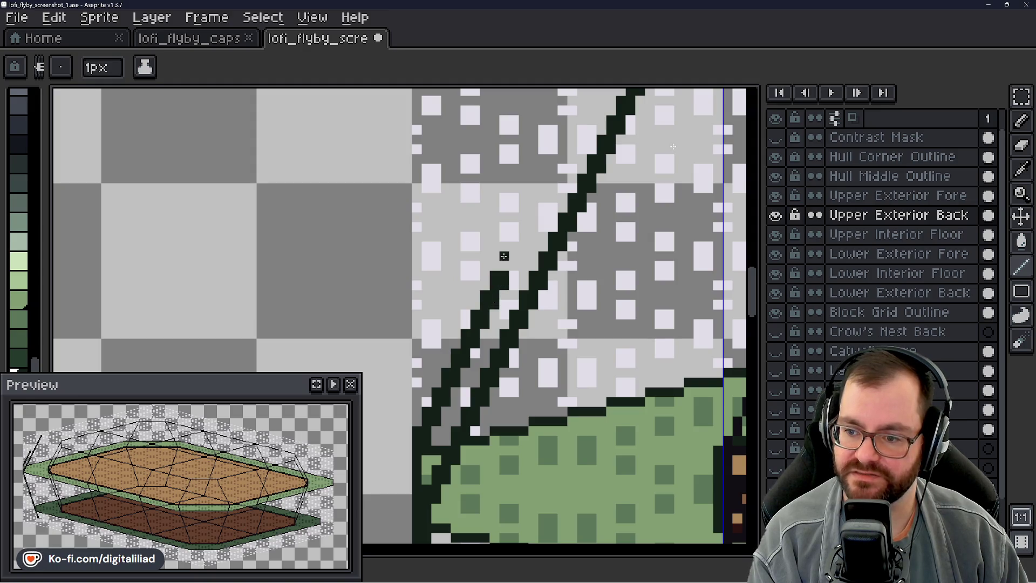
mouse_move(521, 227)
mouse_down()
mouse_move(513, 245)
mouse_move(524, 237)
mouse_up()
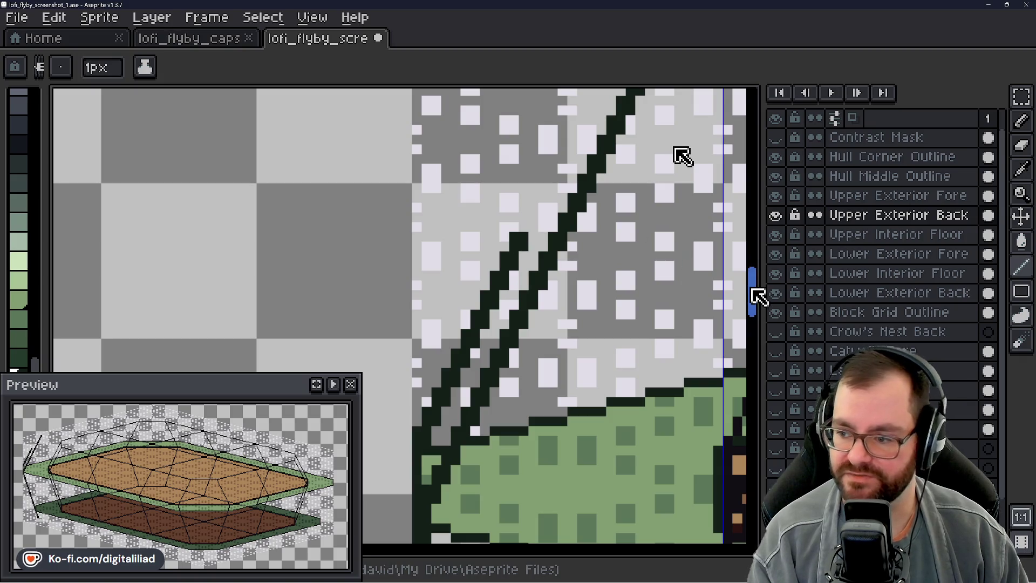
scroll(682, 155, up, 3)
drag(522, 302, 545, 266)
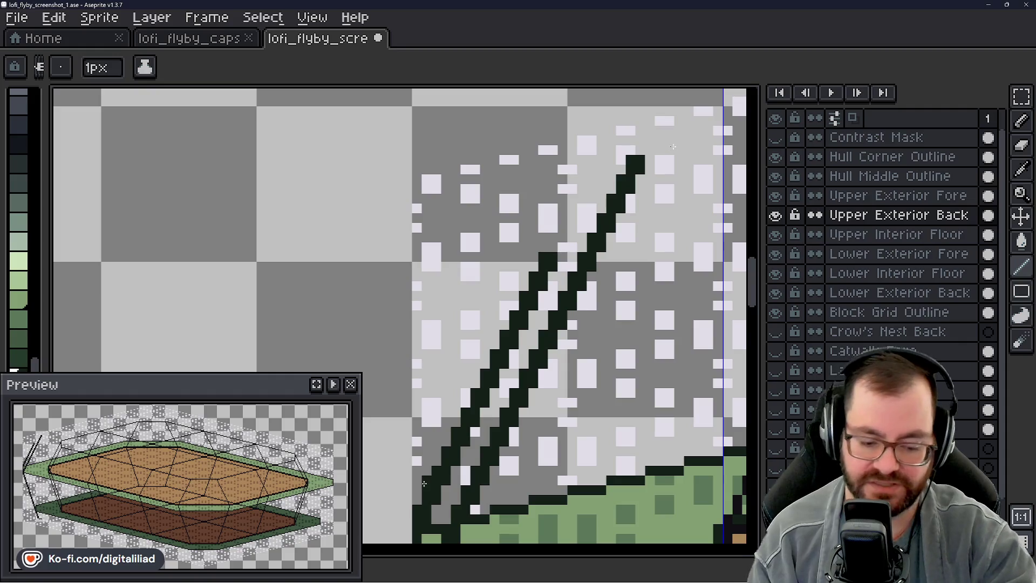
key(ctrl+z)
key(ctrl+z)
key(ctrl+z)
key(ctrl+z)
key(ctrl+z)
key(ctrl+z)
key(ctrl+z)
key(ctrl+z)
key(ctrl+z)
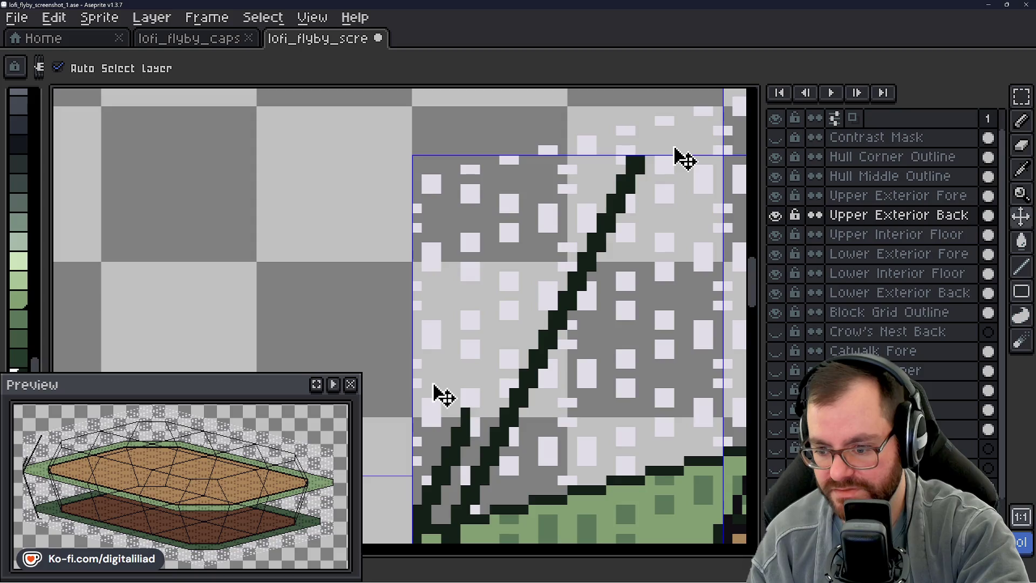
key(ctrl+z)
key(ctrl+z)
key(ctrl+z)
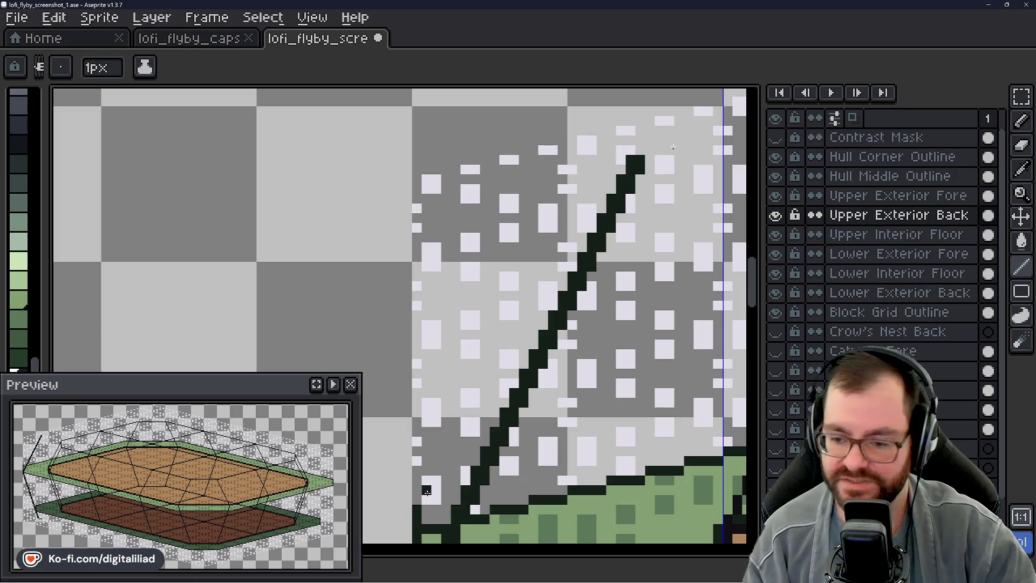
- Redraw the thin 1px diagonal from the bottom, adding pixels up toward the strut's top
drag(436, 480, 465, 423)
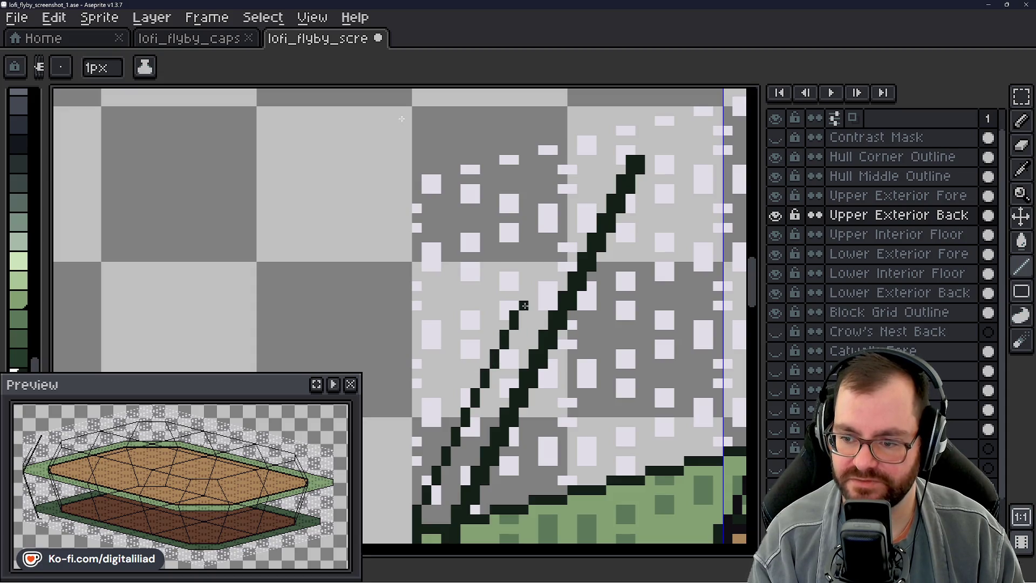
drag(533, 285, 543, 264)
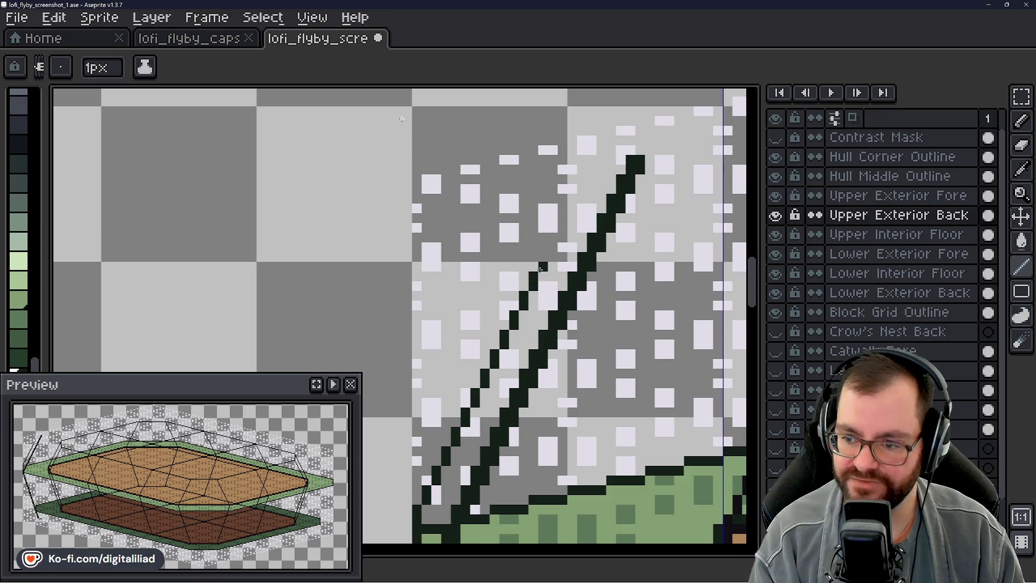
click(554, 245)
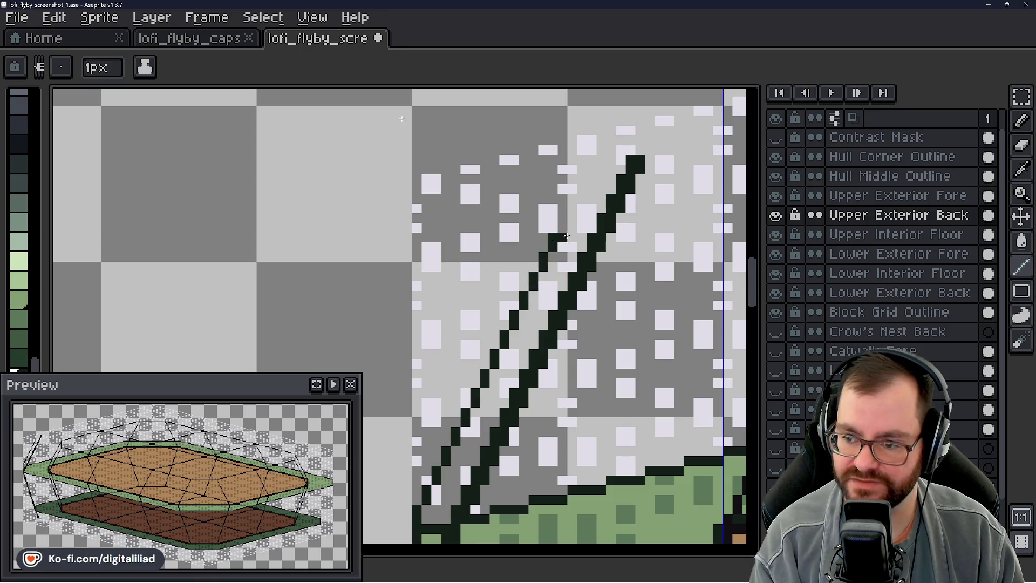
click(574, 202)
click(592, 160)
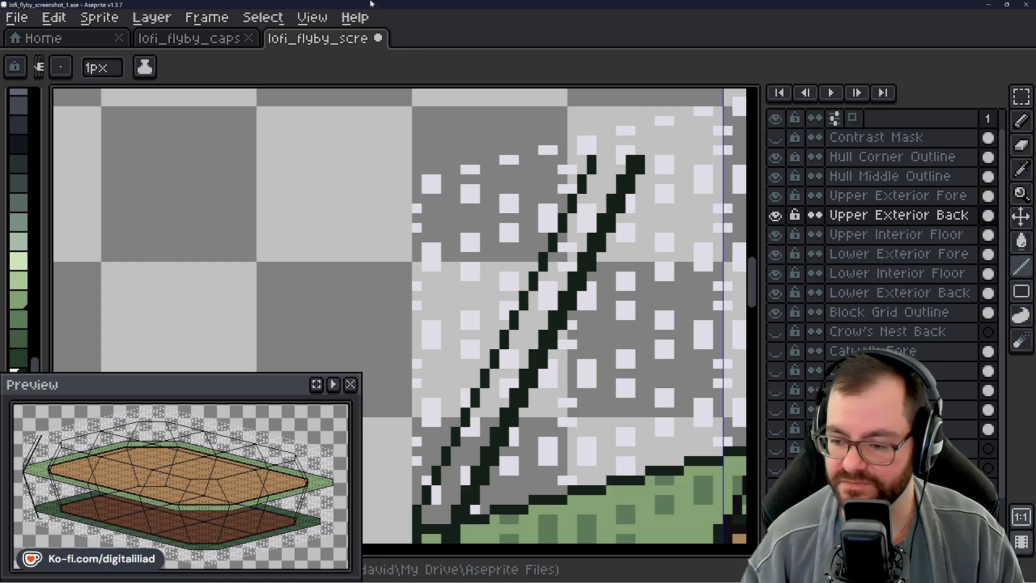
scroll(291, 249, down, 3)
scroll(527, 242, down, 2)
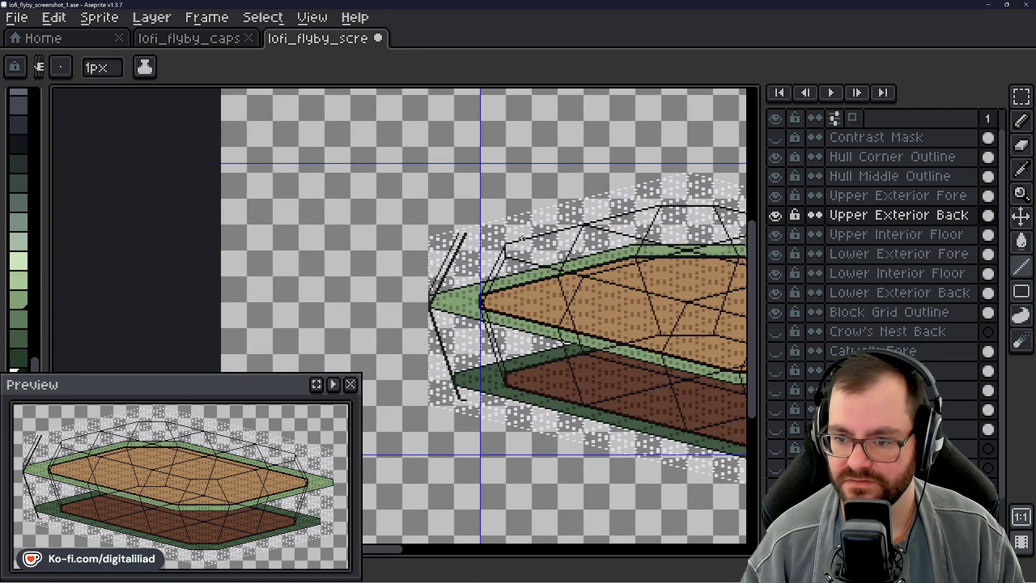
scroll(469, 352, up, 2)
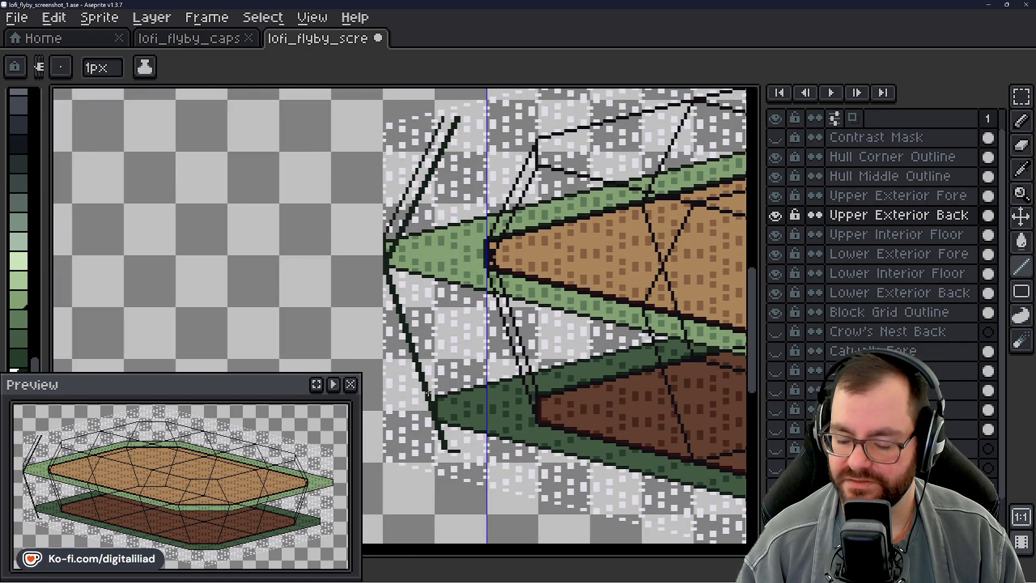
drag(473, 358, 459, 346)
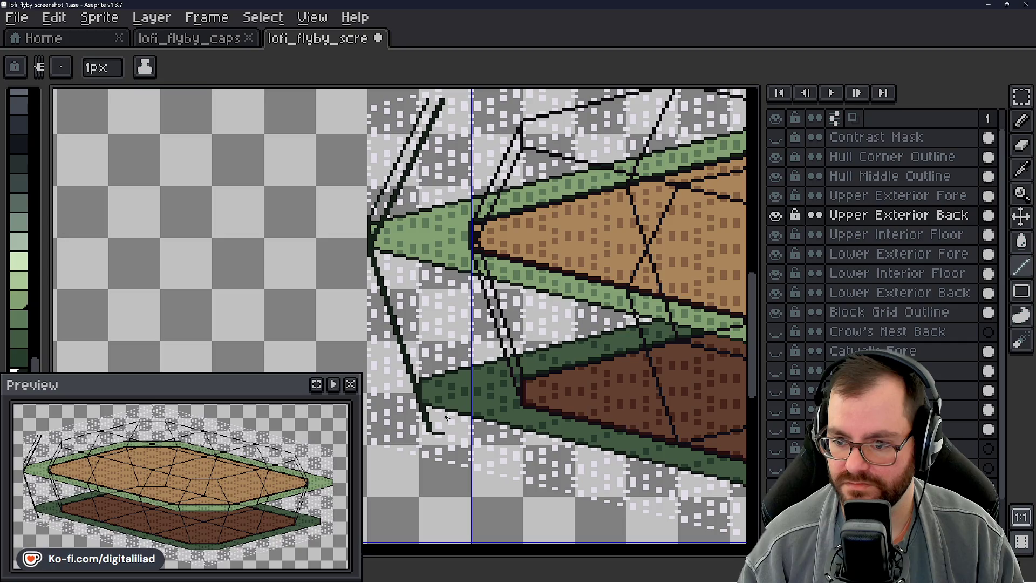
scroll(412, 445, up, 4)
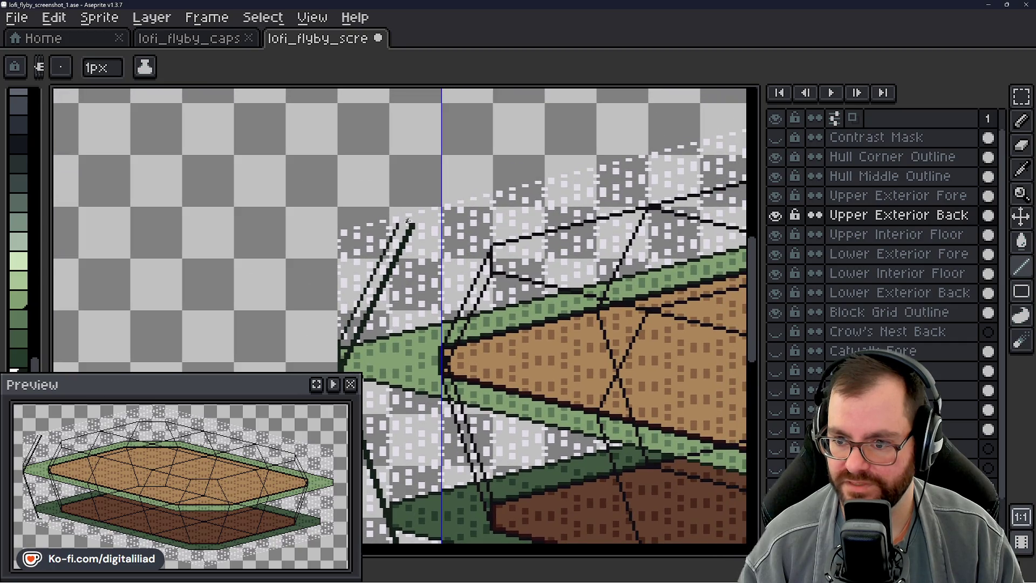
scroll(407, 222, up, 4)
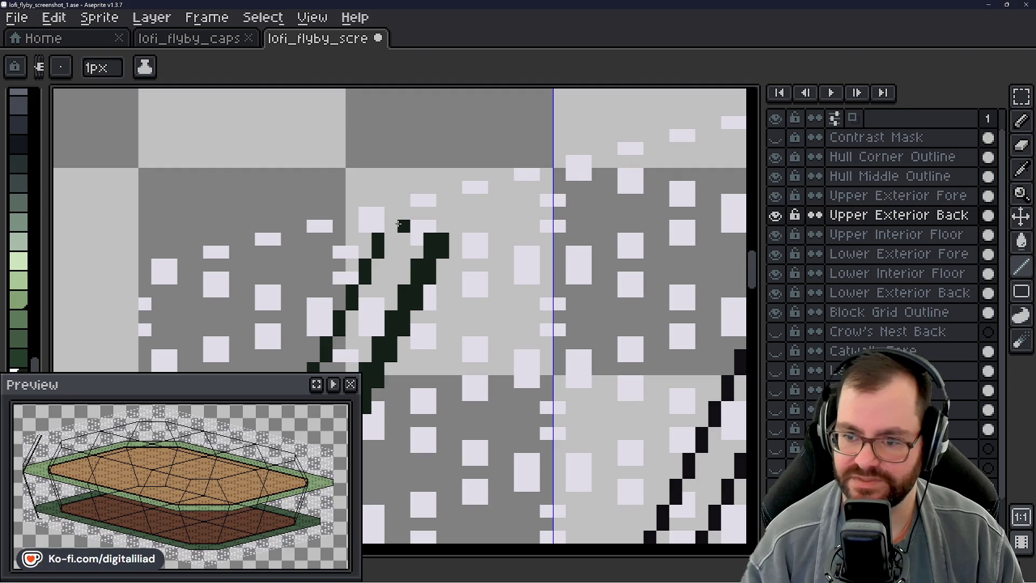
scroll(372, 399, down, 4)
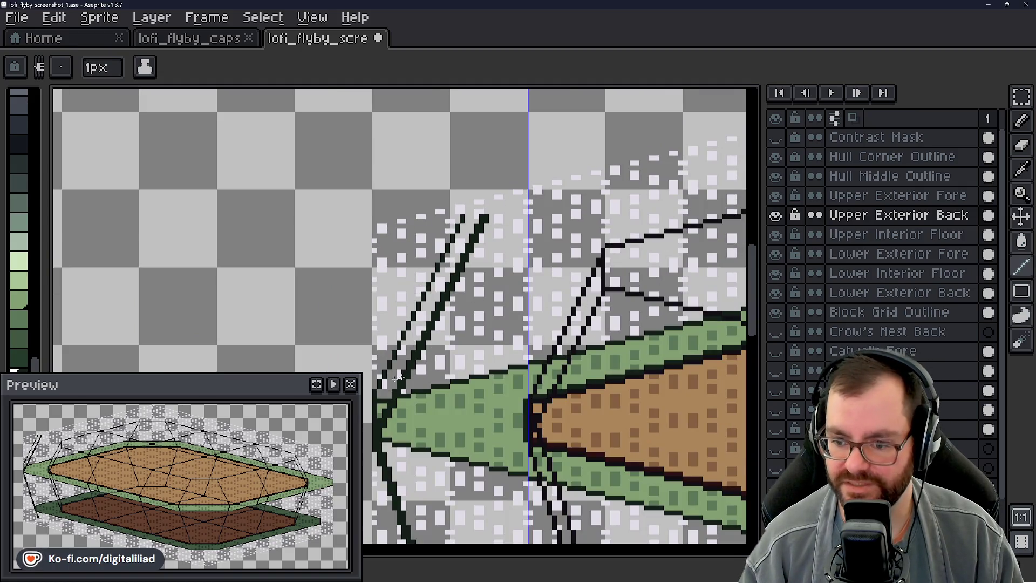
scroll(368, 411, up, 1)
scroll(369, 411, up, 2)
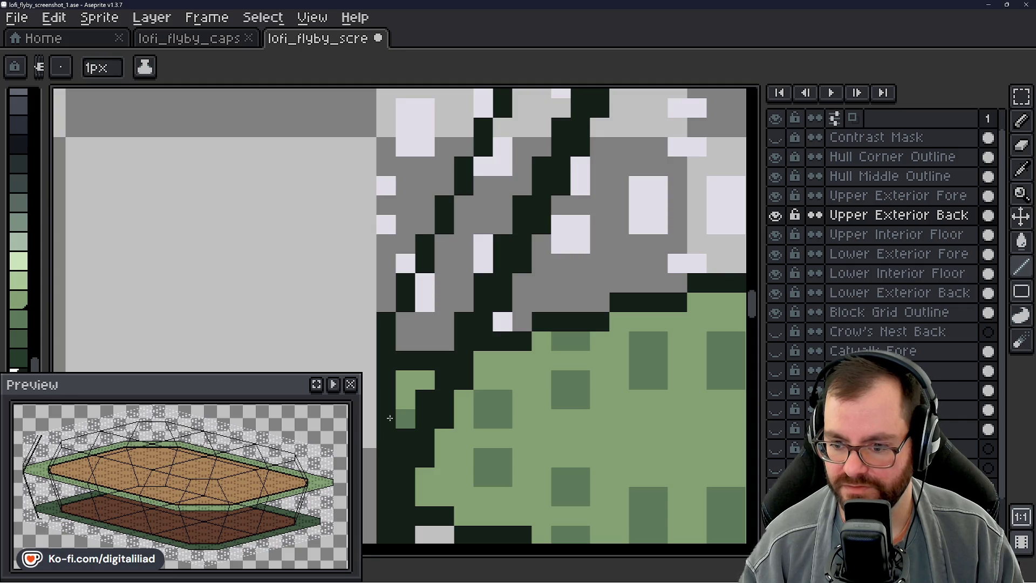
scroll(387, 352, down, 3)
scroll(431, 291, up, 1)
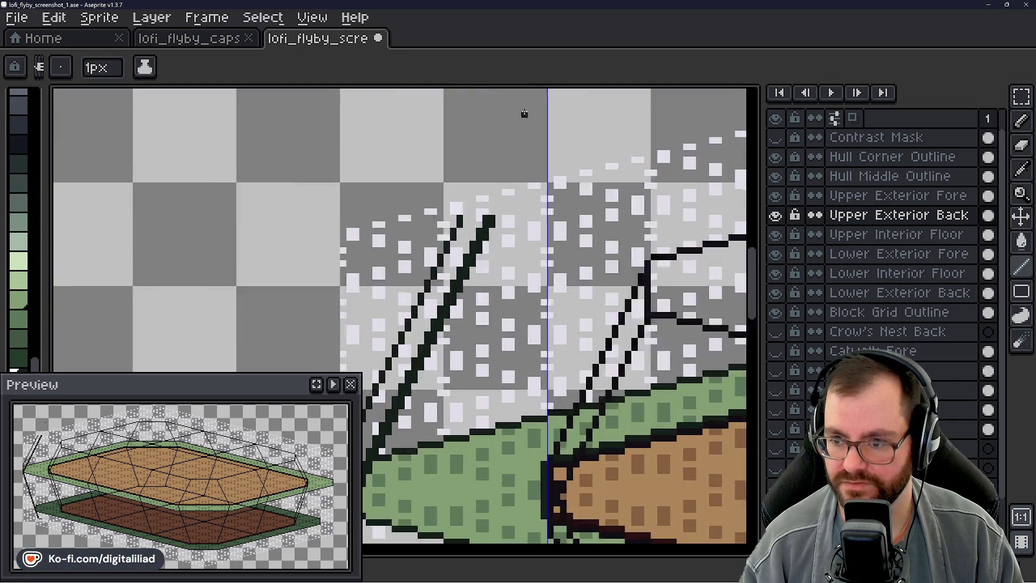
scroll(439, 282, up, 1)
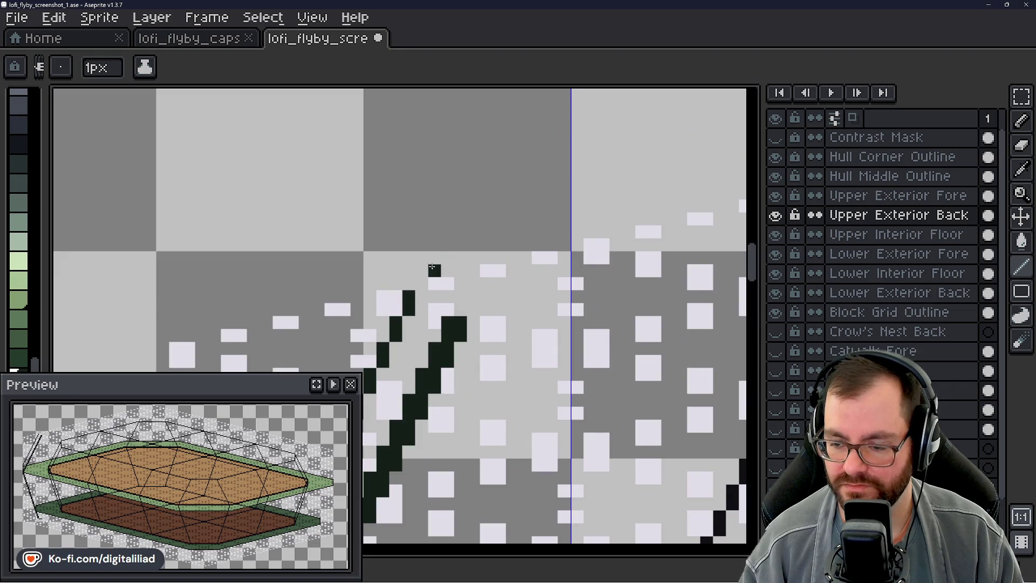
scroll(453, 251, down, 4)
scroll(483, 248, up, 2)
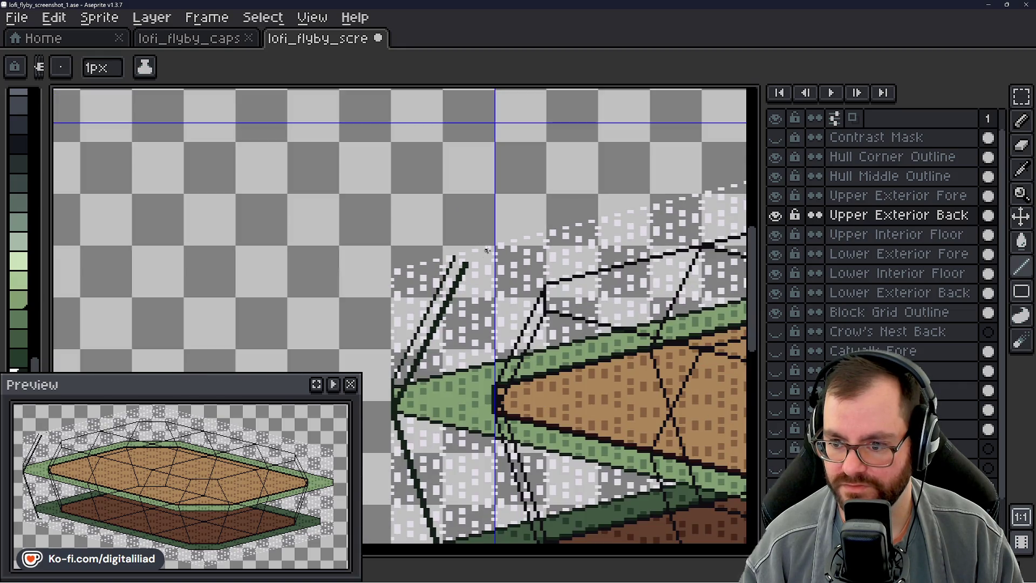
scroll(486, 250, down, 1)
scroll(486, 251, up, 1)
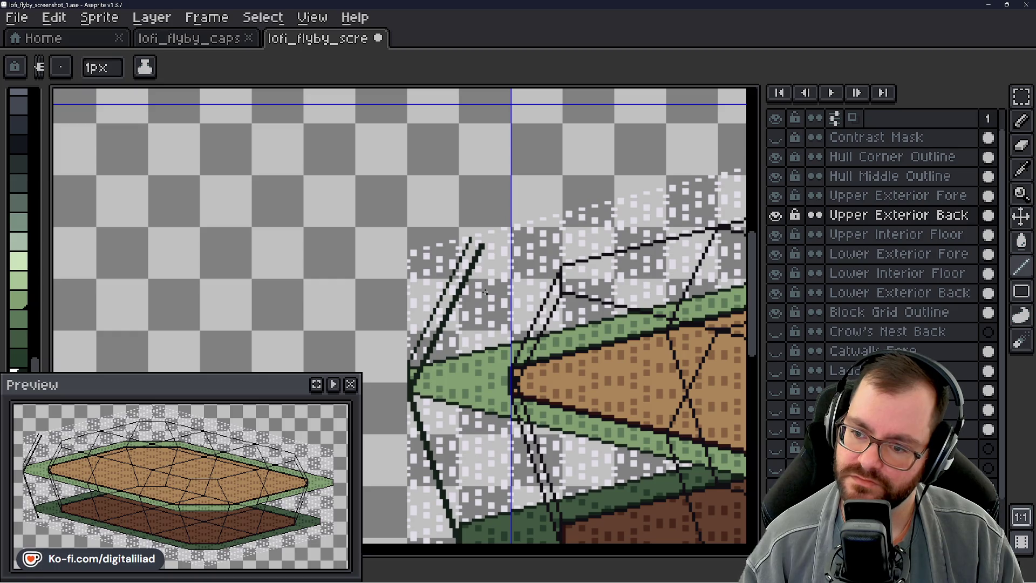
scroll(482, 257, up, 2)
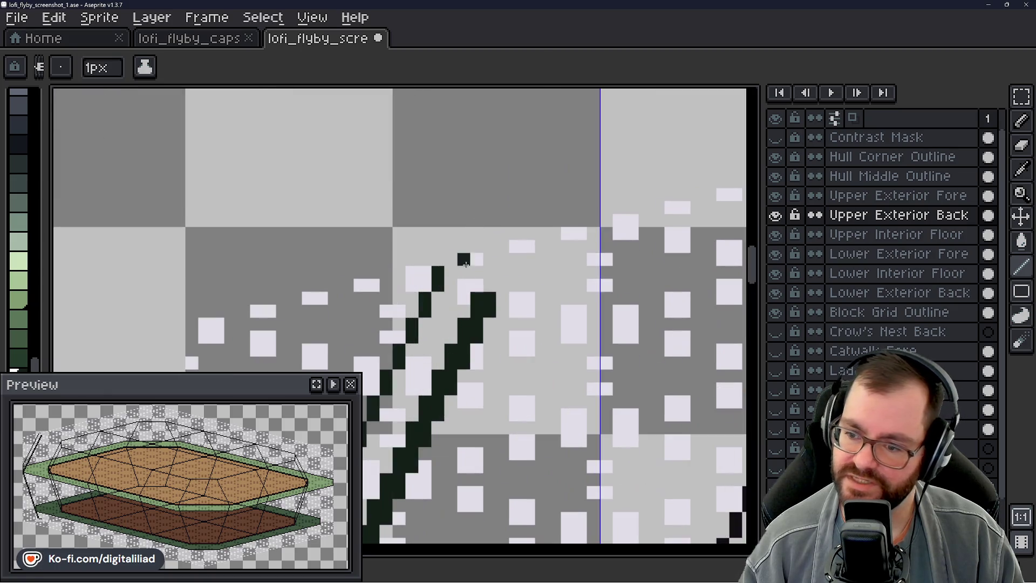
click(438, 274)
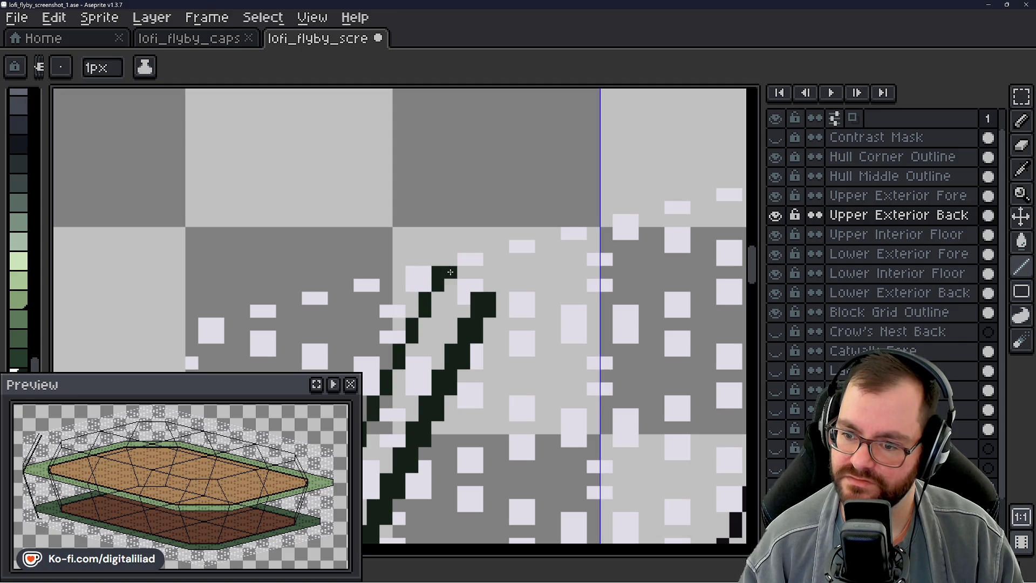
mouse_move(464, 259)
mouse_down()
mouse_move(489, 260)
mouse_move(490, 283)
mouse_move(503, 282)
mouse_up()
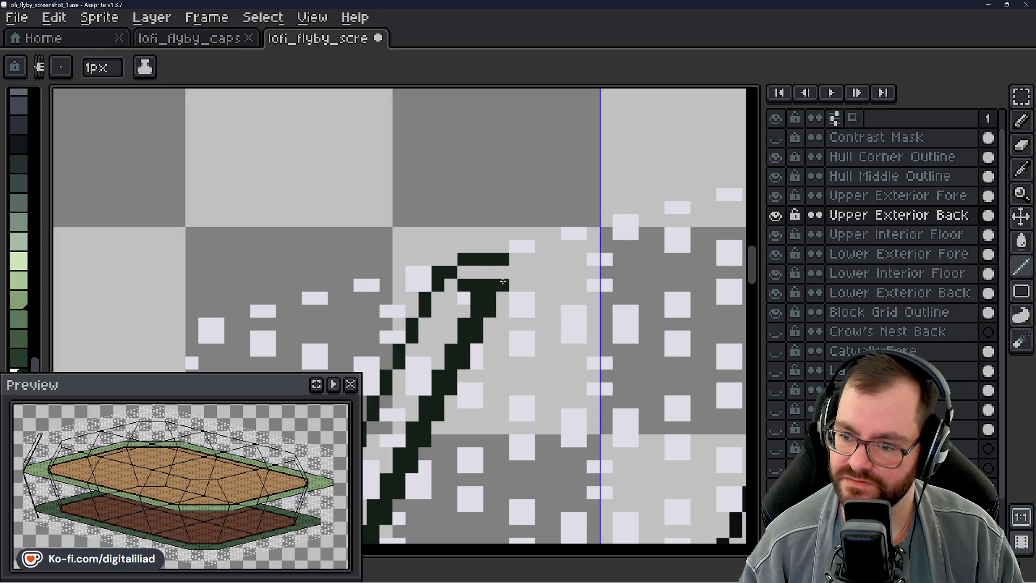
scroll(422, 275, down, 4)
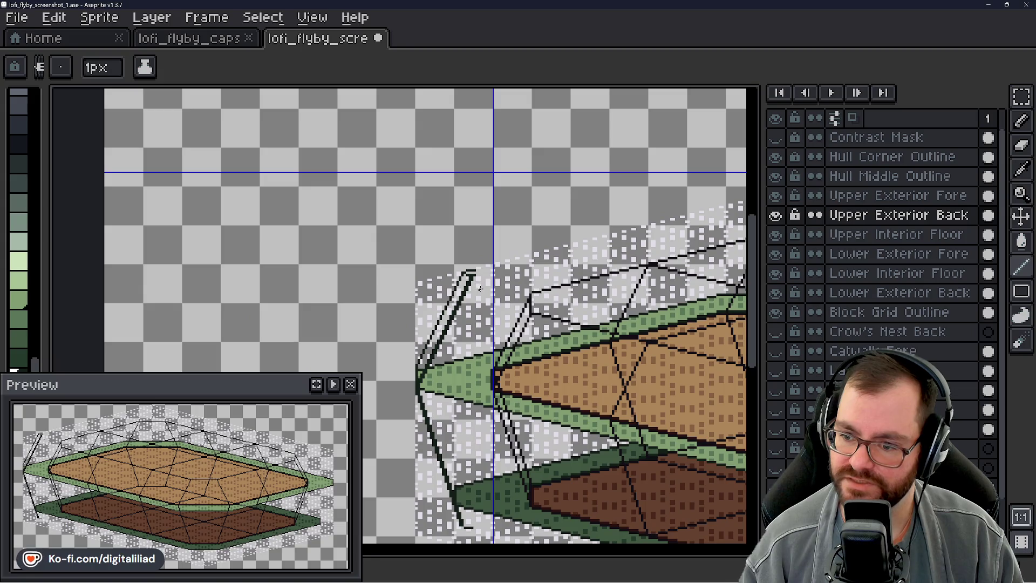
scroll(461, 242, down, 3)
scroll(465, 259, up, 3)
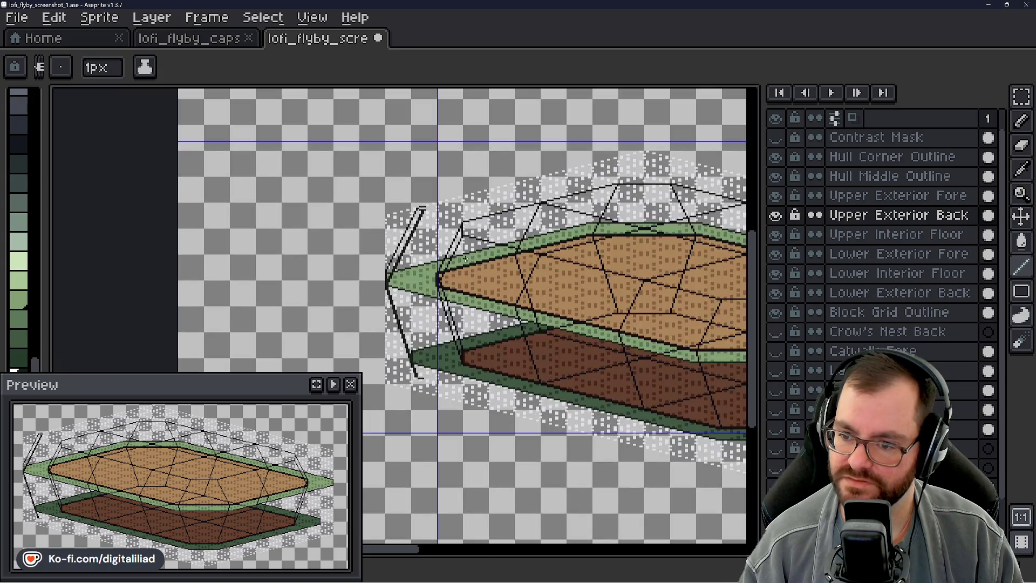
scroll(438, 202, up, 2)
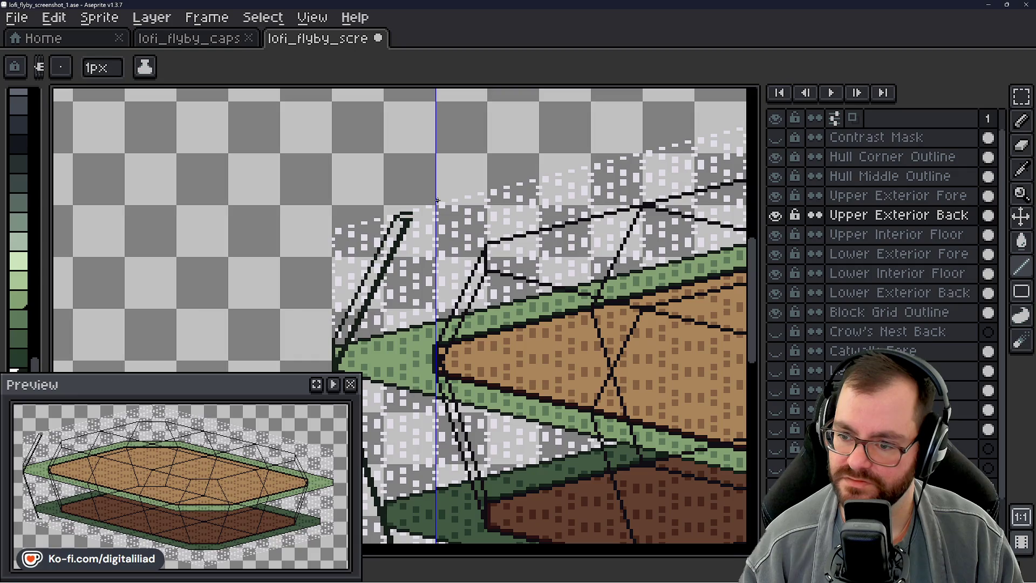
scroll(437, 265, down, 1)
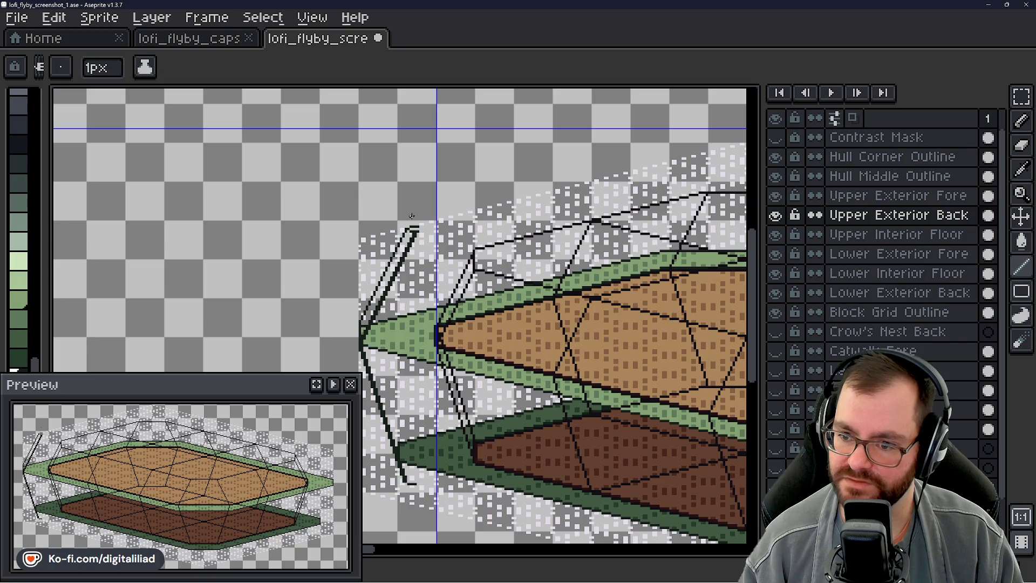
scroll(411, 216, up, 2)
scroll(430, 255, down, 2)
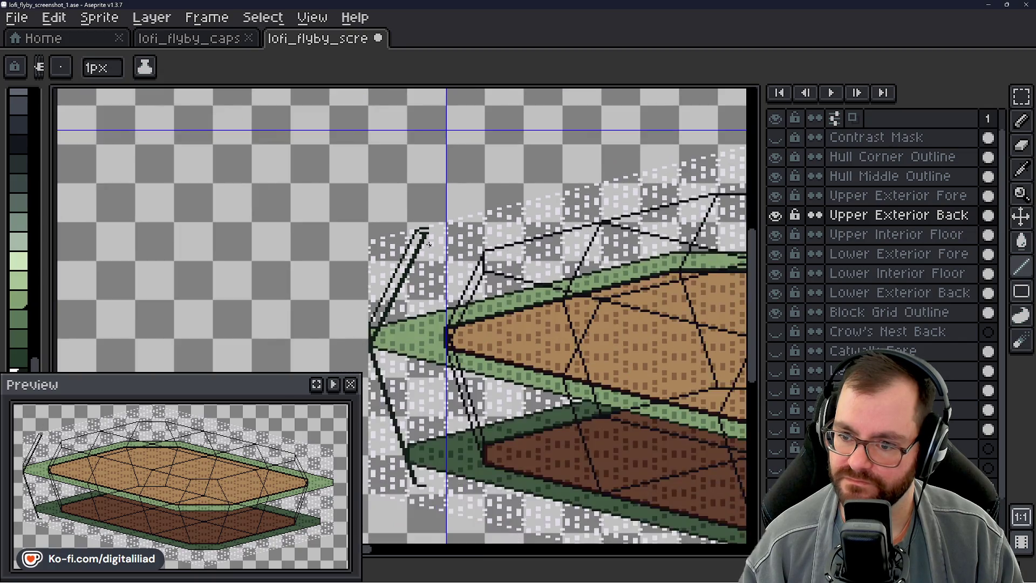
scroll(410, 426, up, 4)
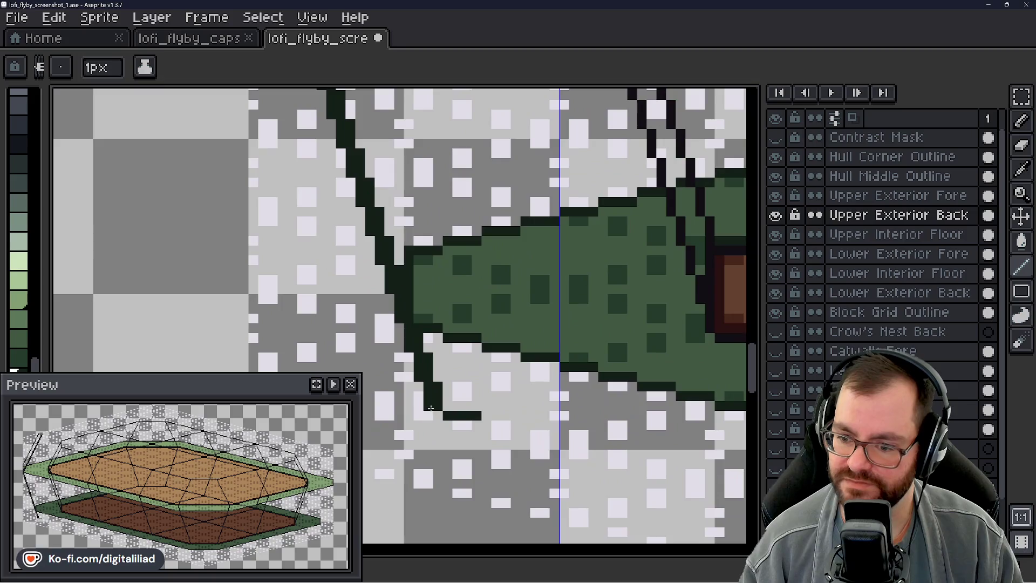
scroll(440, 407, down, 5)
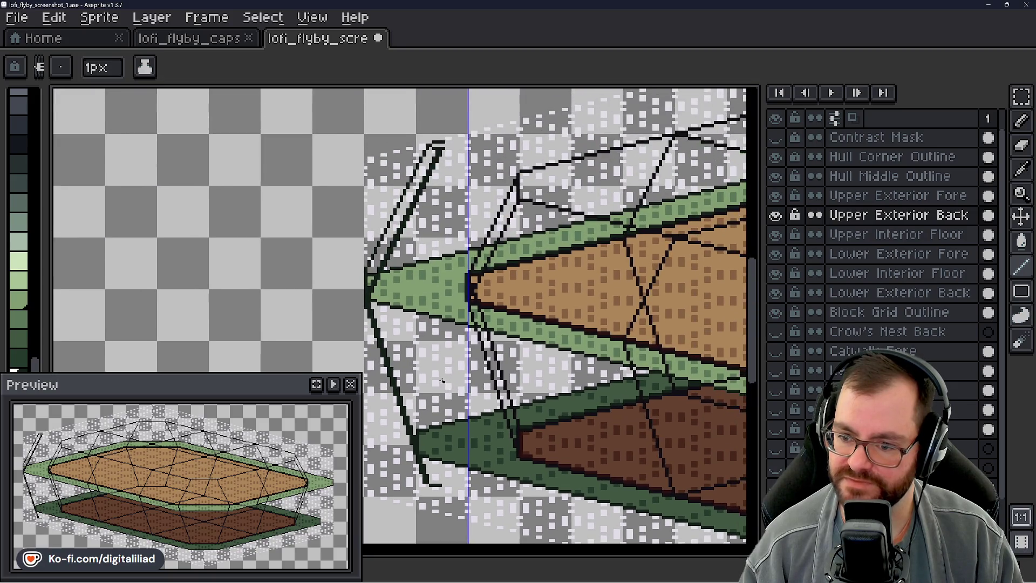
scroll(442, 327, up, 5)
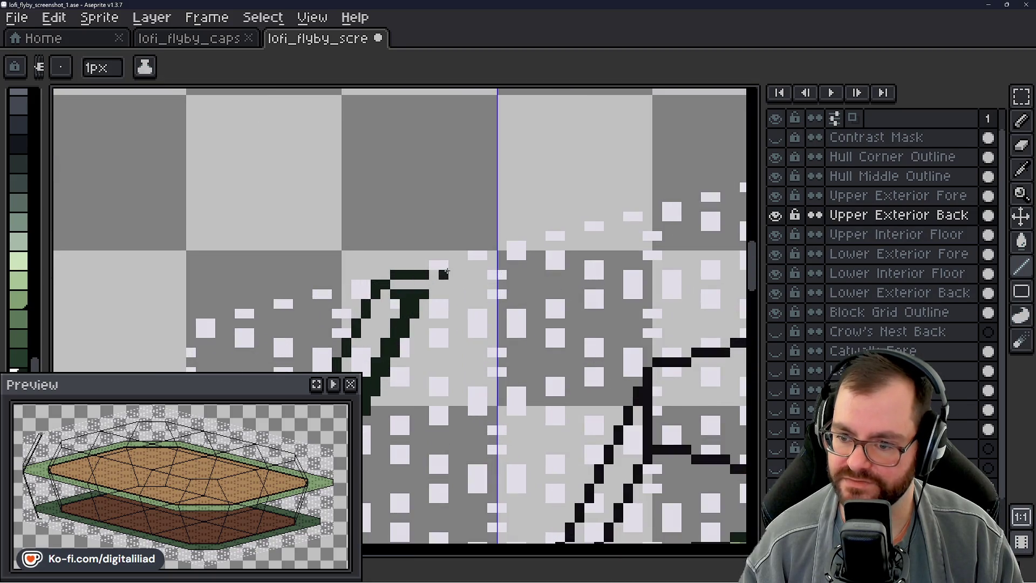
scroll(351, 247, down, 1)
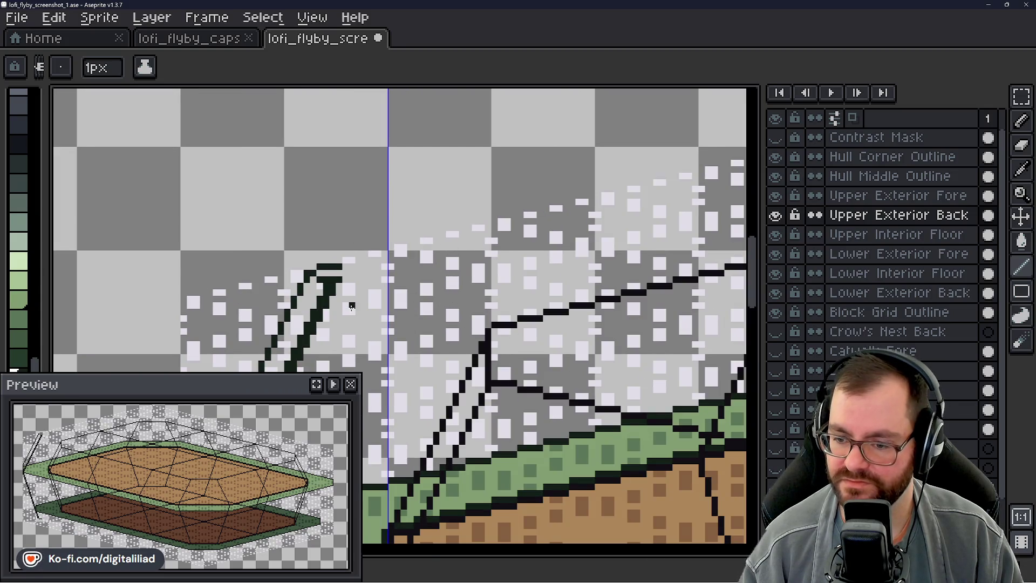
scroll(463, 247, down, 3)
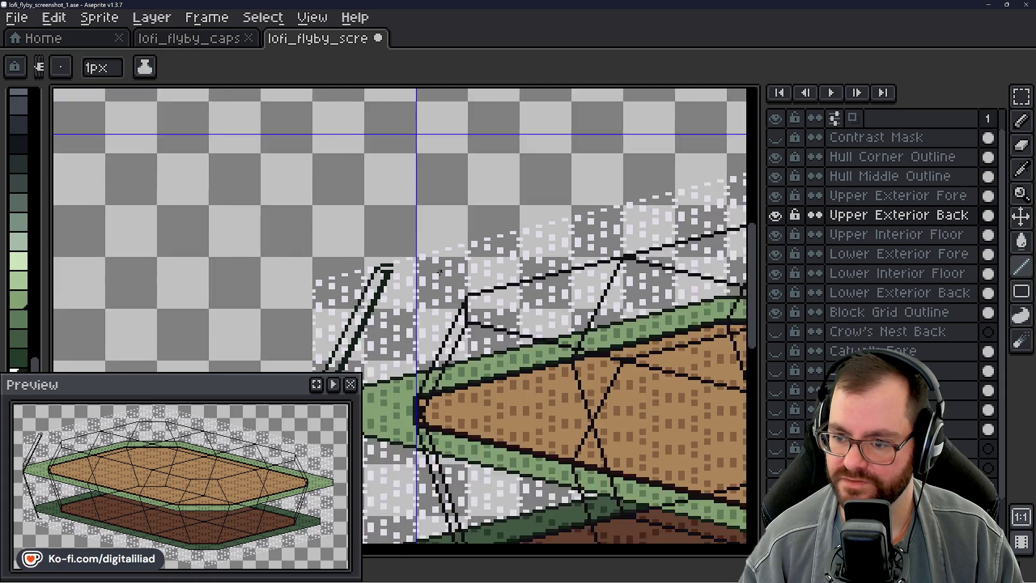
scroll(429, 252, down, 3)
- Try dark pixels and bars at the strut tip, capping the two strut lines' tops
mouse_move(550, 312)
mouse_down()
mouse_move(414, 203)
mouse_move(381, 190)
mouse_move(293, 204)
mouse_move(555, 298)
mouse_up()
scroll(376, 231, up, 3)
click(398, 232)
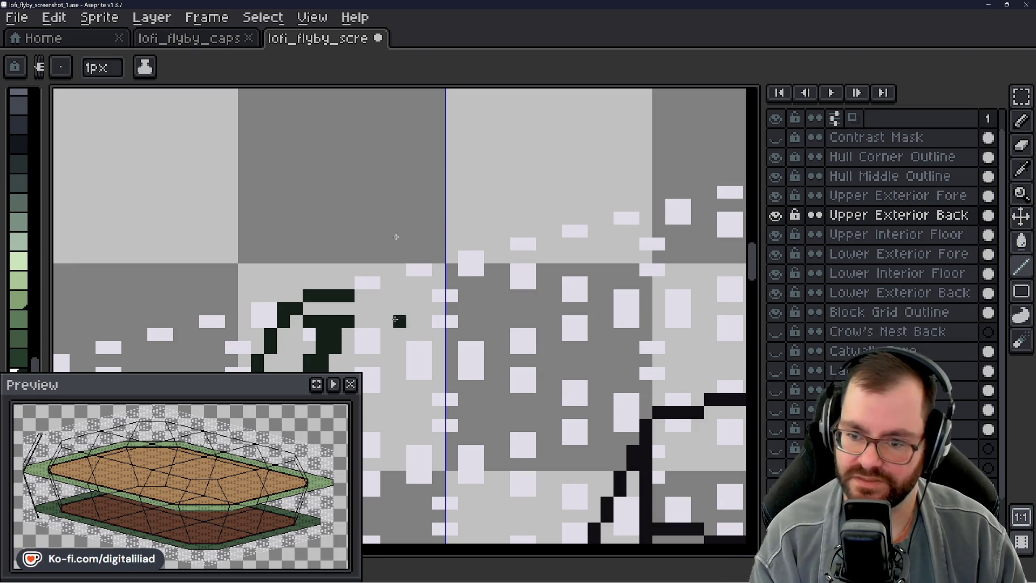
key(ctrl+z)
key(ctrl+z)
key(ctrl+z)
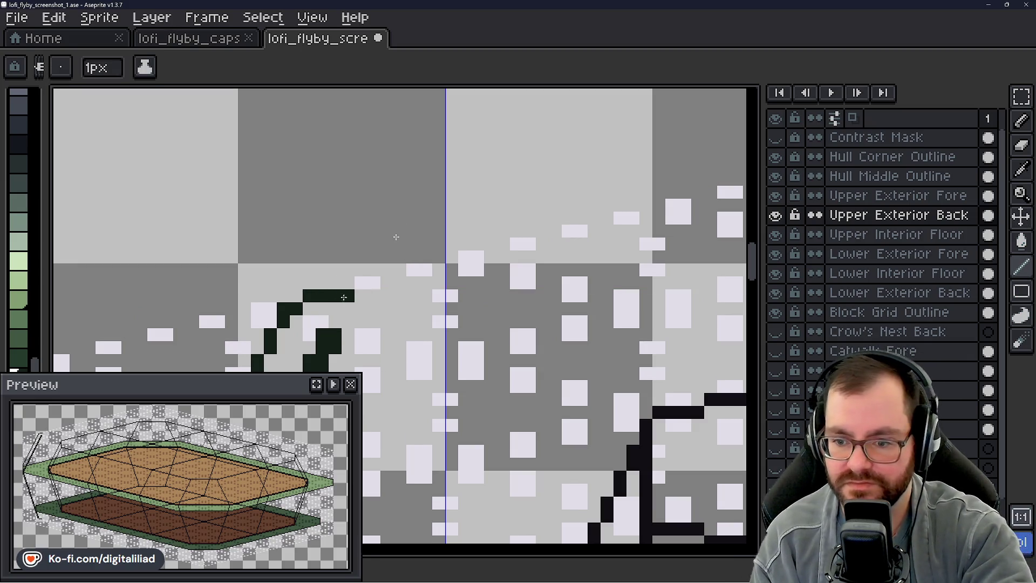
click(296, 296)
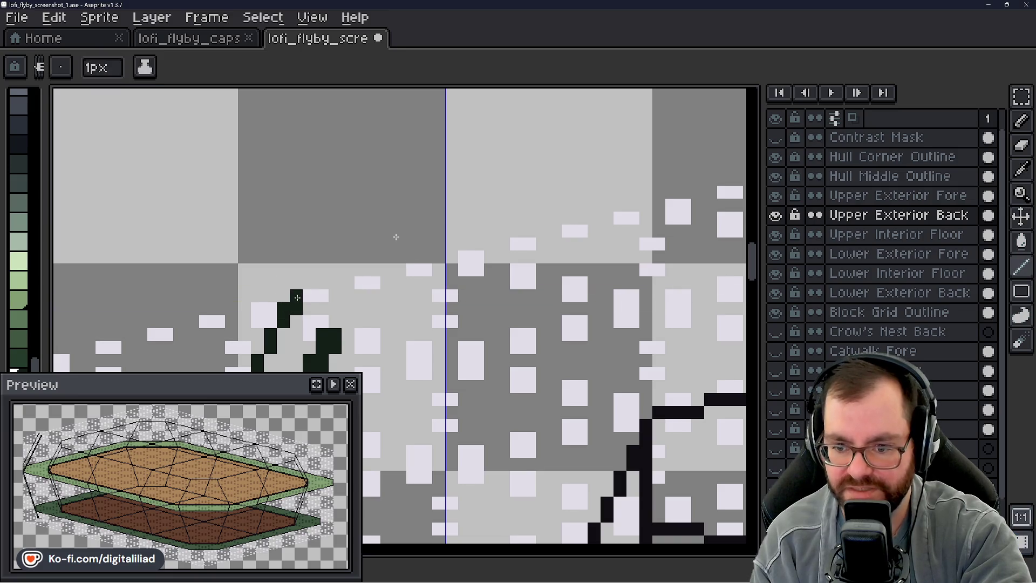
mouse_move(295, 297)
mouse_down()
mouse_move(335, 296)
mouse_move(298, 322)
mouse_move(329, 319)
mouse_up()
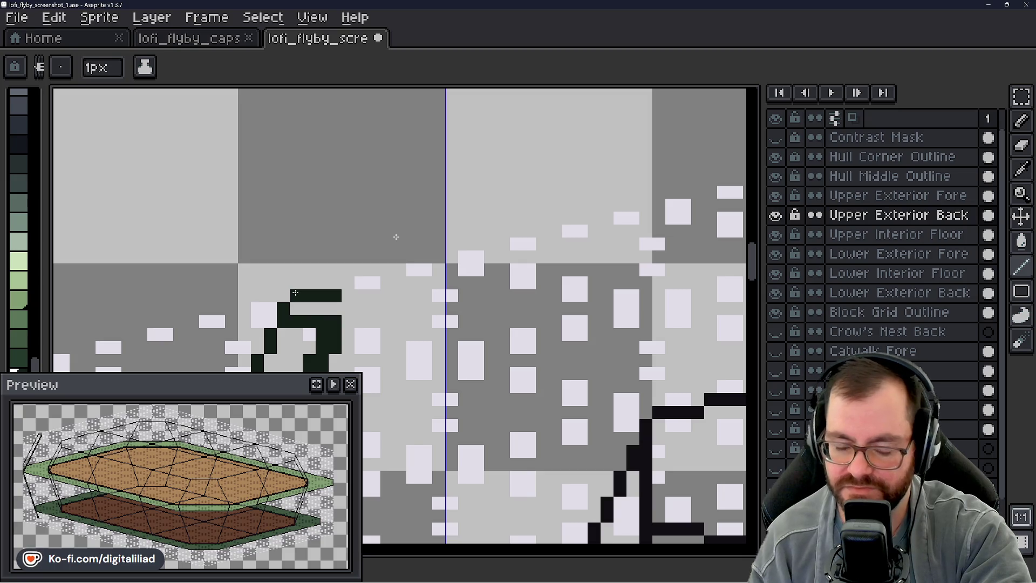
scroll(408, 222, down, 5)
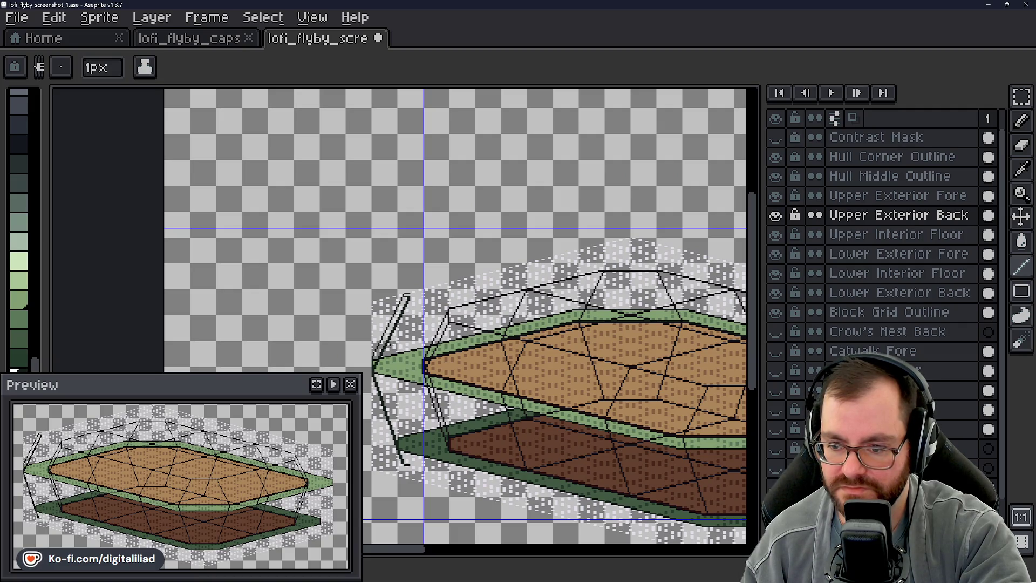
key(ctrl)
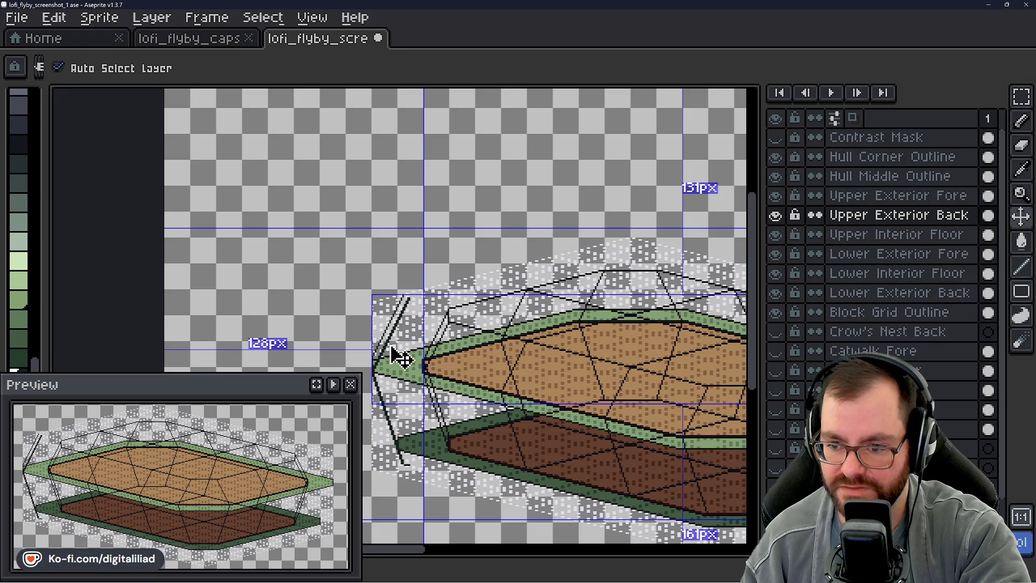
scroll(396, 345, up, 5)
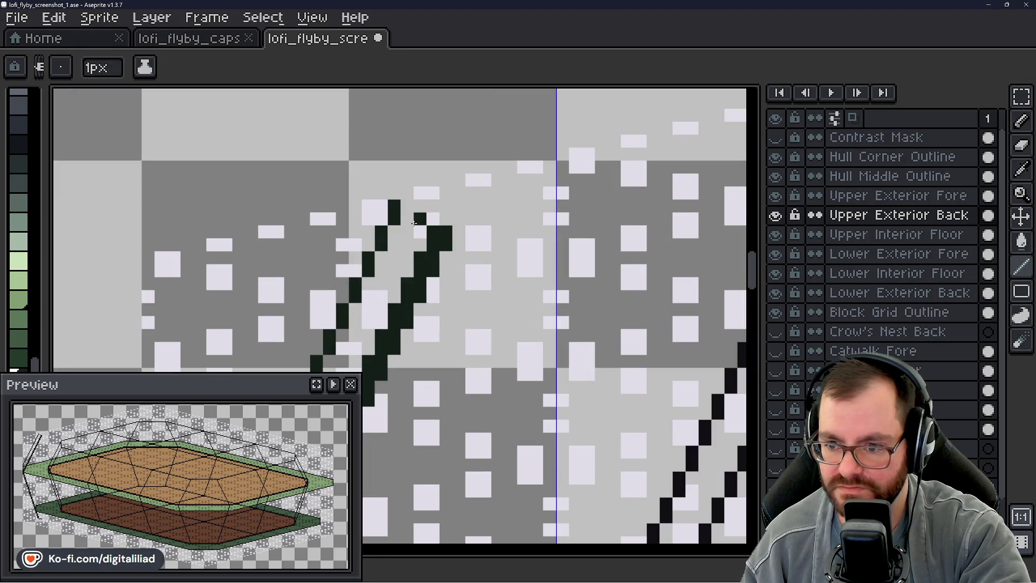
mouse_move(414, 219)
mouse_down()
mouse_move(442, 218)
mouse_move(408, 195)
mouse_move(445, 192)
mouse_up()
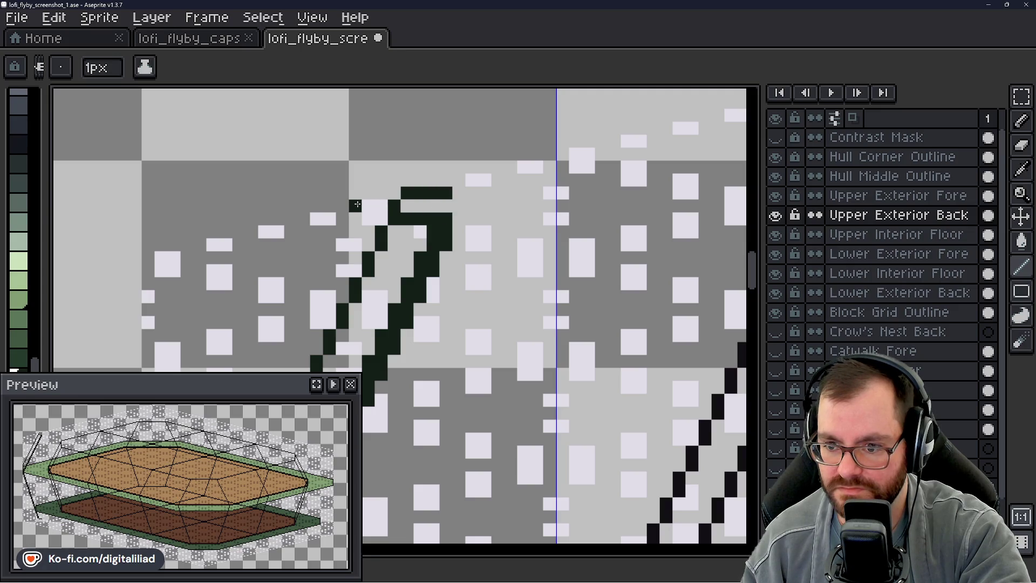
- Erase the cap bar so both parallel strut lines end open at the top
scroll(448, 270, down, 4)
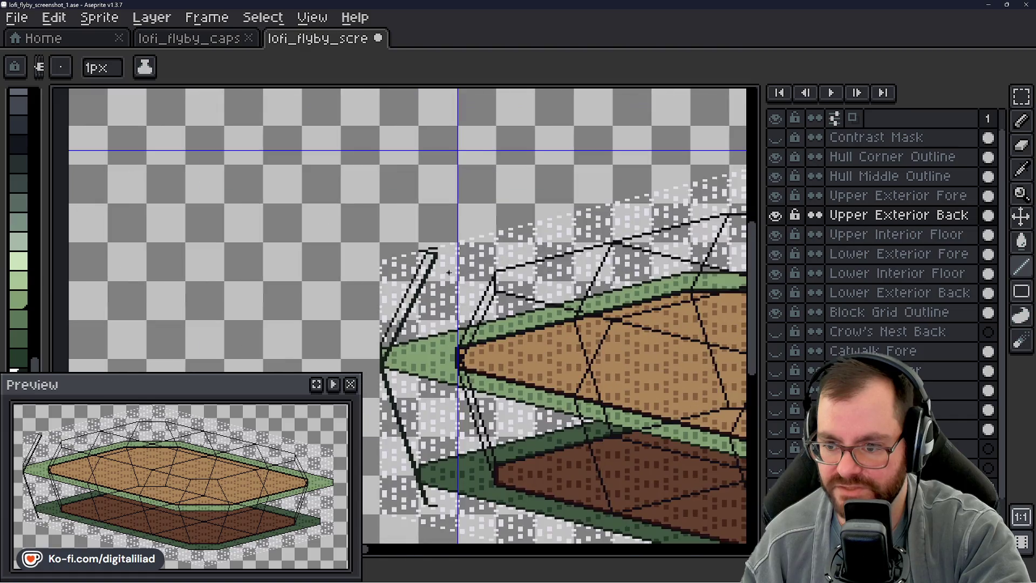
scroll(442, 295, up, 1)
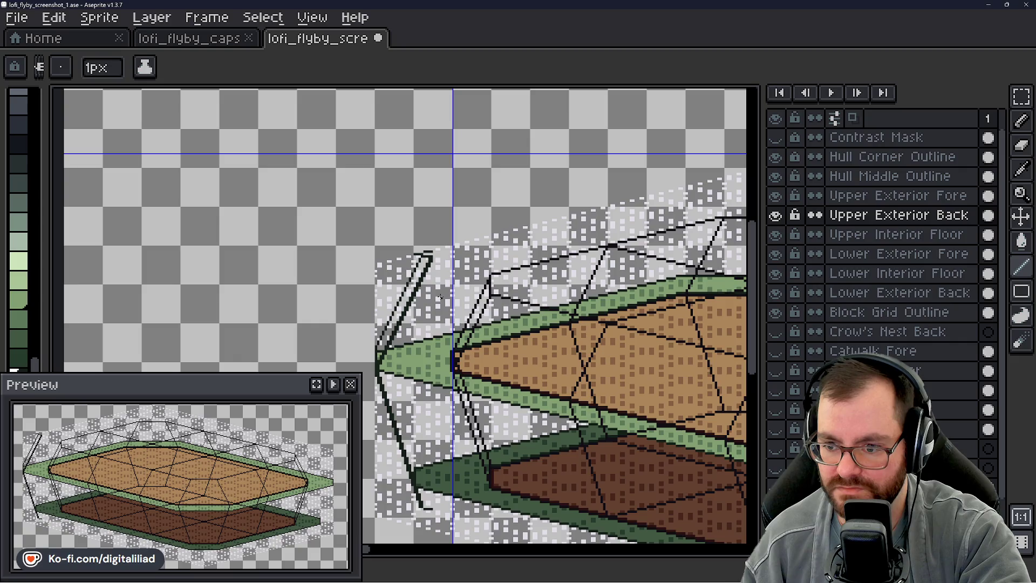
scroll(442, 295, up, 5)
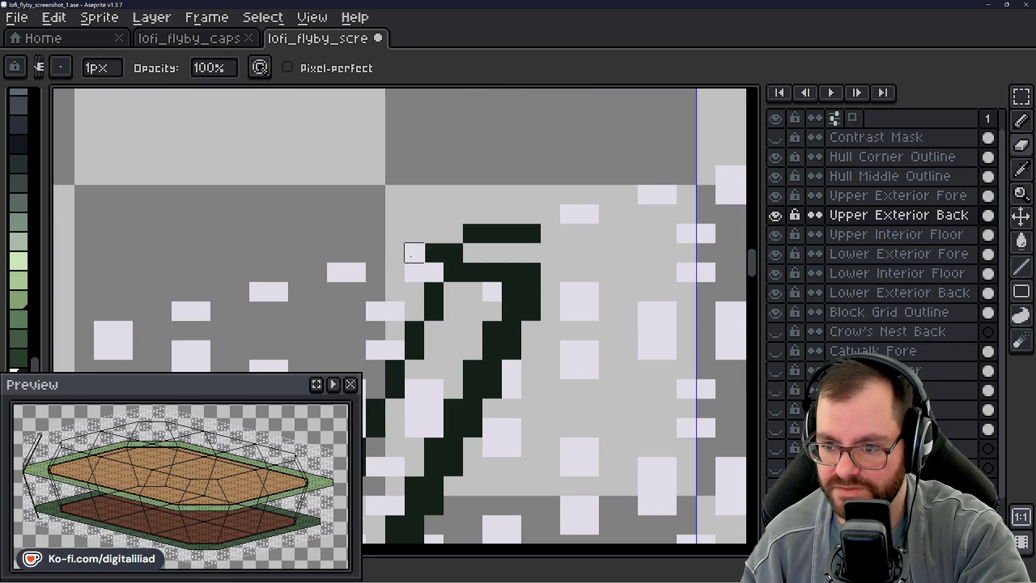
scroll(338, 270, down, 2)
scroll(338, 270, down, 3)
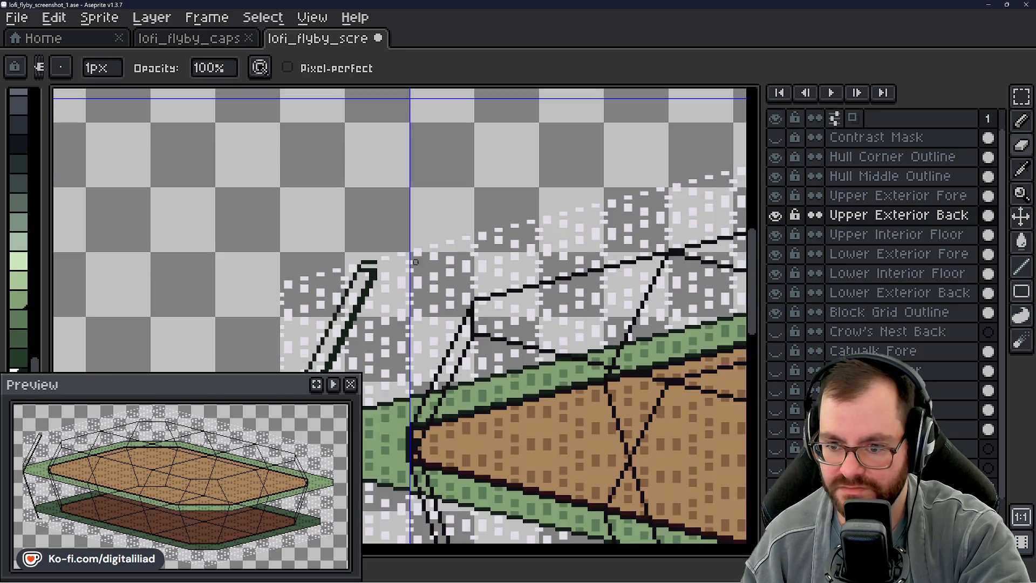
scroll(340, 328, up, 2)
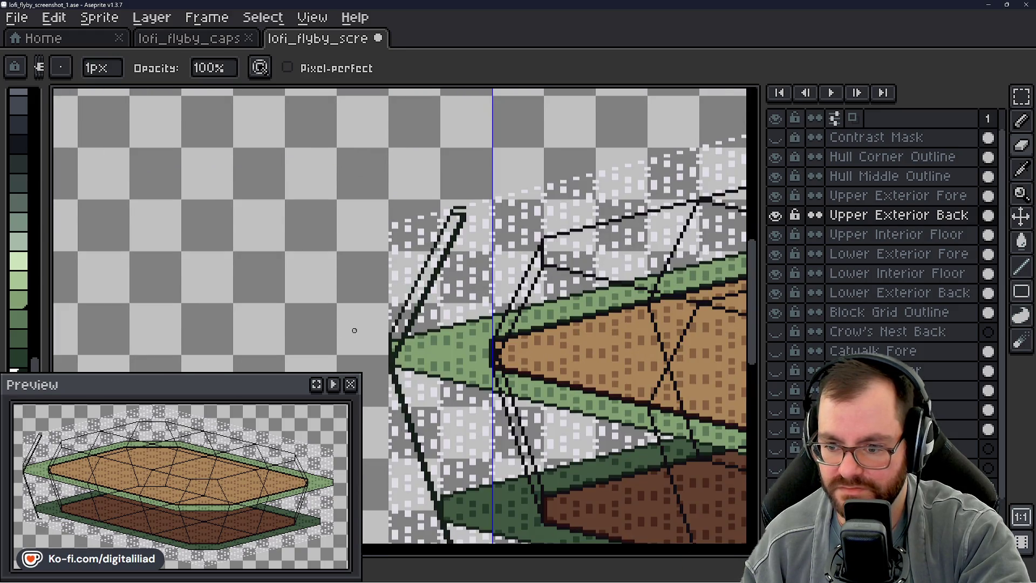
scroll(392, 336, up, 2)
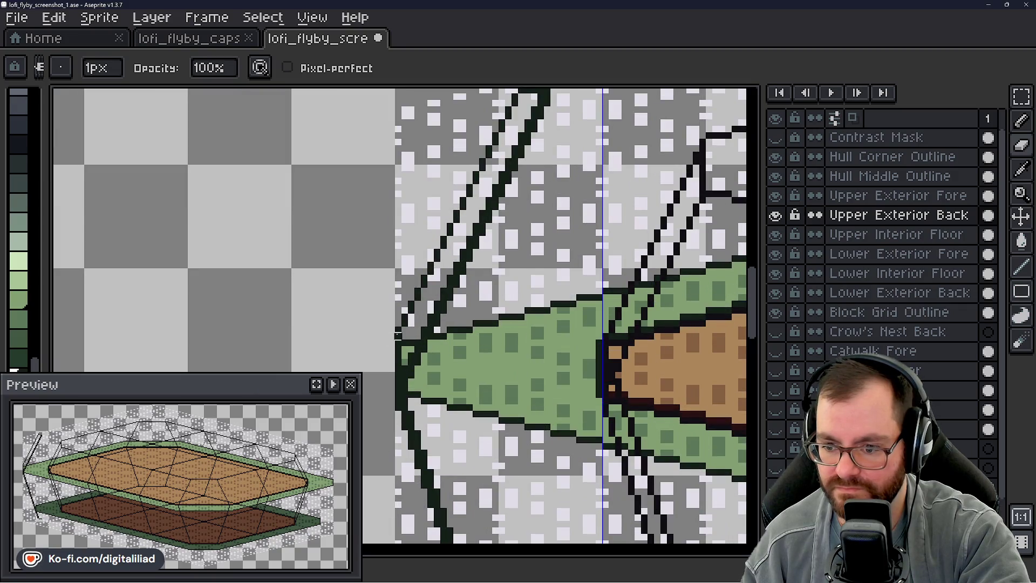
drag(504, 335, 408, 346)
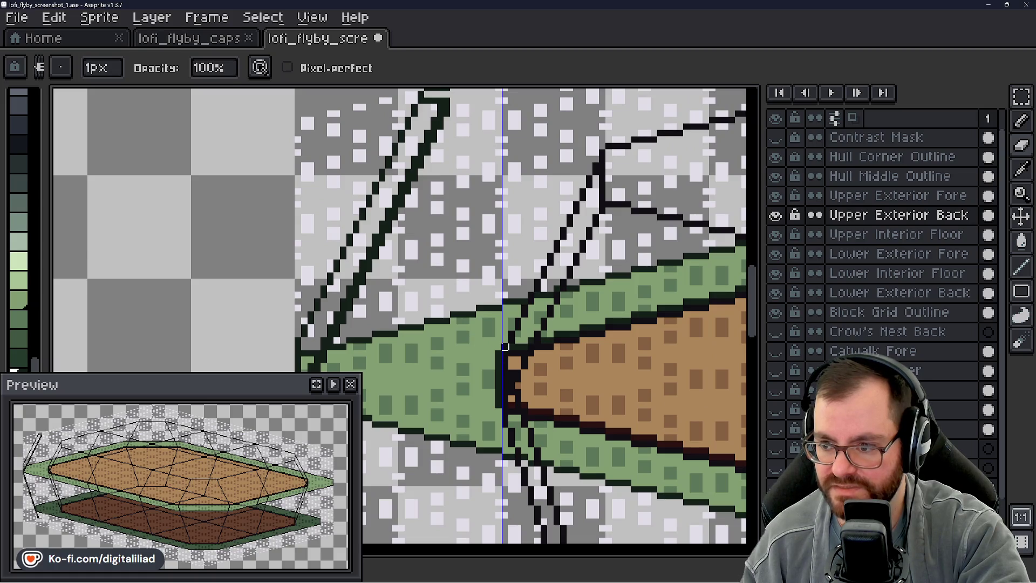
drag(483, 273, 475, 335)
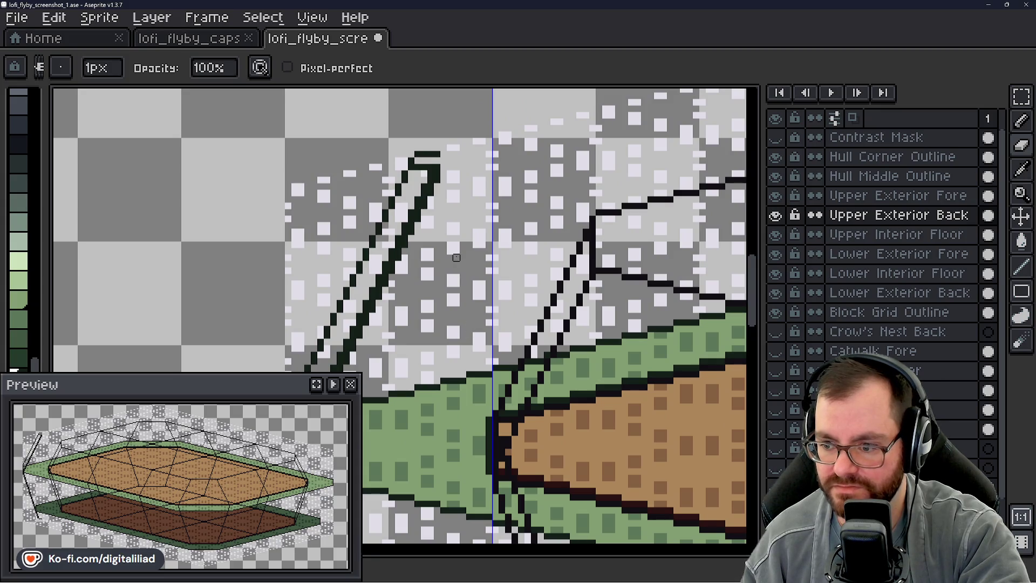
drag(456, 248, 402, 296)
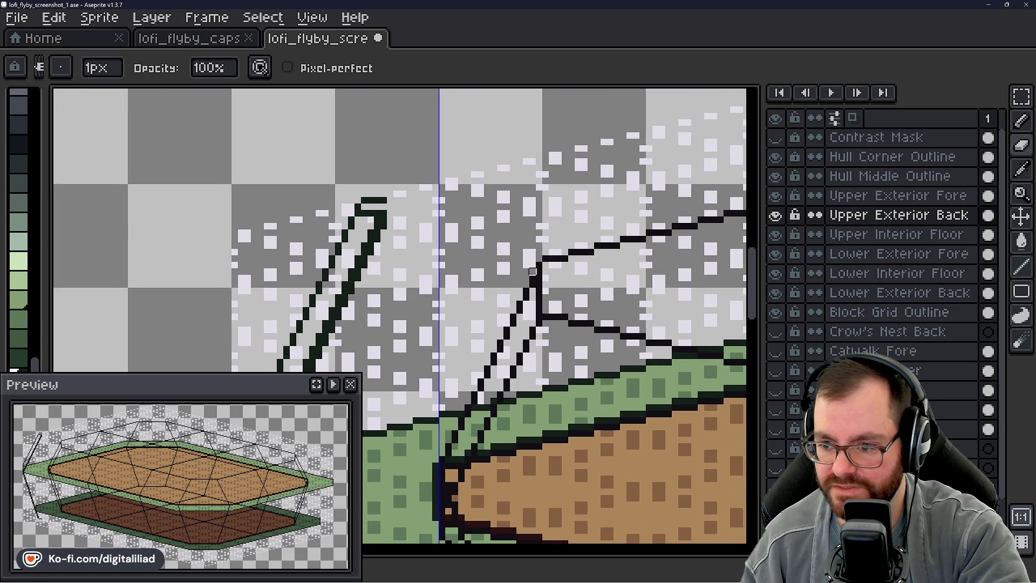
scroll(364, 167, up, 2)
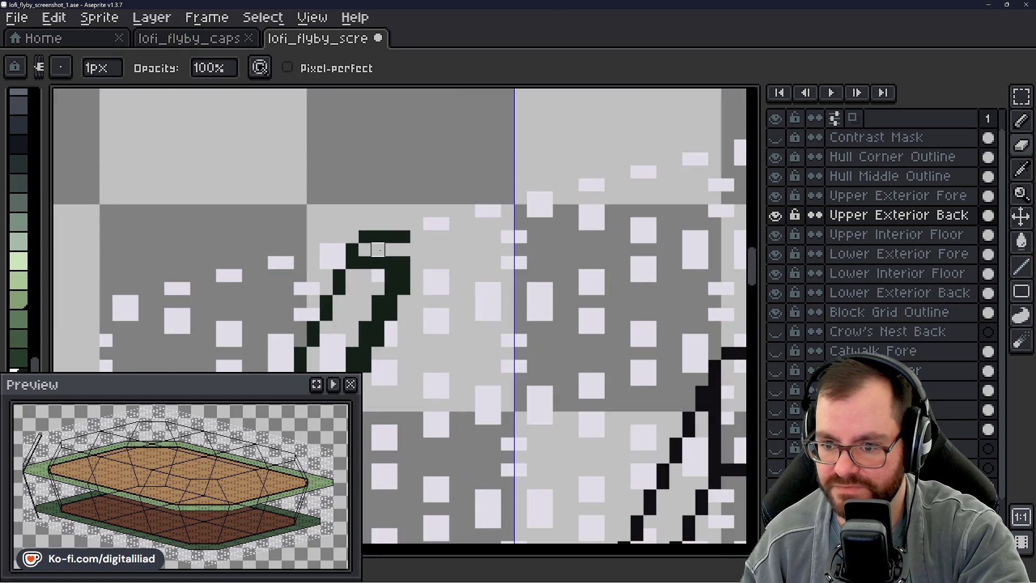
drag(373, 237, 411, 237)
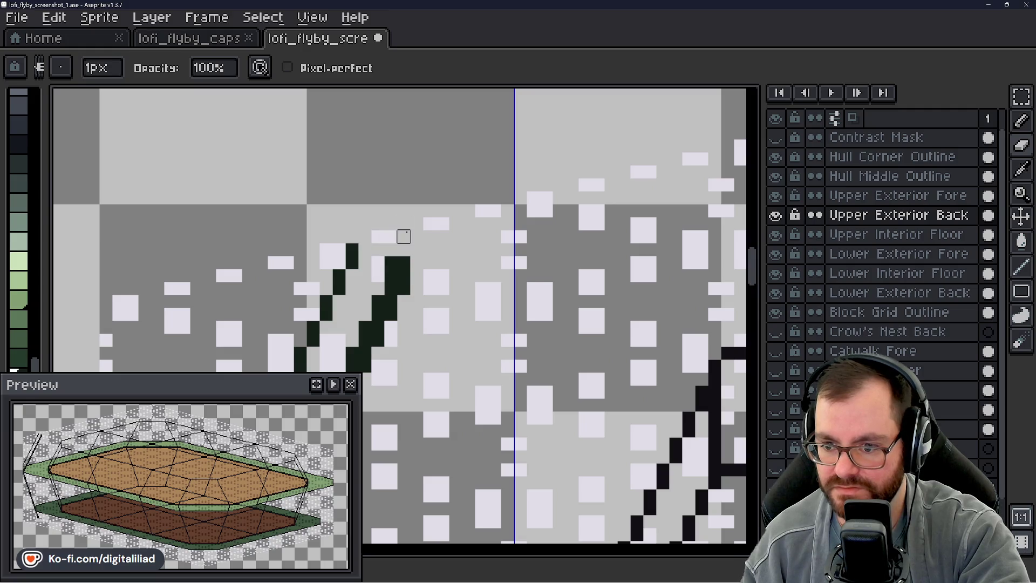
scroll(405, 178, down, 2)
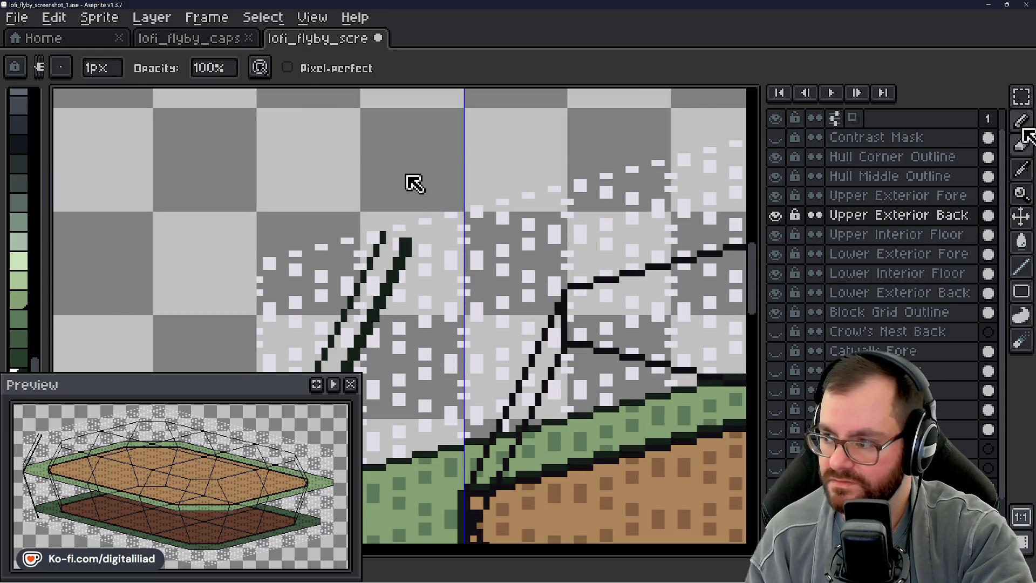
- Draw a straight line upward from the left strut line's top so it rises above the right line
key(b)
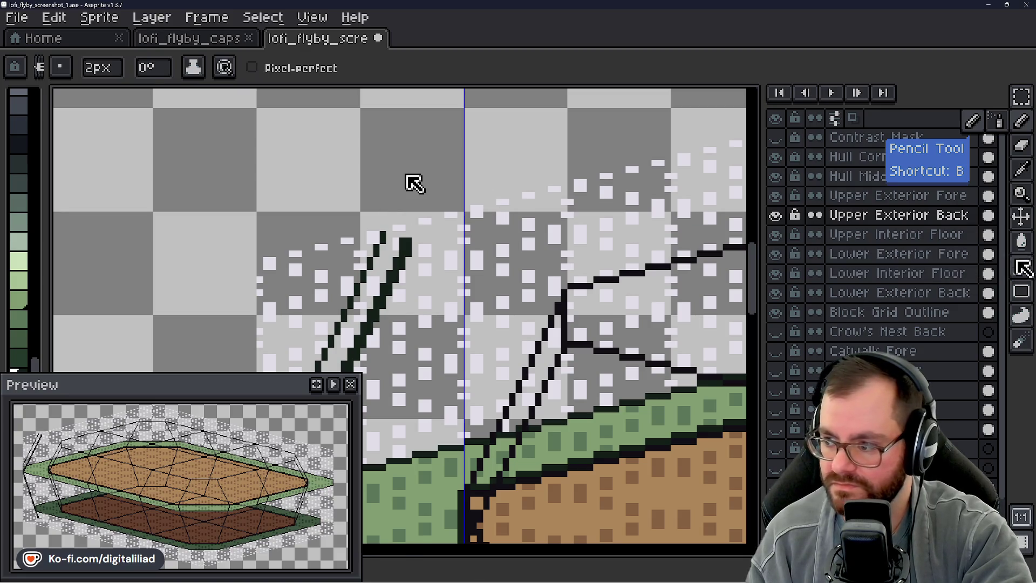
key(l)
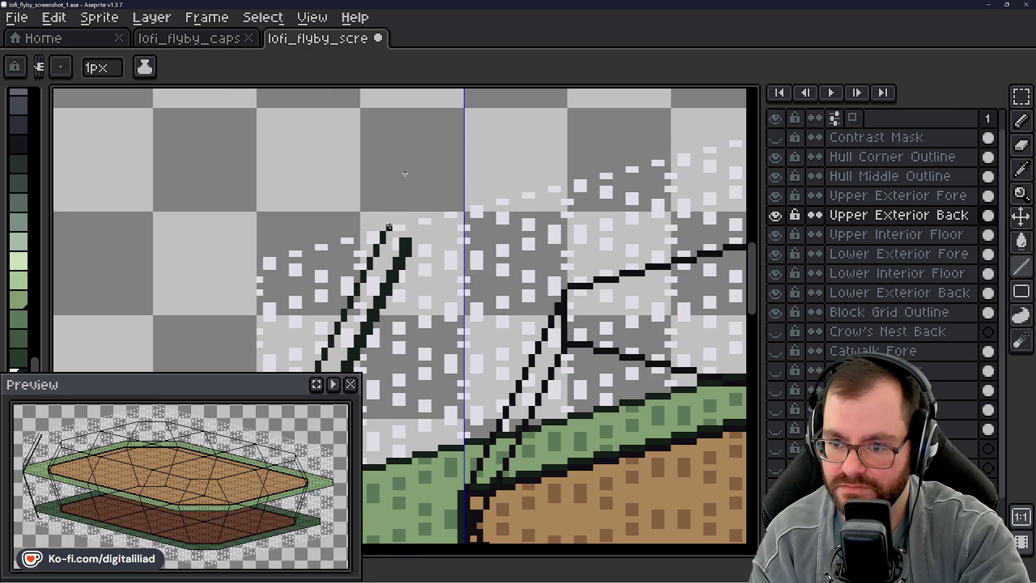
drag(395, 215, 402, 201)
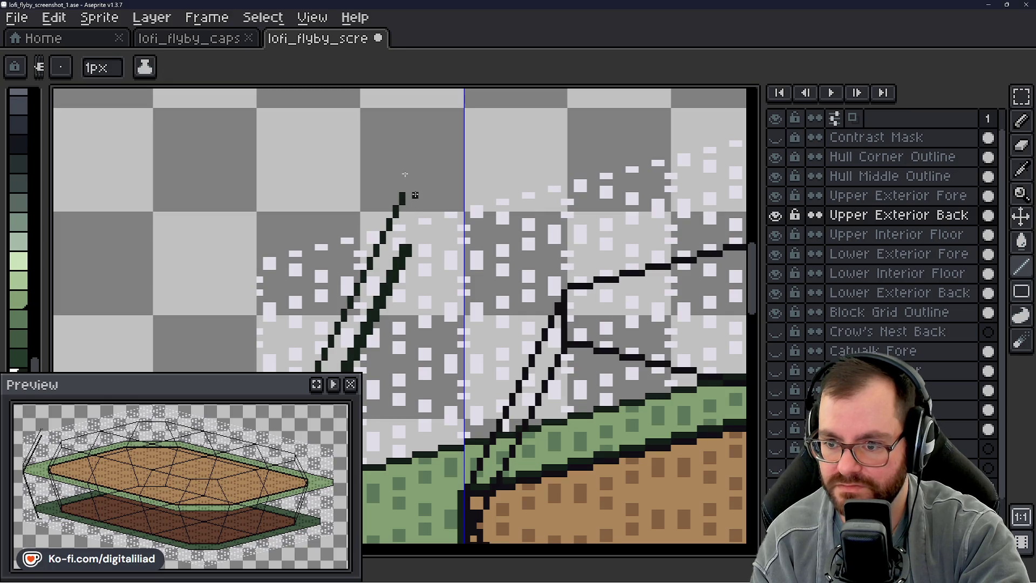
scroll(410, 252, down, 3)
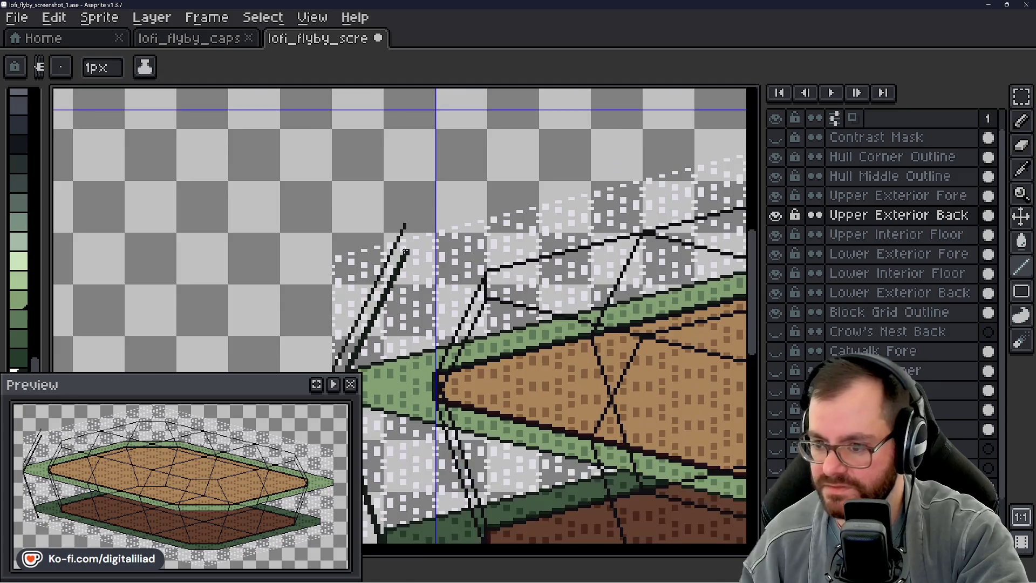
- Pan and zoom to view the whole hull with both decks and the bow struts
scroll(406, 252, down, 2)
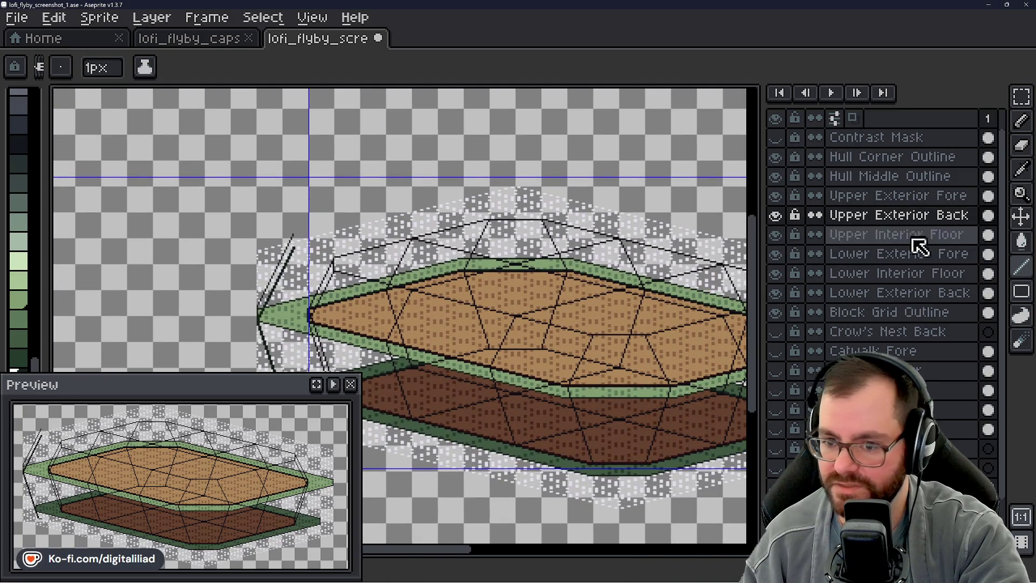
scroll(917, 246, down, 3)
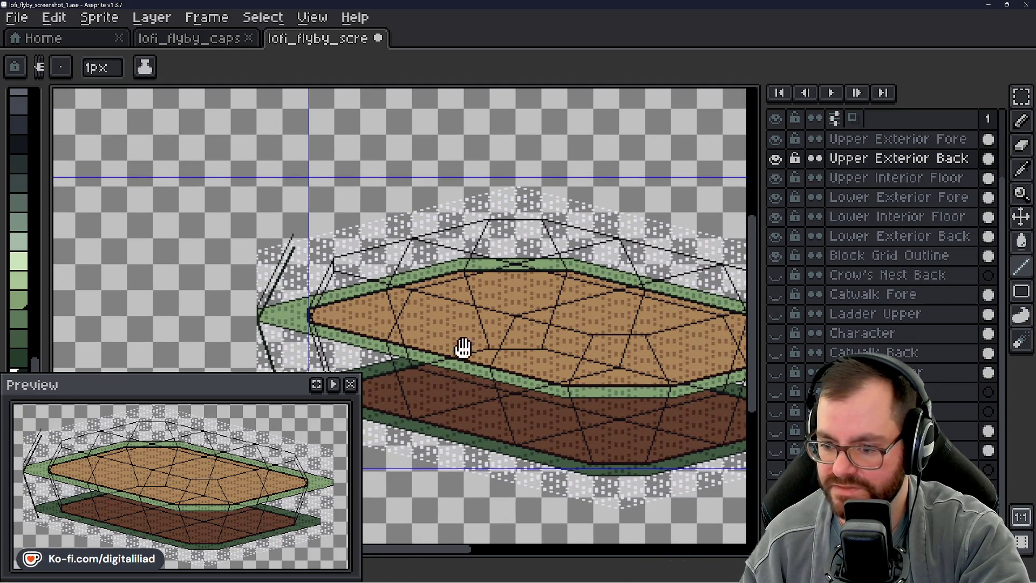
drag(463, 347, 552, 246)
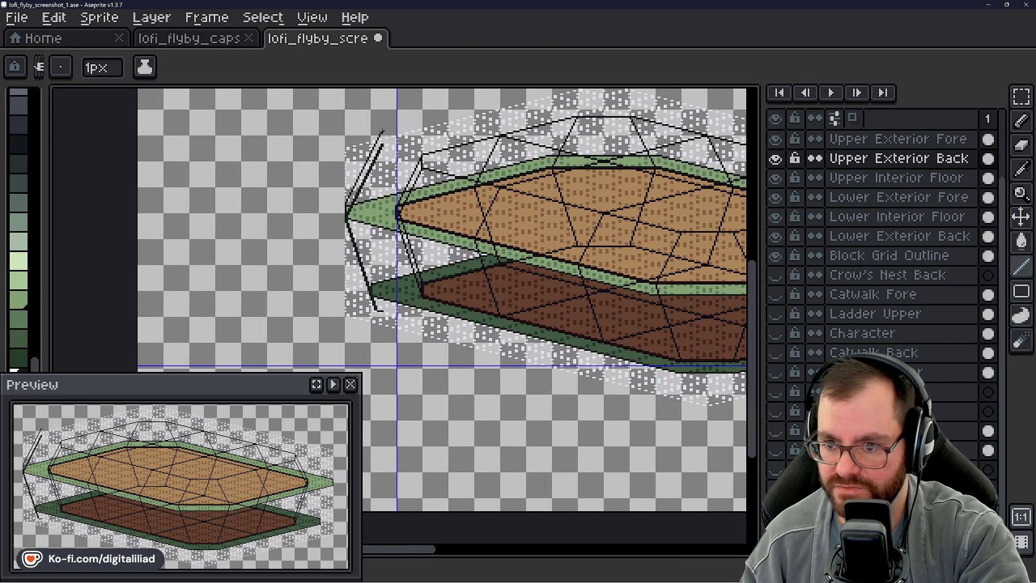
drag(435, 181, 418, 227)
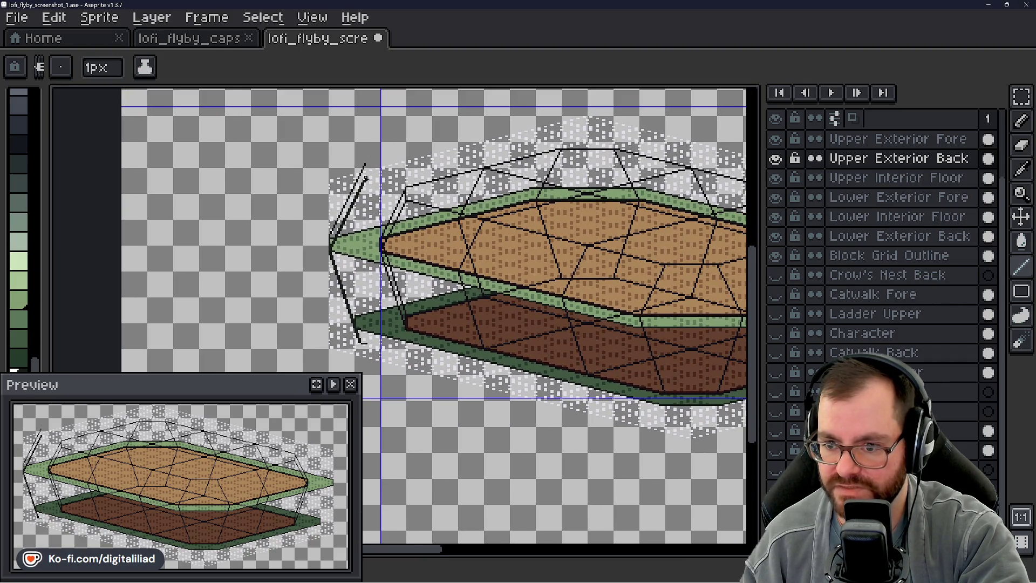
drag(370, 164, 353, 189)
drag(354, 234, 369, 283)
scroll(399, 214, up, 8)
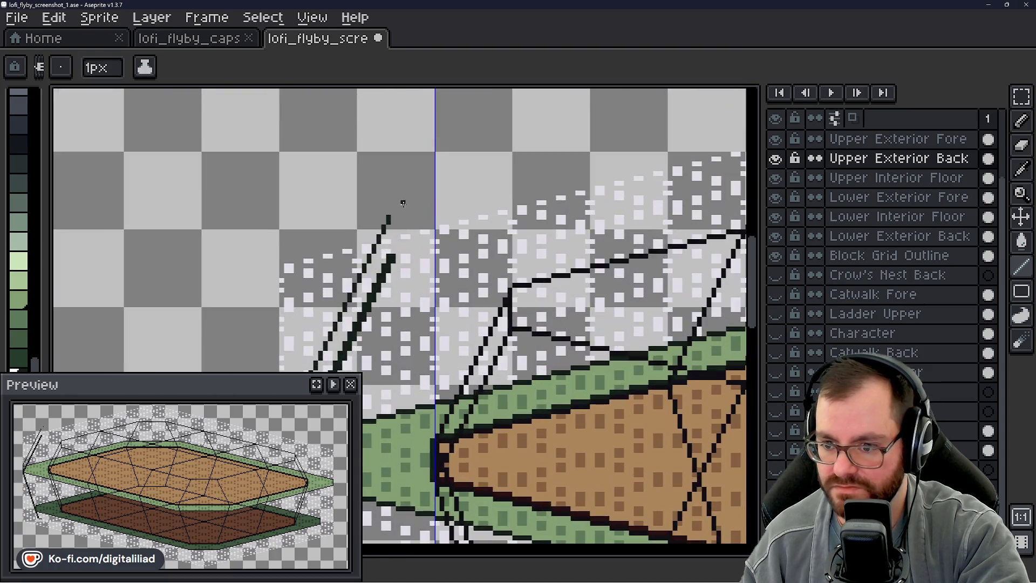
scroll(400, 214, down, 3)
scroll(396, 241, down, 2)
scroll(420, 381, up, 2)
scroll(421, 382, up, 5)
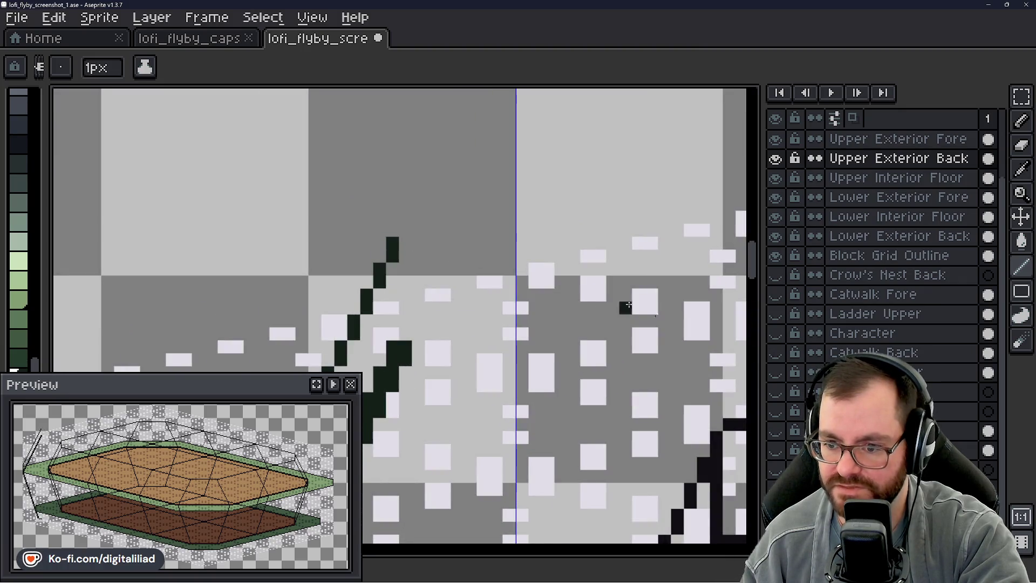
scroll(910, 229, up, 1)
scroll(884, 270, down, 1)
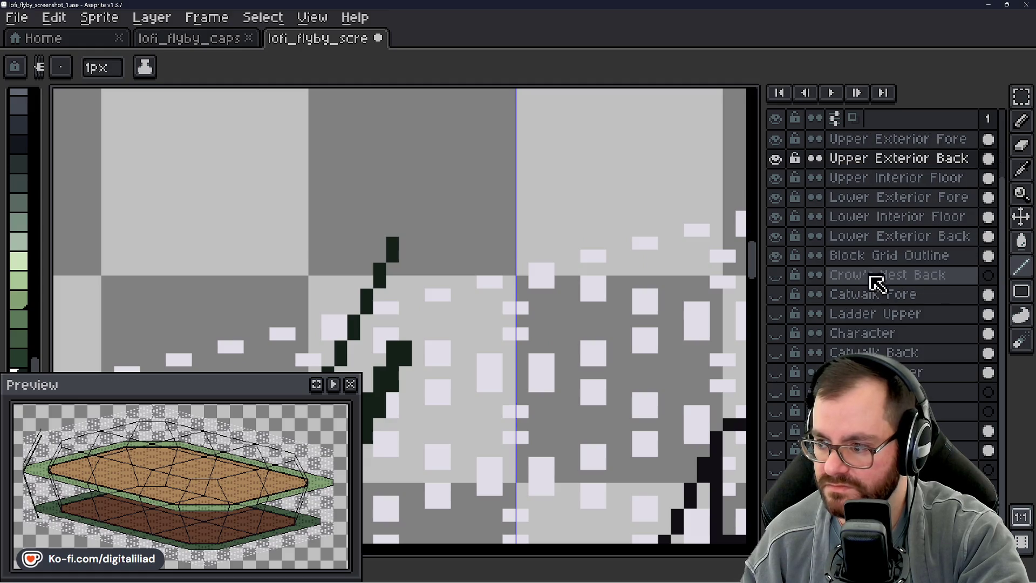
- Make Block Grid Outline the active layer and pick the Rectangular Marquee tool
click(882, 256)
scroll(428, 196, down, 5)
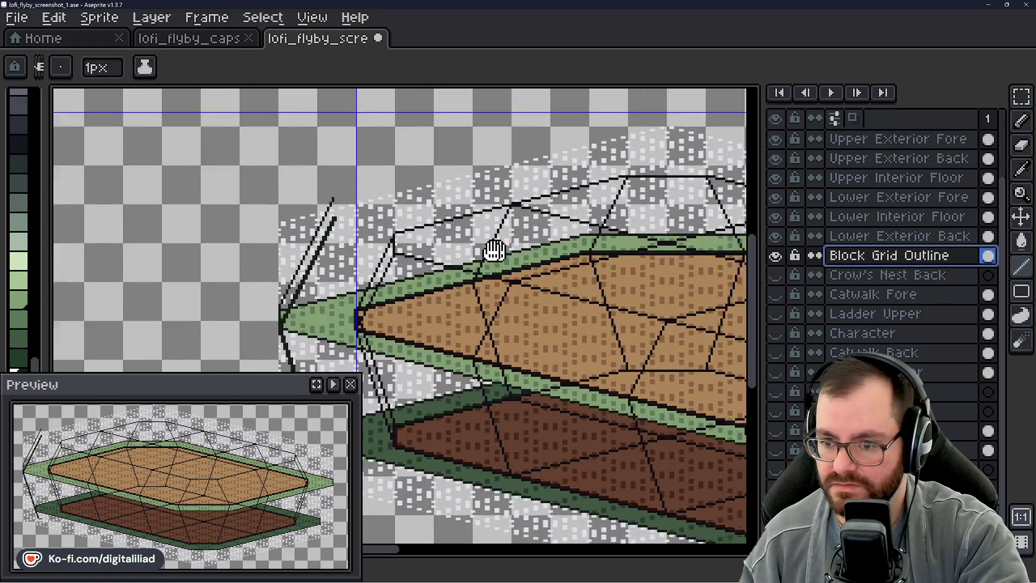
scroll(319, 231, up, 1)
scroll(318, 230, down, 1)
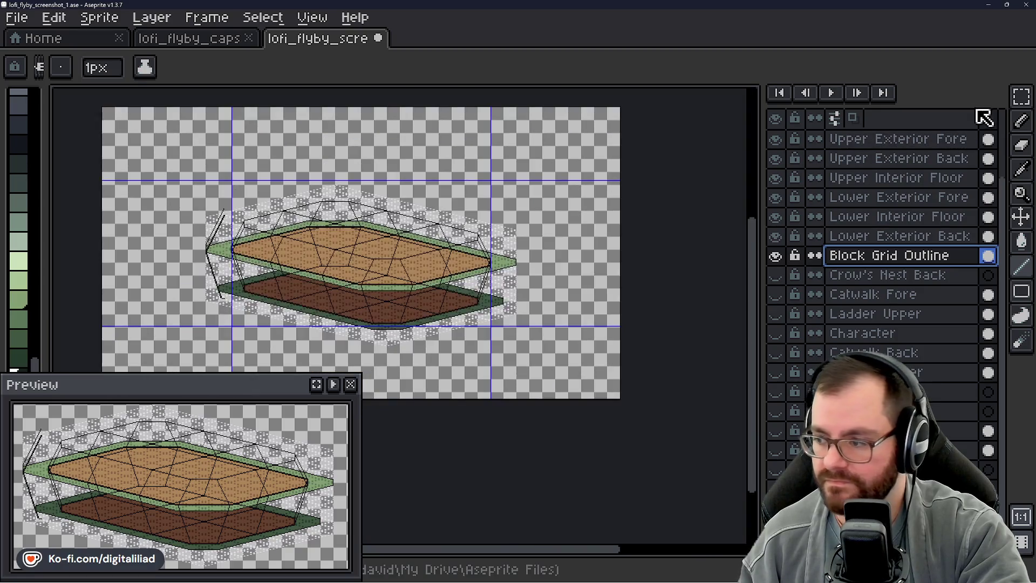
click(1019, 100)
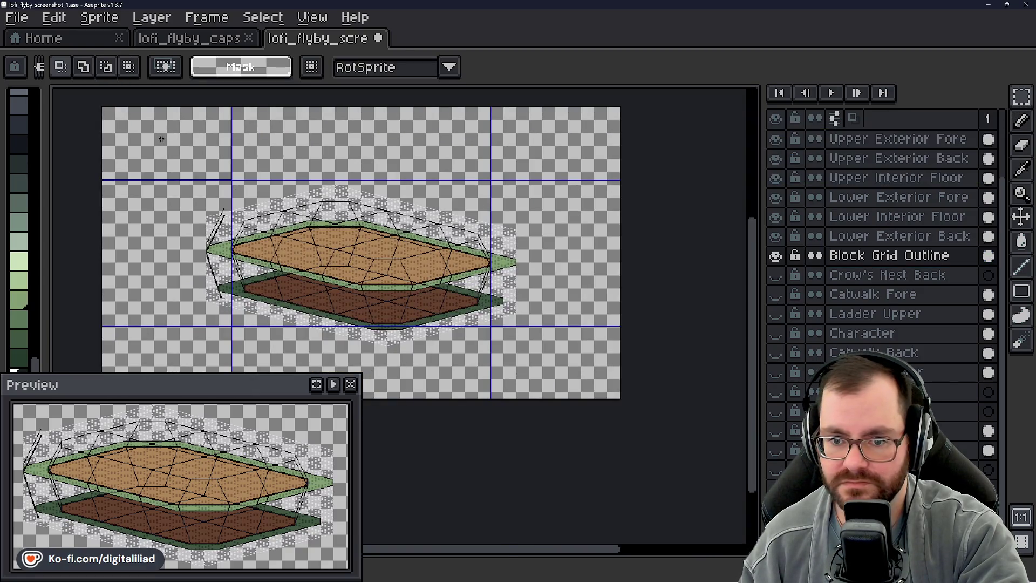
- Select all of the Block Grid Outline layer and move it up 8 pixels, committing the move
key(ctrl+a)
scroll(334, 229, up, 5)
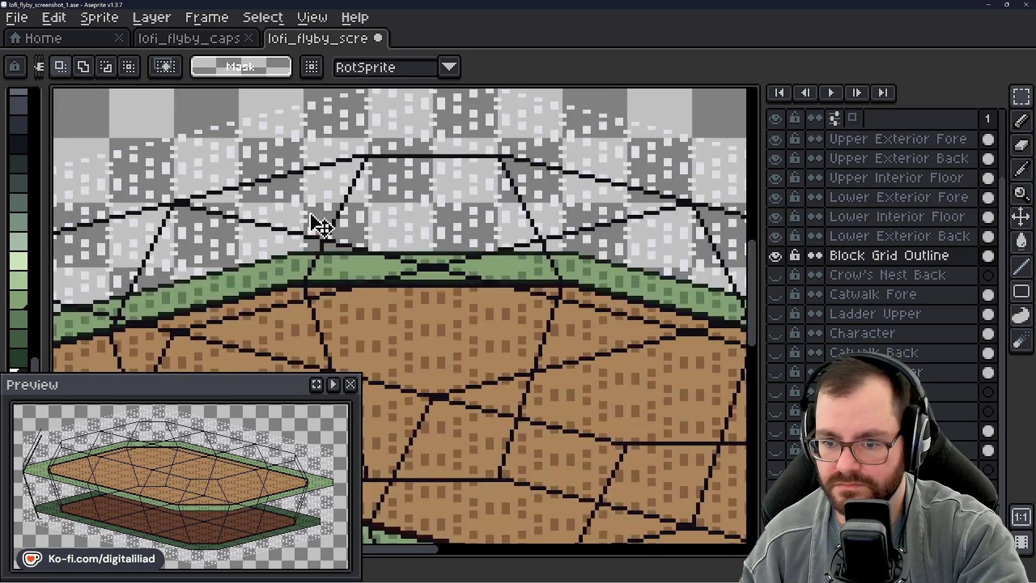
click(629, 351)
drag(570, 369, 569, 339)
scroll(523, 204, down, 2)
scroll(524, 204, down, 2)
mouse_move(520, 207)
mouse_down()
mouse_move(504, 208)
mouse_move(529, 247)
mouse_move(458, 257)
mouse_move(496, 277)
mouse_move(525, 277)
mouse_move(525, 268)
mouse_up()
scroll(496, 229, up, 3)
scroll(469, 264, up, 2)
scroll(409, 200, down, 2)
scroll(409, 202, down, 2)
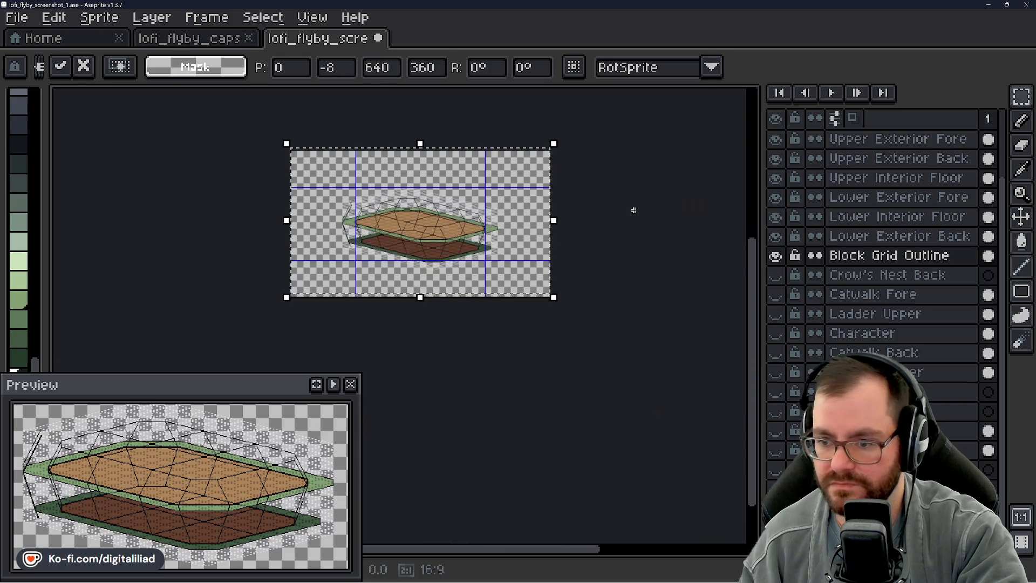
key(Return)
- Save the sprite file
scroll(408, 226, up, 4)
key(ctrl+s)
scroll(408, 229, left, 10)
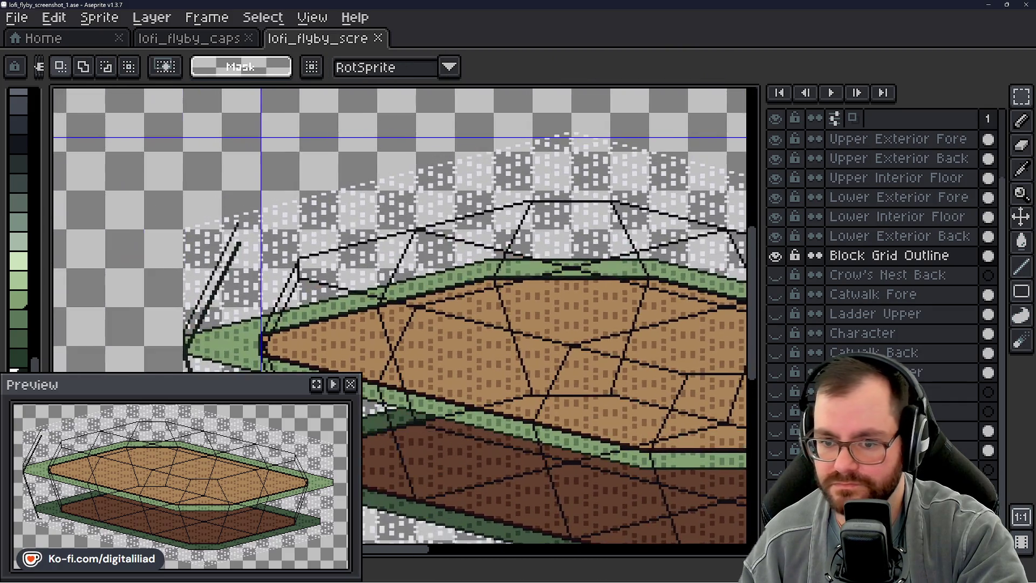
- Bring the upper deck's bow tip into view and select the Upper Exterior Back layer
scroll(341, 232, up, 1)
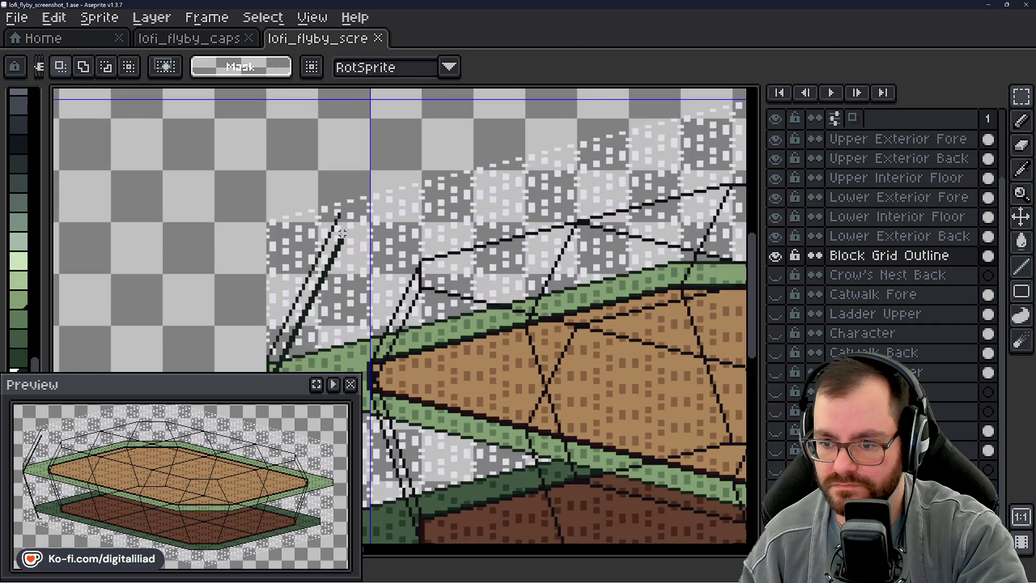
scroll(343, 229, up, 2)
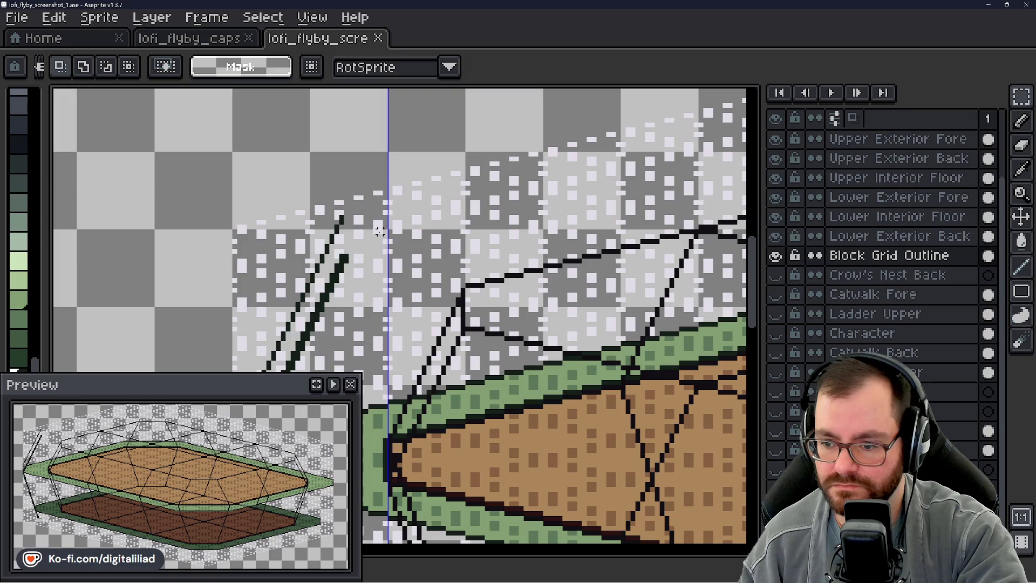
scroll(381, 229, down, 1)
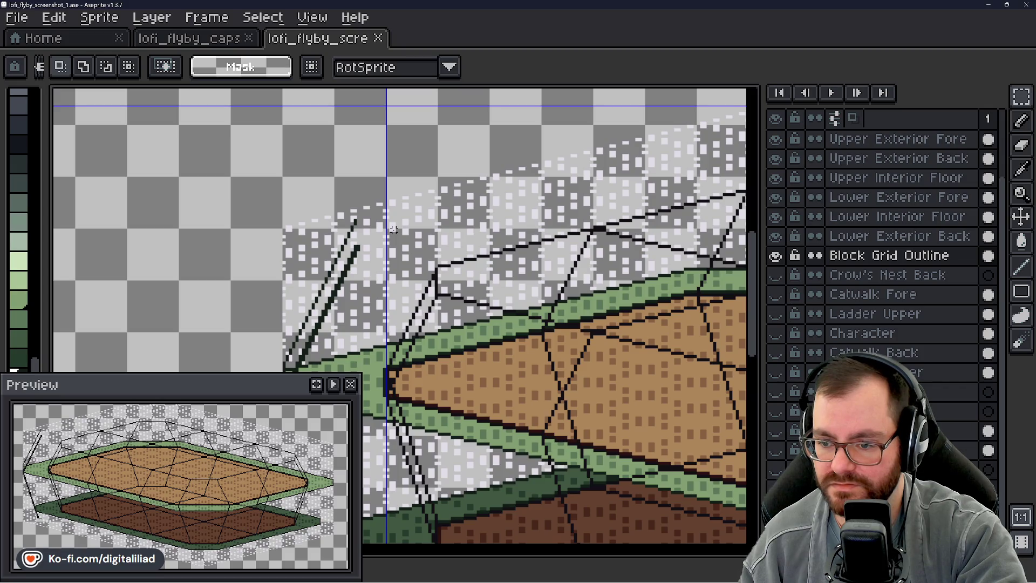
mouse_move(417, 265)
mouse_down()
mouse_move(478, 215)
mouse_move(469, 138)
mouse_move(460, 148)
mouse_move(474, 259)
mouse_move(424, 134)
mouse_move(413, 258)
mouse_move(461, 226)
mouse_up()
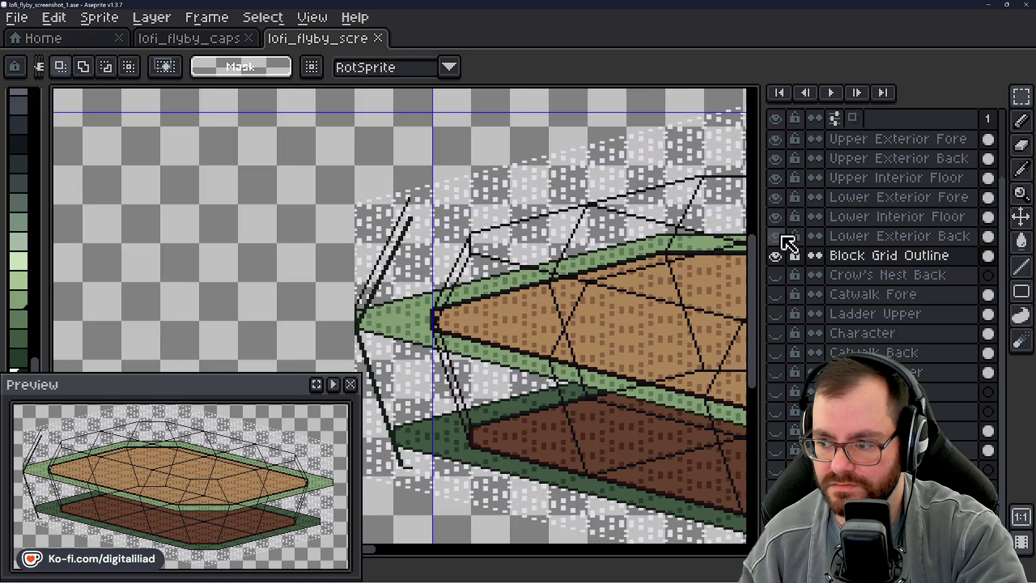
scroll(820, 248, up, 3)
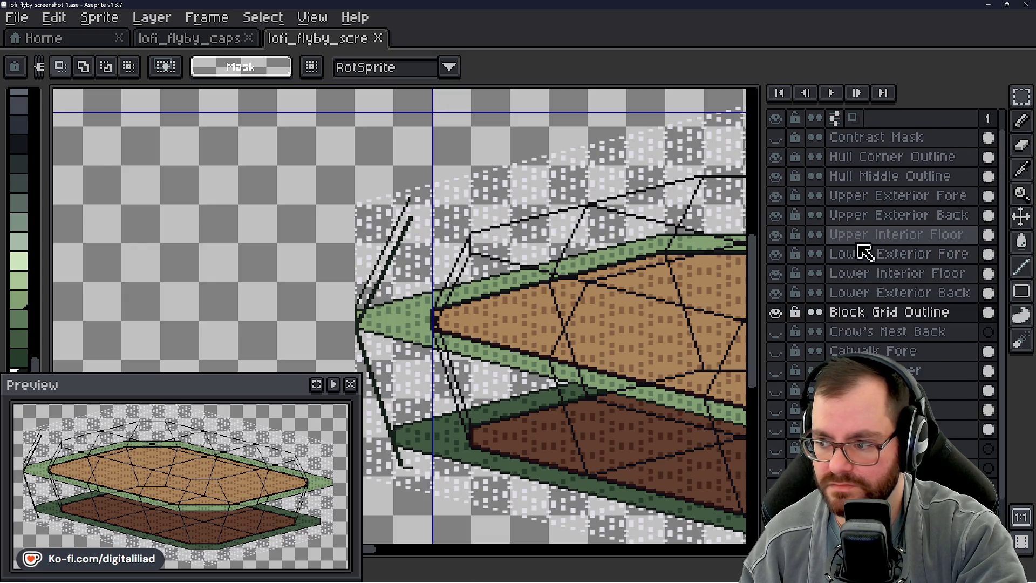
click(865, 215)
- Zoom and pan in close on the hull's upper-left outline and the bow strut lines
scroll(484, 117, up, 2)
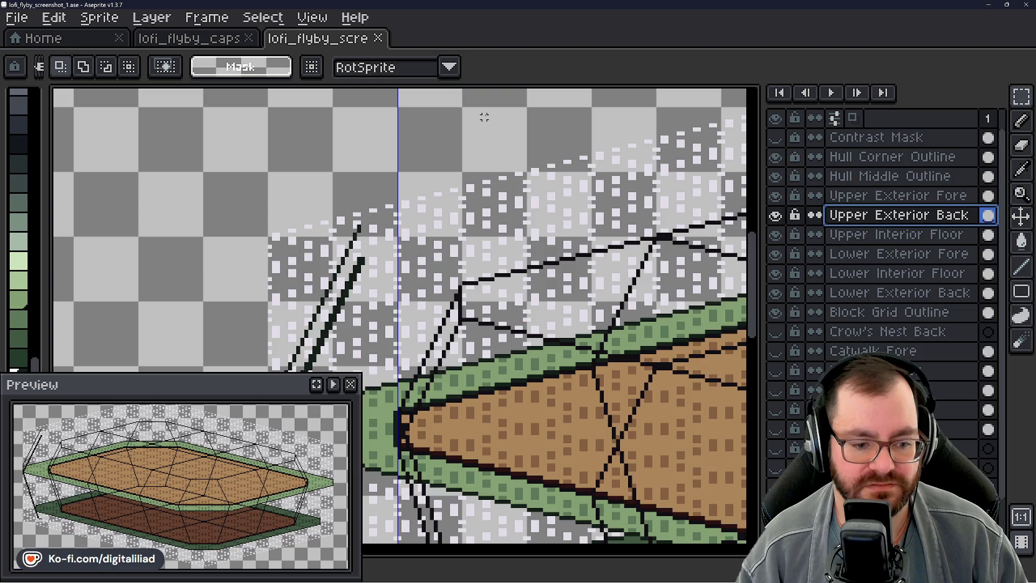
scroll(241, 173, down, 1)
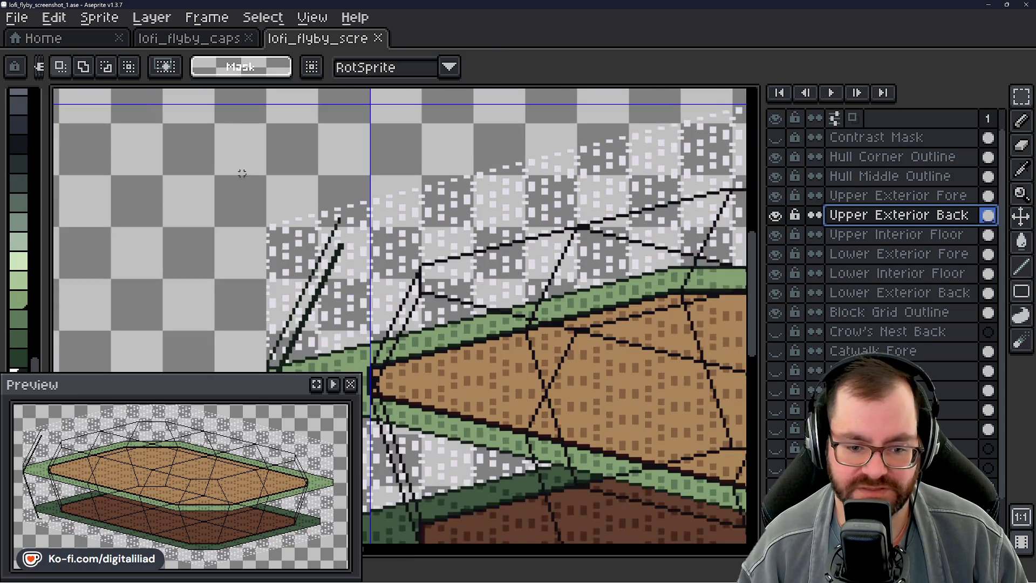
scroll(280, 177, down, 1)
scroll(280, 176, down, 3)
scroll(398, 192, up, 3)
mouse_move(497, 261)
mouse_down()
mouse_move(634, 274)
mouse_move(326, 259)
mouse_move(669, 325)
mouse_move(743, 327)
mouse_up()
scroll(219, 191, up, 2)
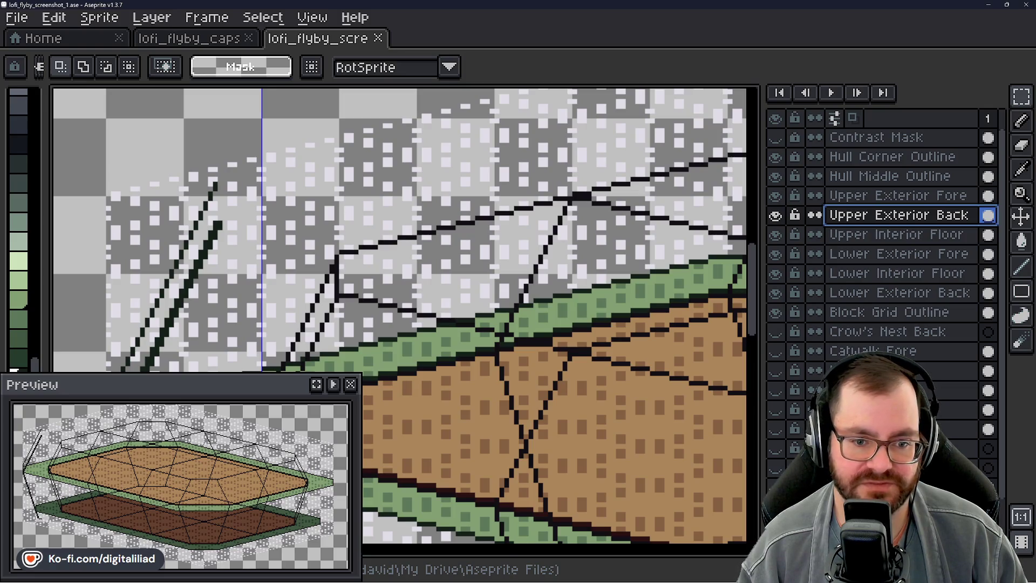
mouse_move(345, 251)
mouse_down()
mouse_move(462, 273)
mouse_move(458, 239)
mouse_up()
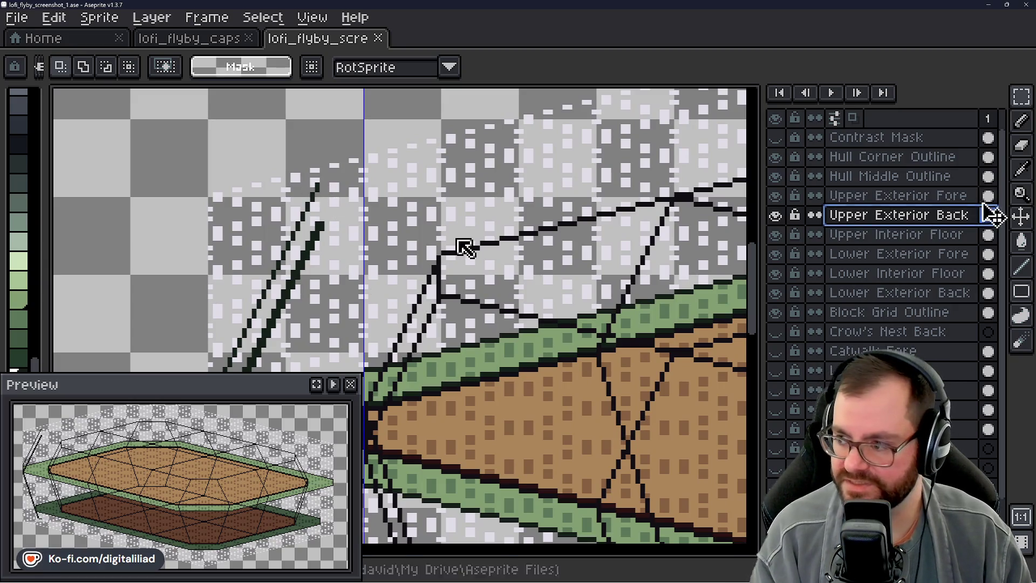
click(1021, 266)
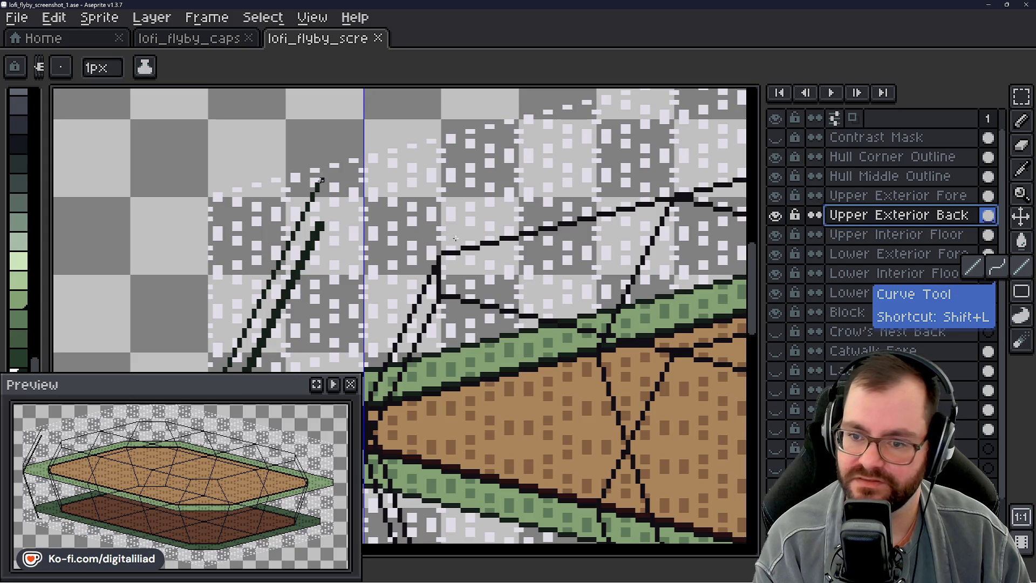
- Draw a short 1px line extending the top of the left bow strut
drag(321, 180, 322, 171)
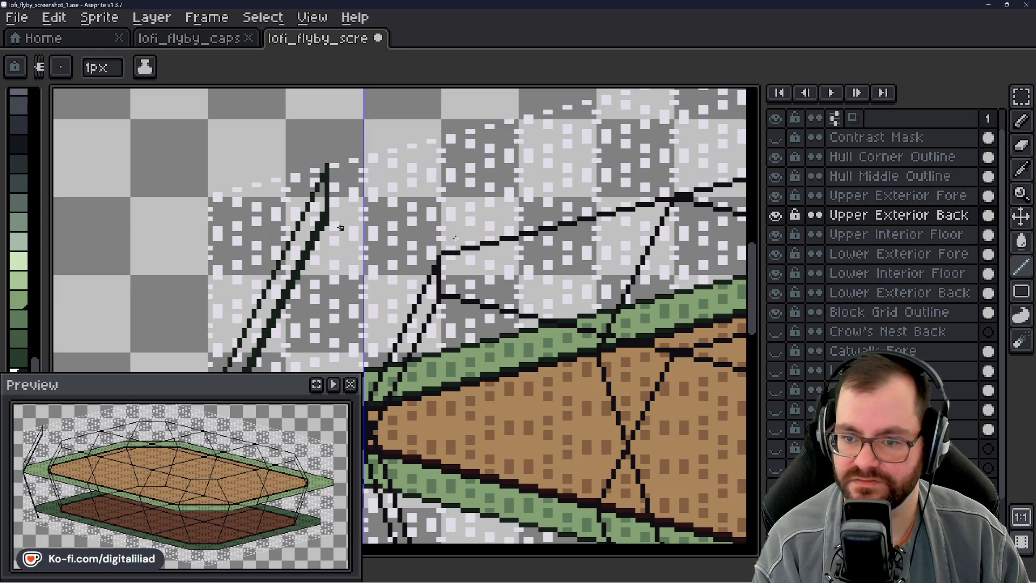
scroll(455, 237, down, 1)
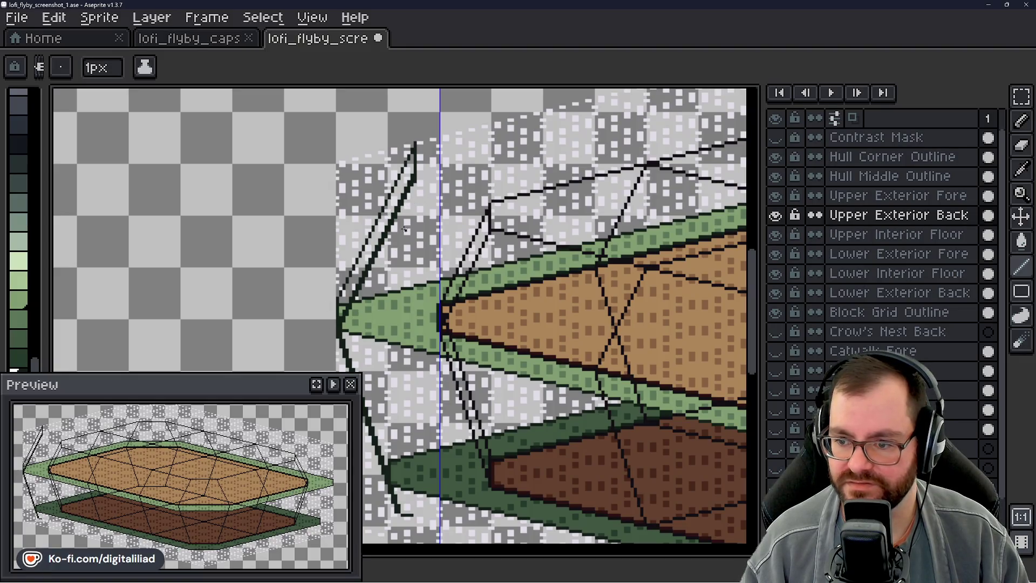
- Zoom out and pan to see the full airship hull
scroll(398, 231, right, 2)
scroll(346, 220, right, 5)
scroll(346, 220, down, 2)
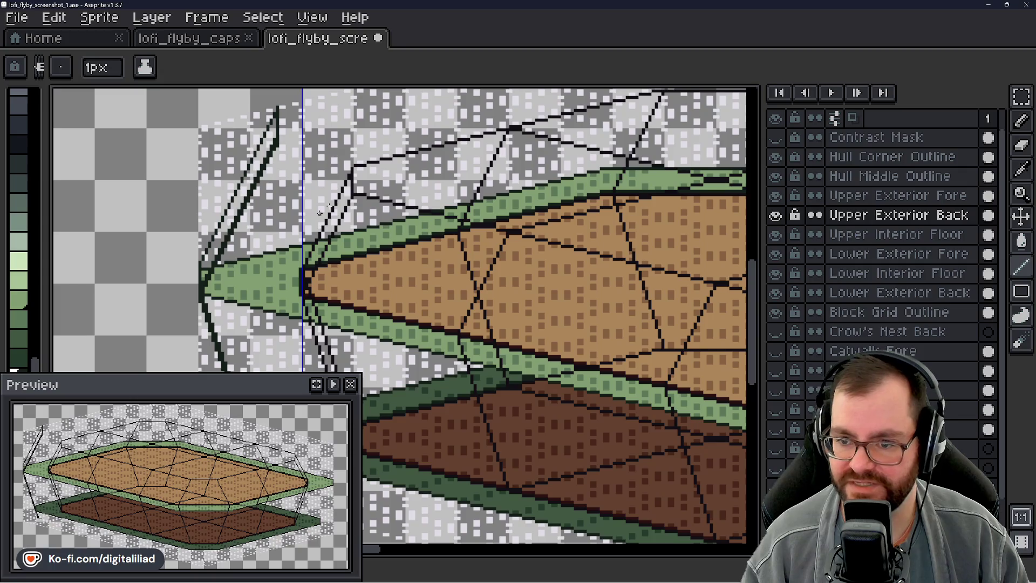
scroll(301, 155, right, 4)
scroll(301, 155, down, 2)
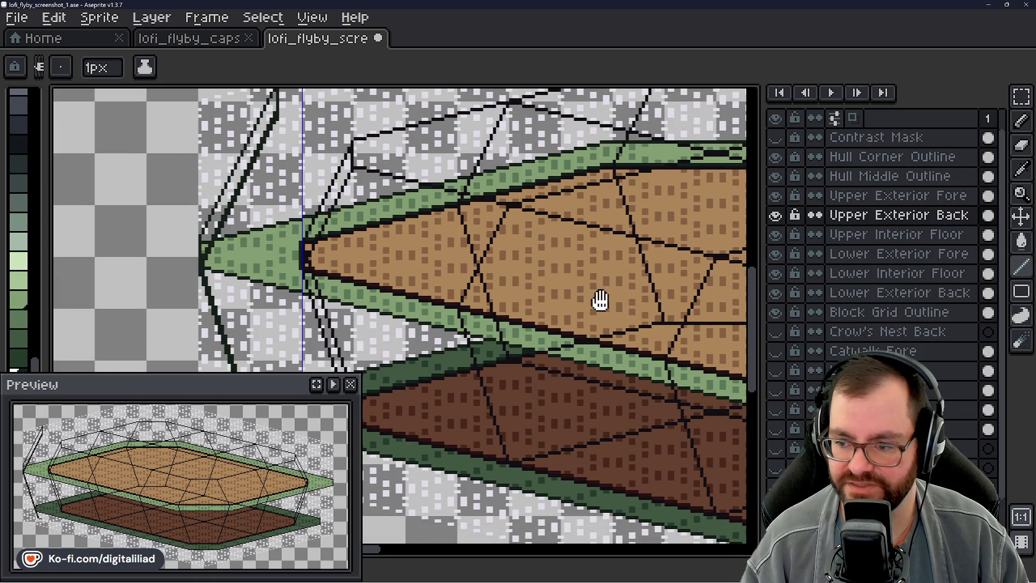
scroll(597, 296, right, 5)
scroll(596, 296, up, 3)
scroll(325, 189, up, 4)
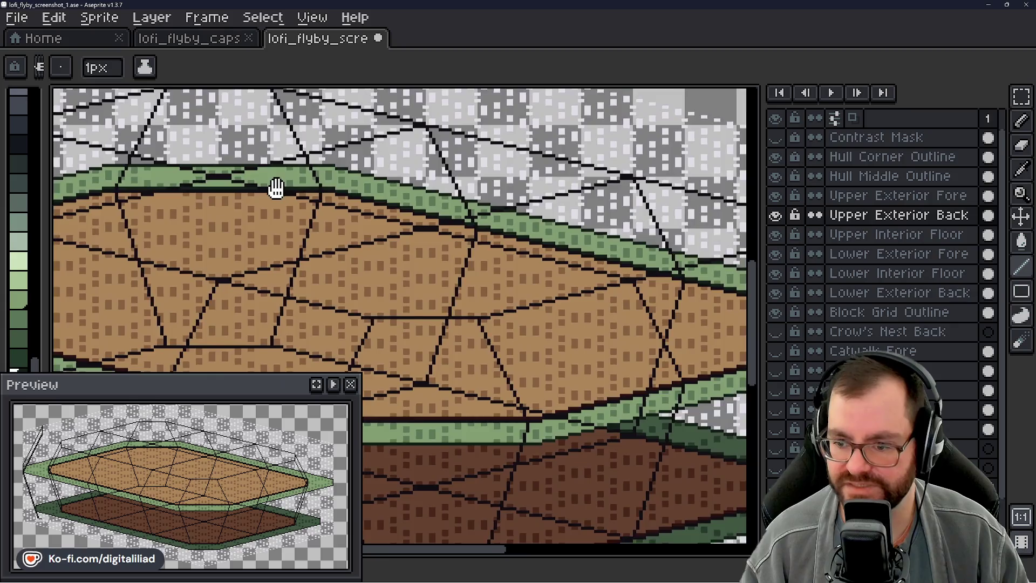
scroll(437, 322, left, 7)
scroll(437, 322, down, 10)
scroll(407, 281, left, 4)
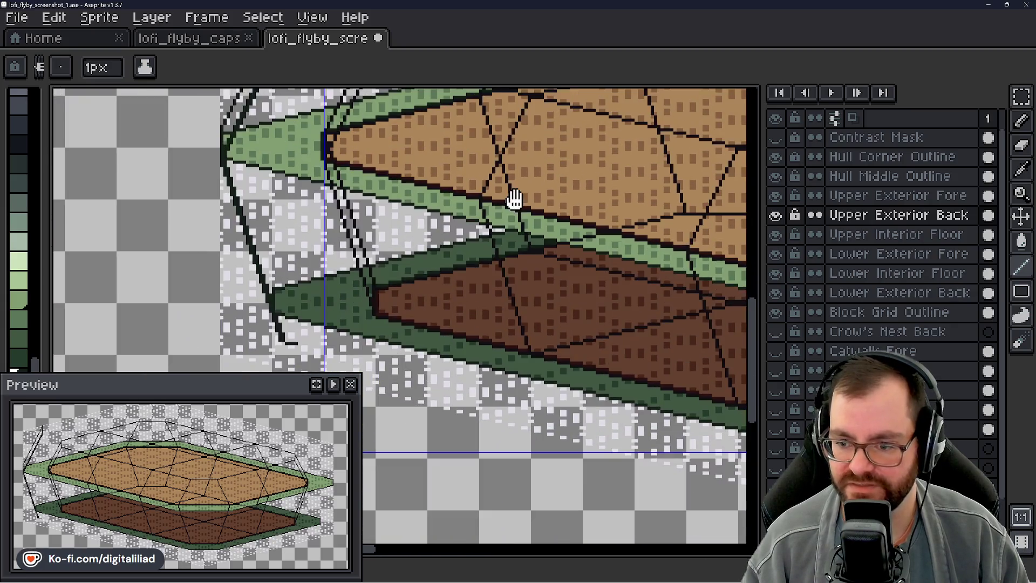
mouse_move(453, 232)
mouse_down()
mouse_move(415, 336)
mouse_move(400, 338)
mouse_move(435, 372)
mouse_move(473, 384)
mouse_up()
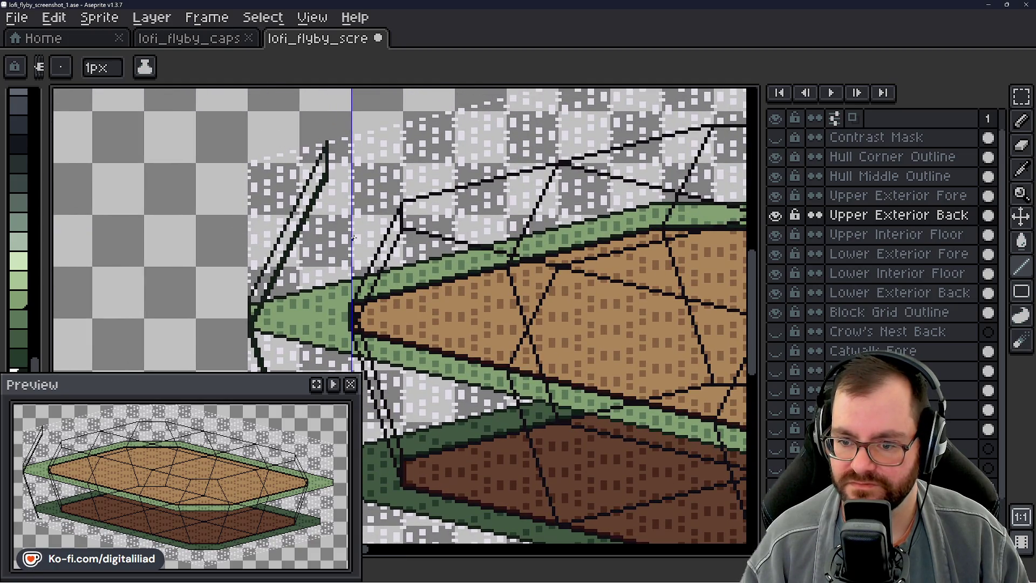
scroll(353, 238, up, 1)
- Center the upper deck, then select Upper Exterior Fore and open its layer context menu
mouse_move(377, 242)
mouse_down()
mouse_move(397, 291)
mouse_move(408, 270)
mouse_move(365, 230)
mouse_up()
scroll(436, 226, down, 1)
scroll(366, 231, up, 1)
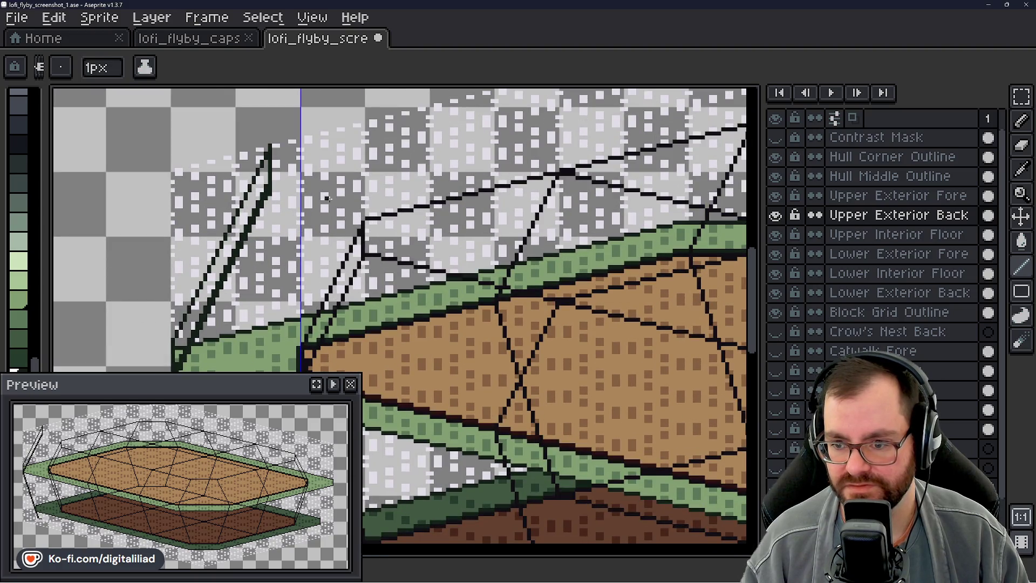
scroll(324, 198, down, 3)
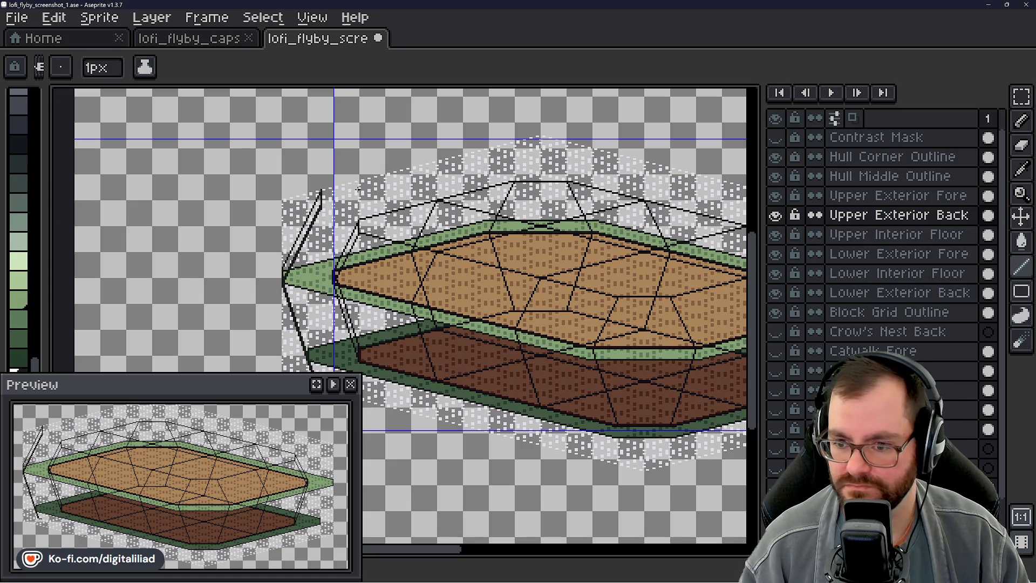
drag(388, 192, 311, 210)
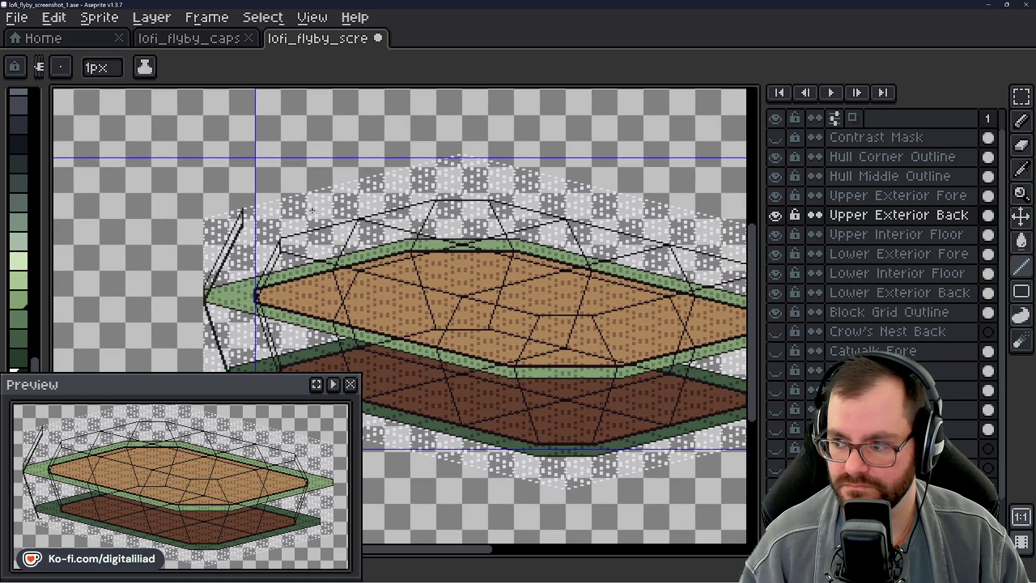
click(878, 197)
right_click(876, 200)
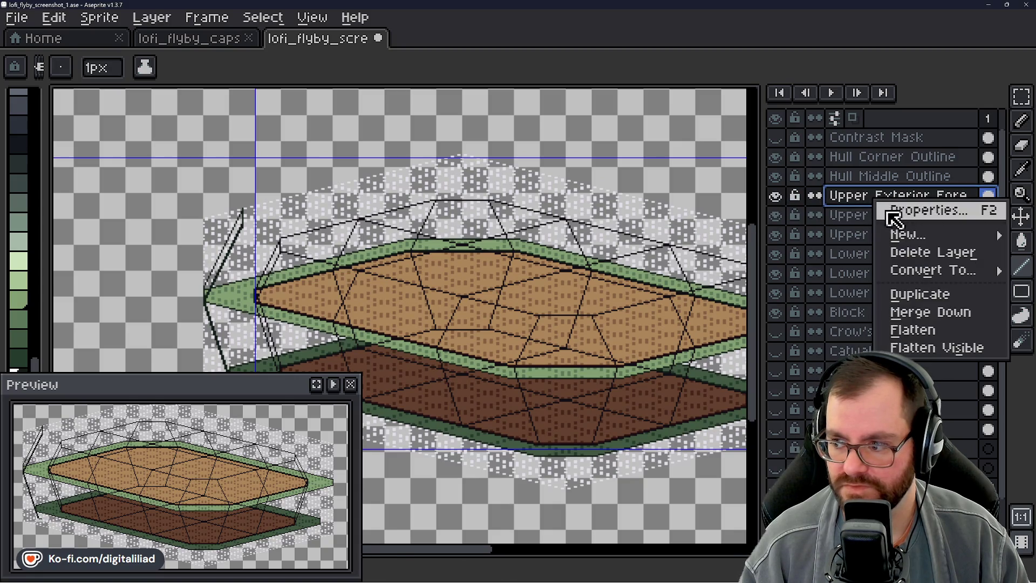
- Create a new layer via New Layer and rename it 'Upper Exterior Deck'
mouse_move(906, 233)
click(826, 234)
double_click(874, 196)
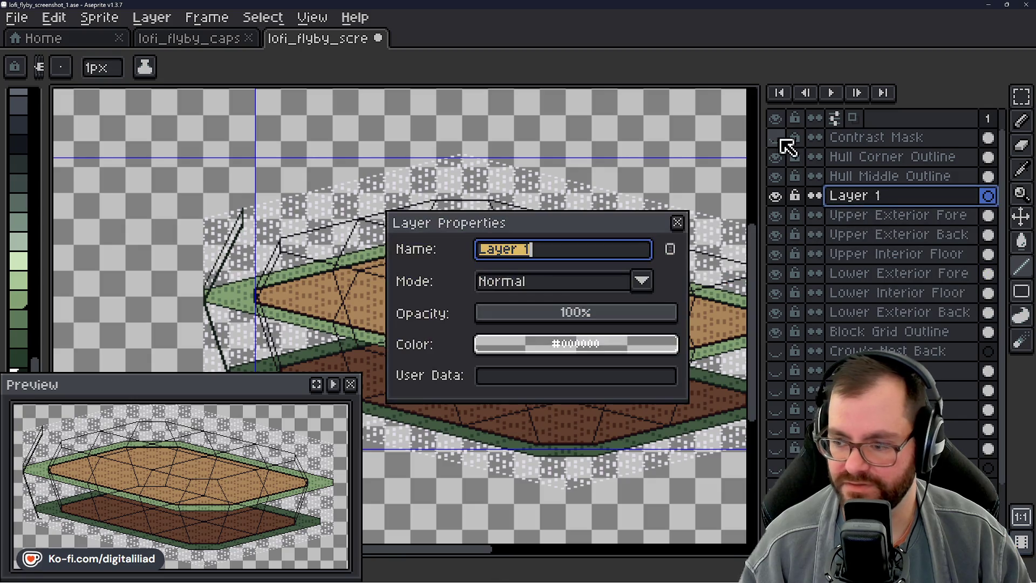
text(Uppe)
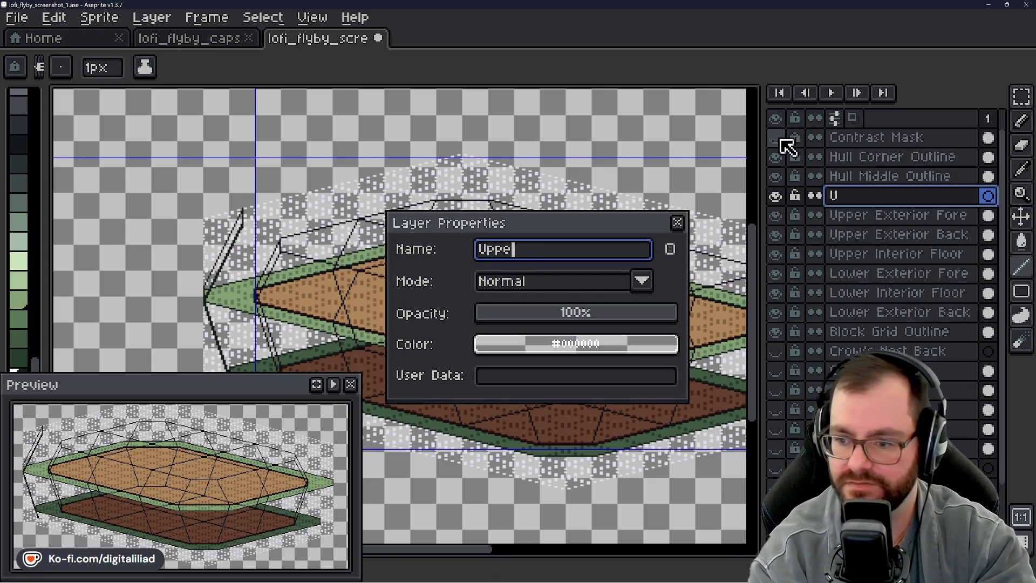
text(r Exterior Deck)
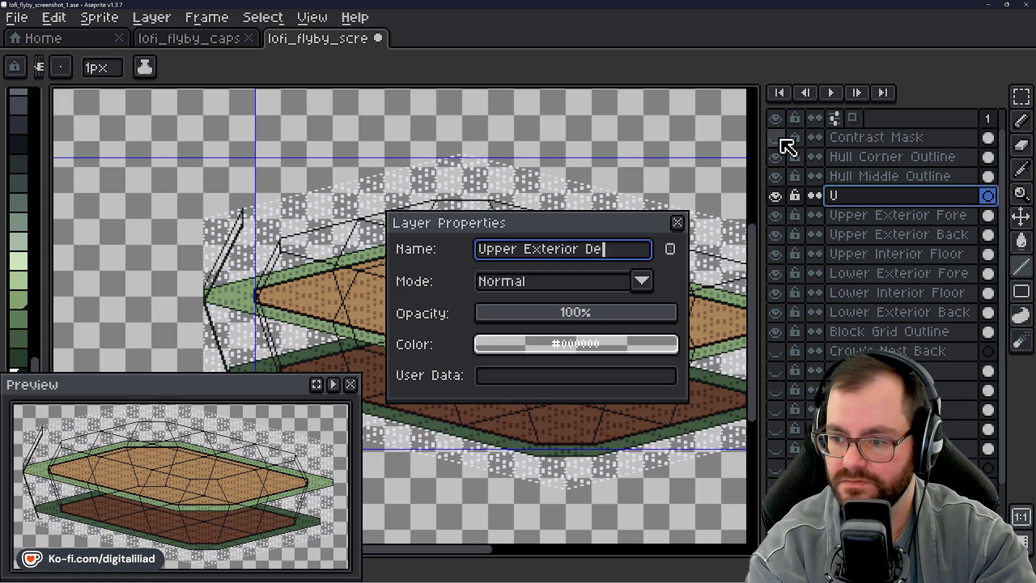
key(Return)
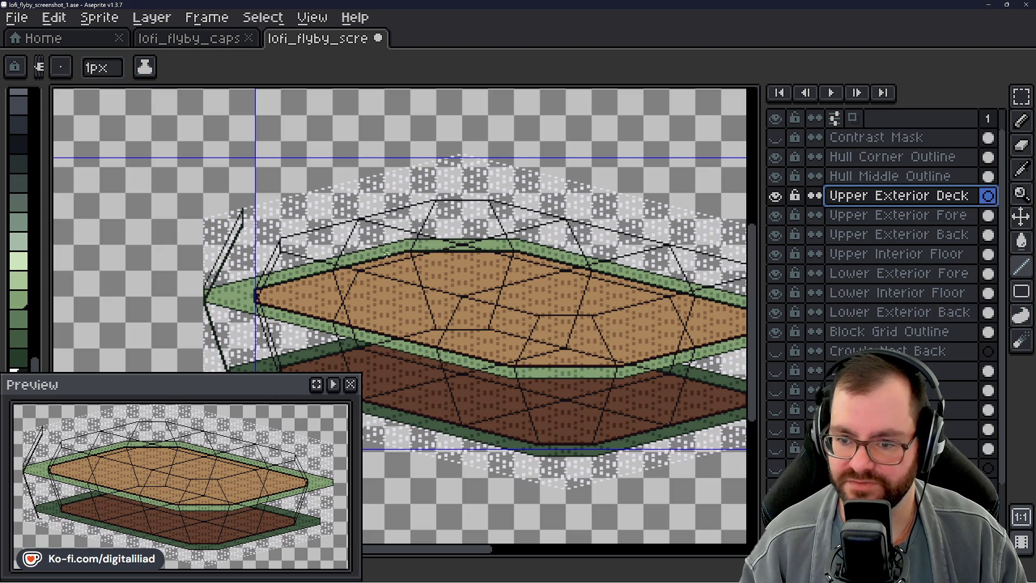
- Zoom in on the upper deck's bow corner and paint a short dark railing stroke
scroll(346, 236, up, 5)
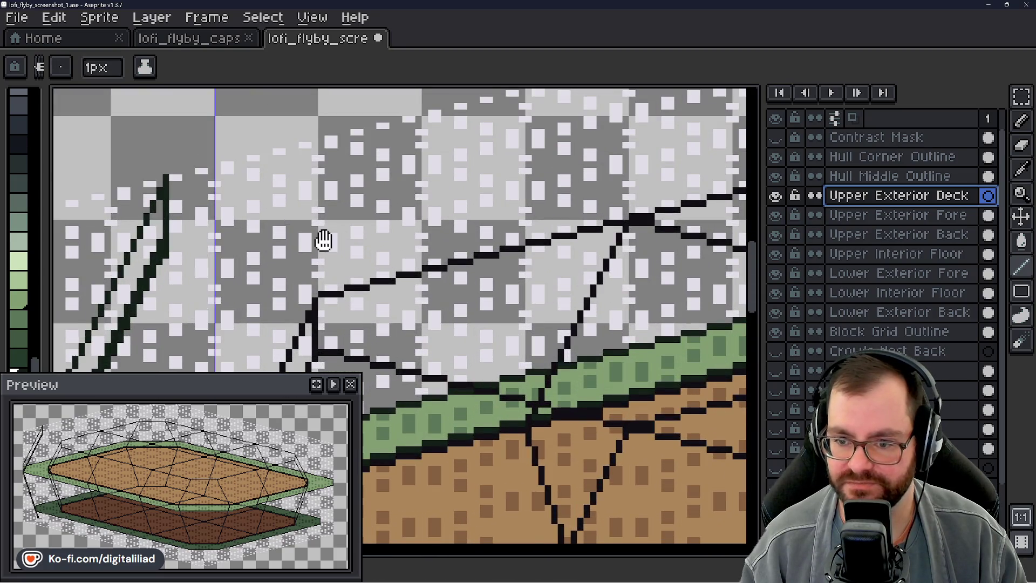
drag(323, 237, 364, 245)
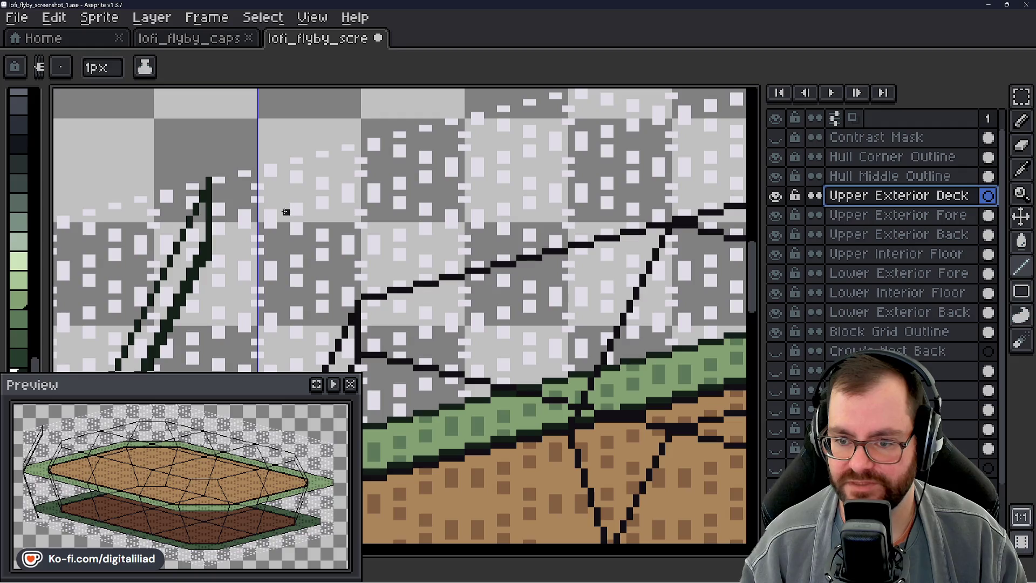
scroll(424, 249, down, 5)
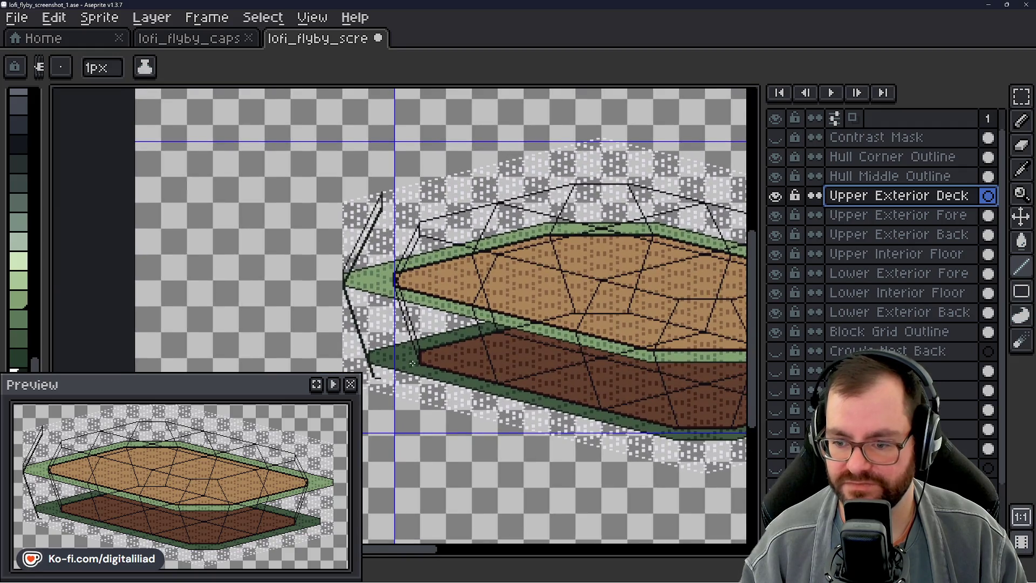
scroll(426, 354, up, 5)
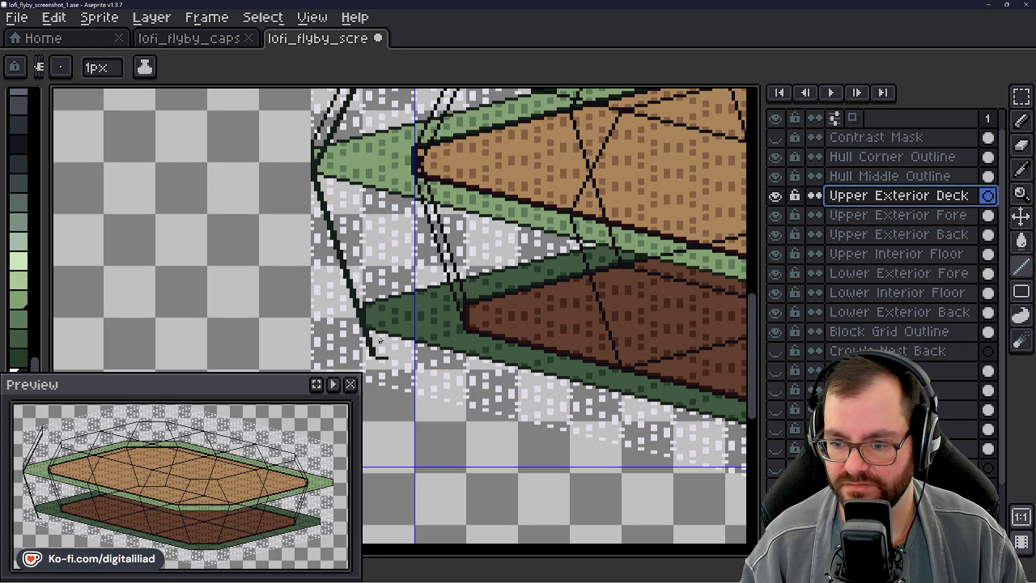
scroll(505, 375, down, 2)
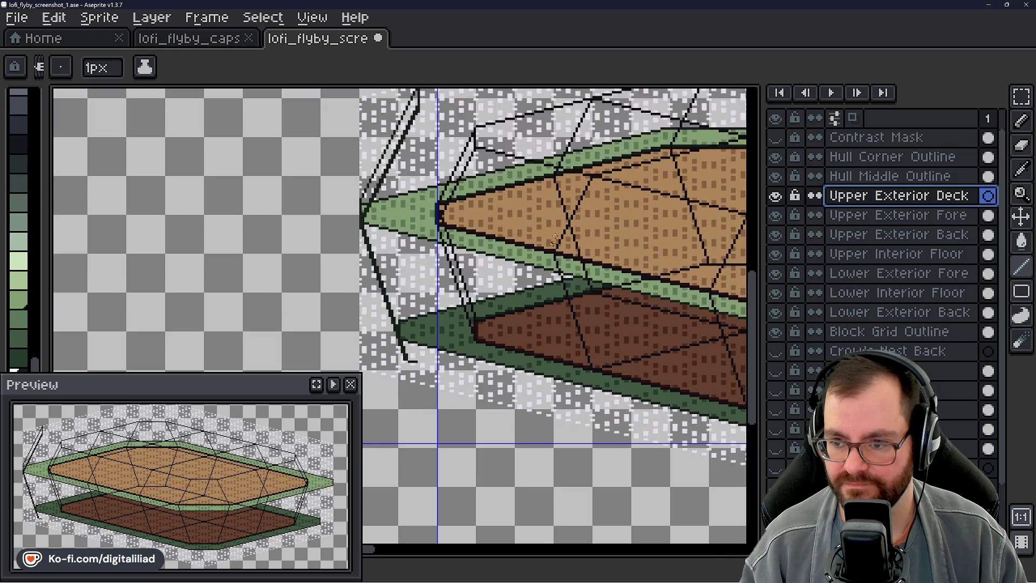
scroll(504, 347, up, 4)
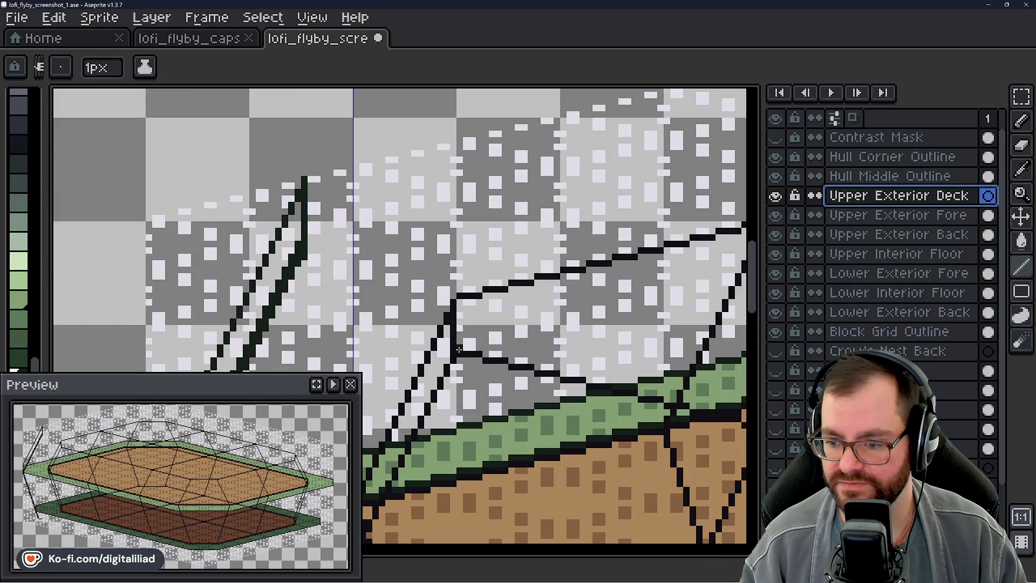
scroll(465, 340, up, 1)
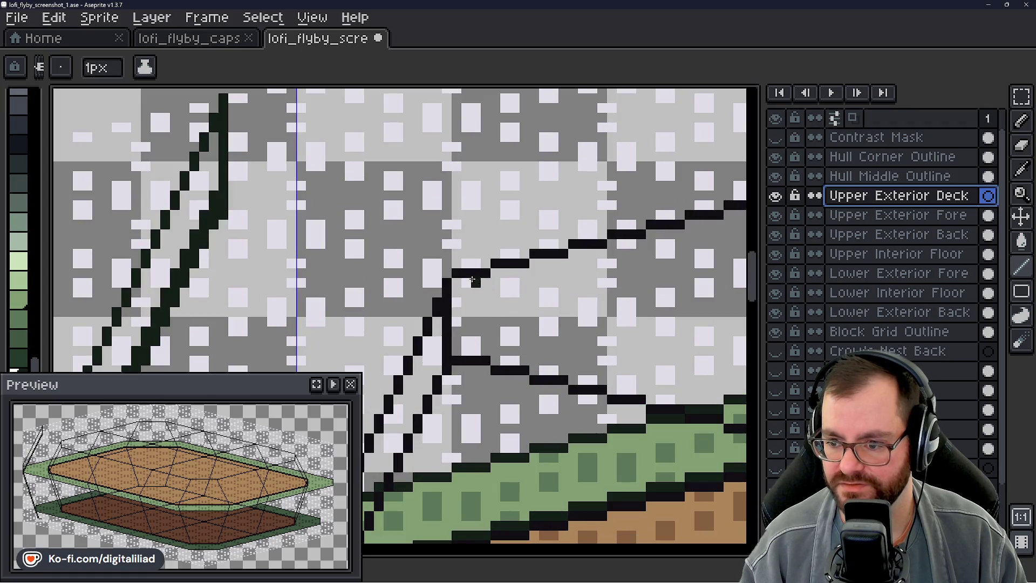
scroll(491, 283, down, 2)
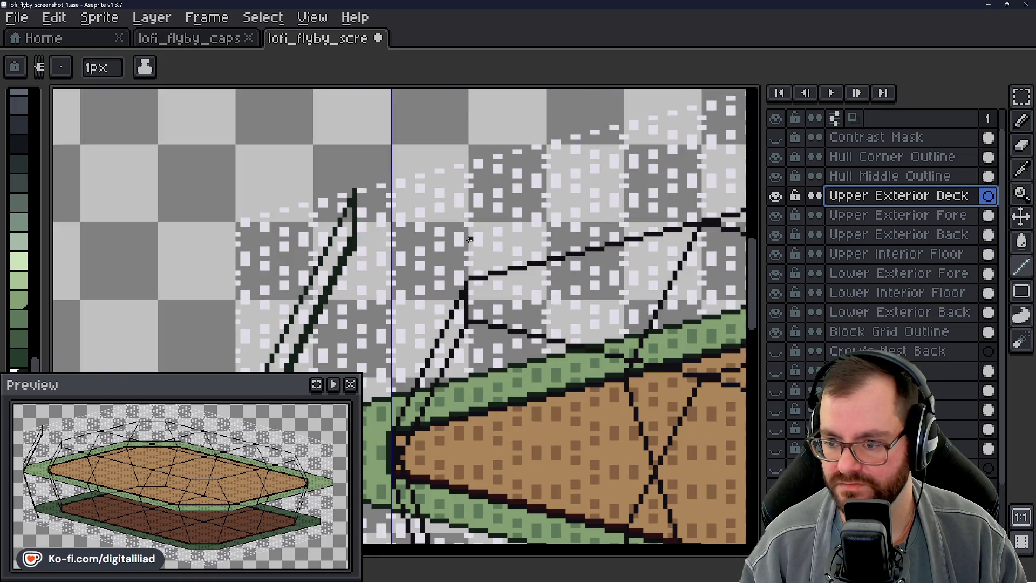
scroll(466, 240, up, 2)
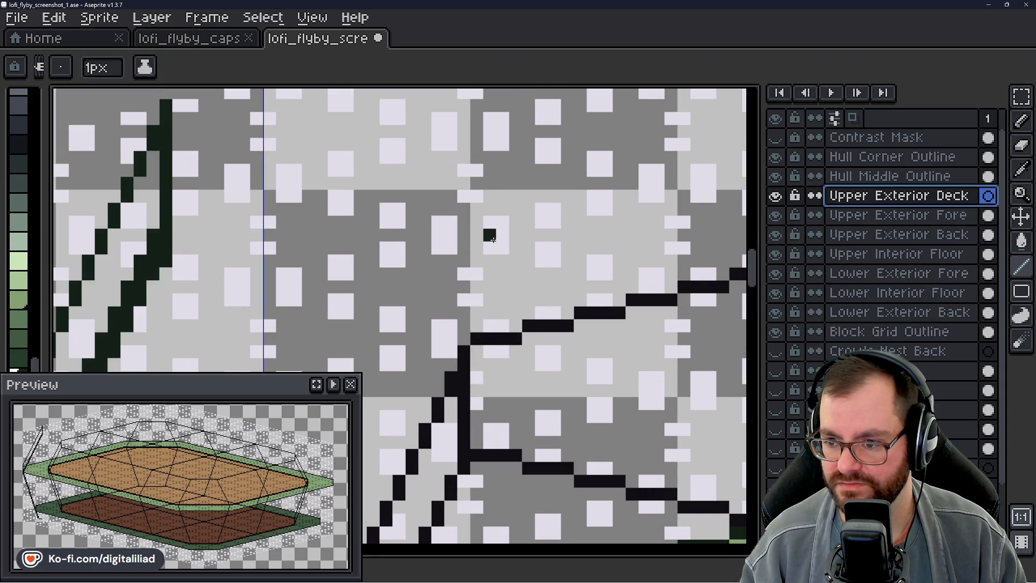
drag(476, 236, 517, 237)
- Recentre the ship and eyedrop the black outline colour from the artwork
scroll(422, 257, down, 2)
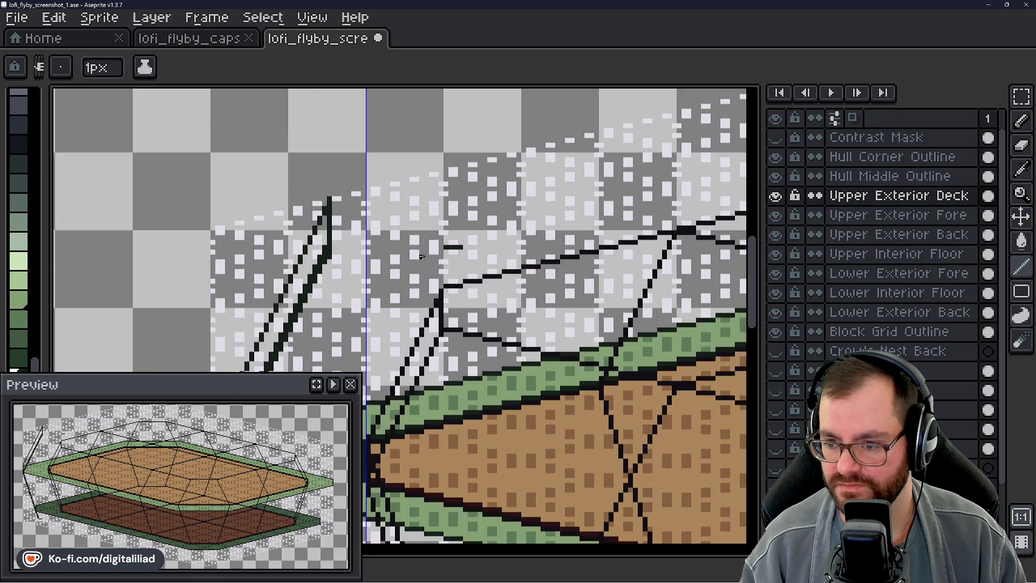
scroll(402, 261, down, 1)
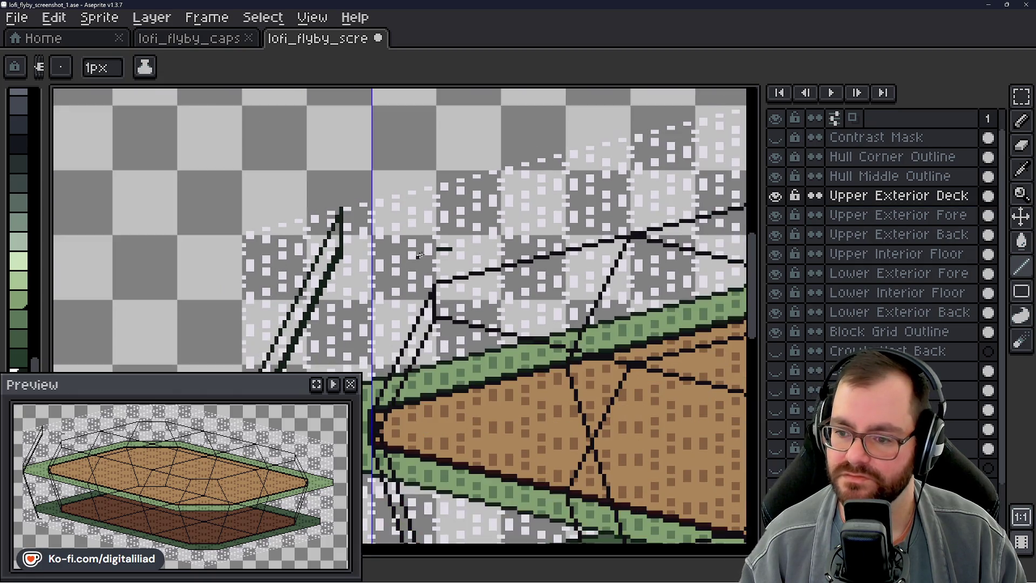
drag(437, 252, 361, 238)
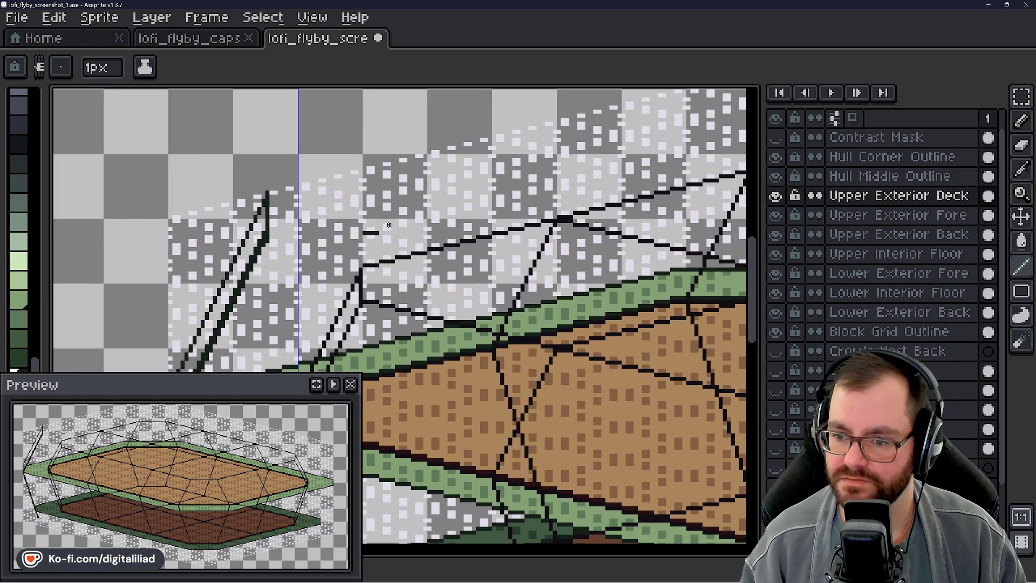
scroll(388, 225, down, 3)
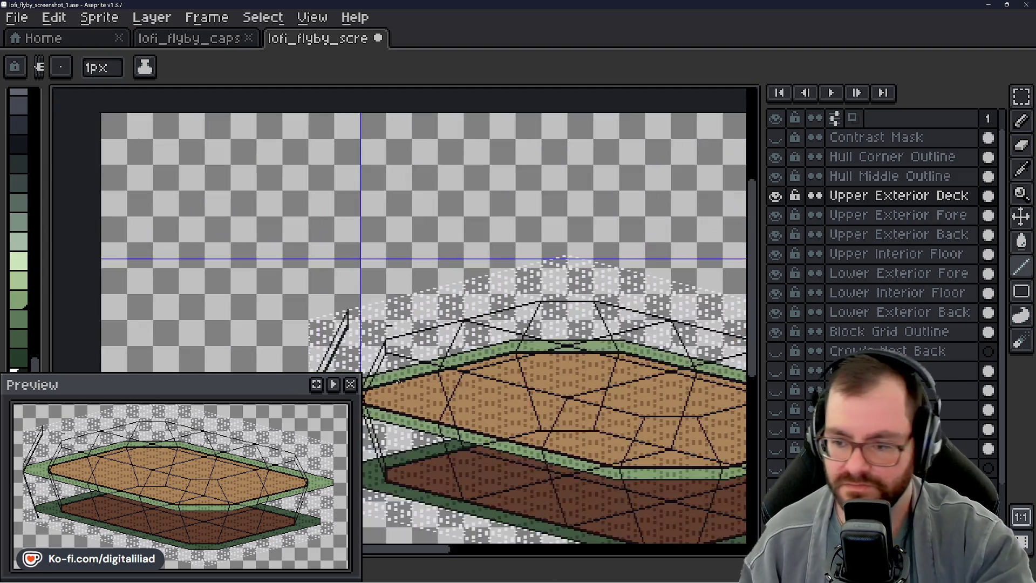
drag(457, 325, 465, 298)
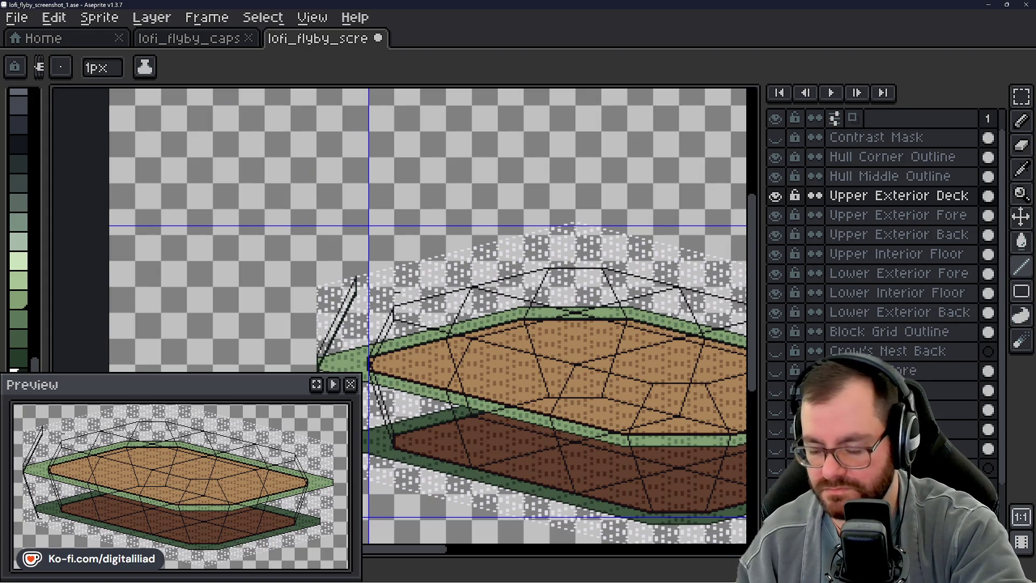
scroll(504, 330, down, 1)
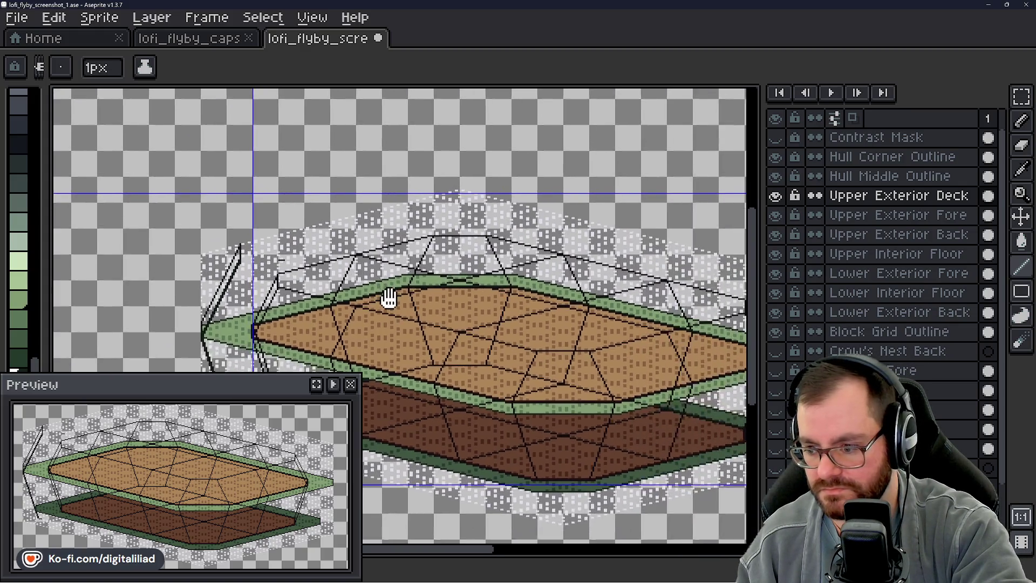
scroll(515, 324, up, 1)
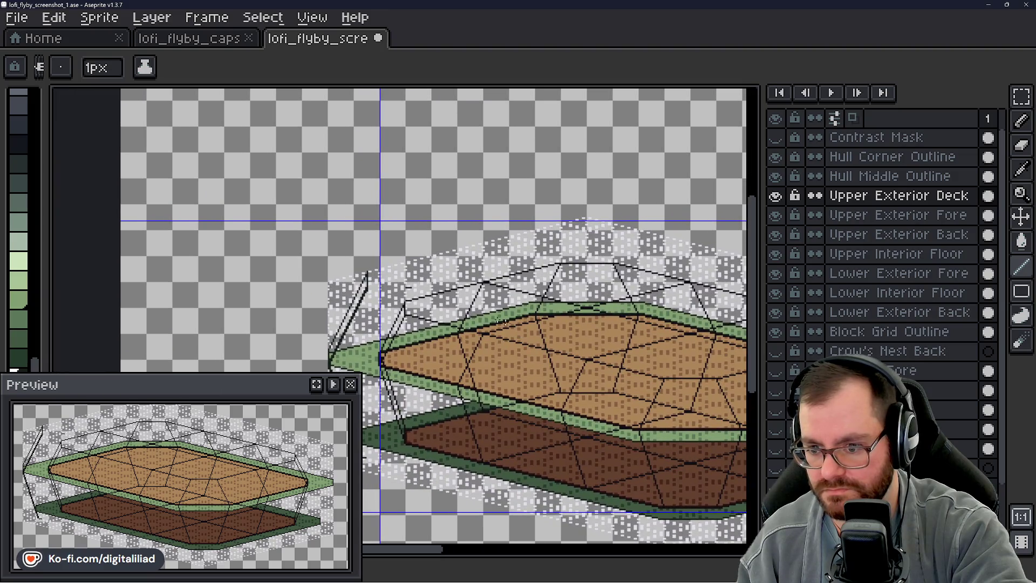
scroll(395, 285, up, 3)
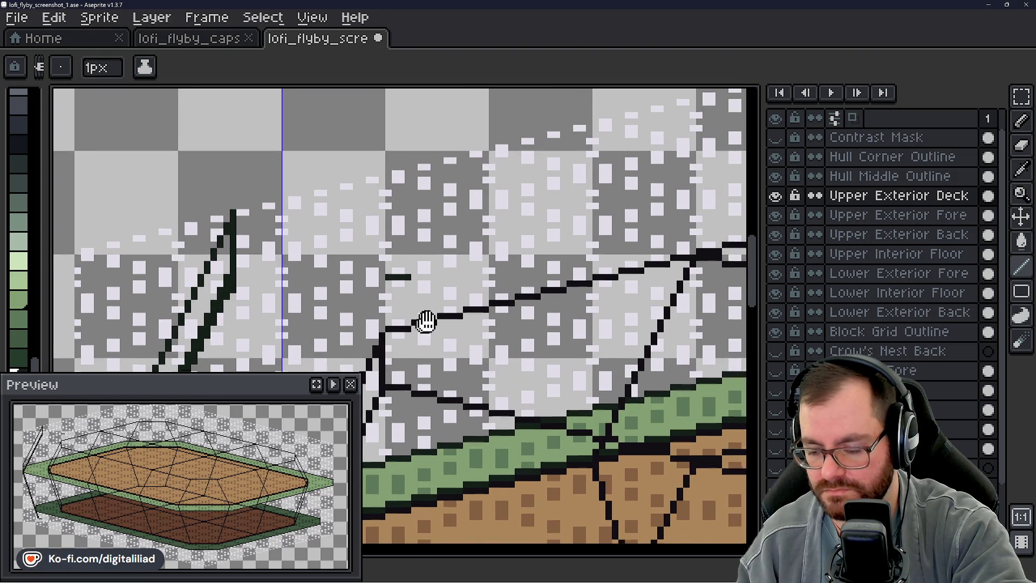
scroll(432, 302, down, 2)
scroll(441, 359, up, 2)
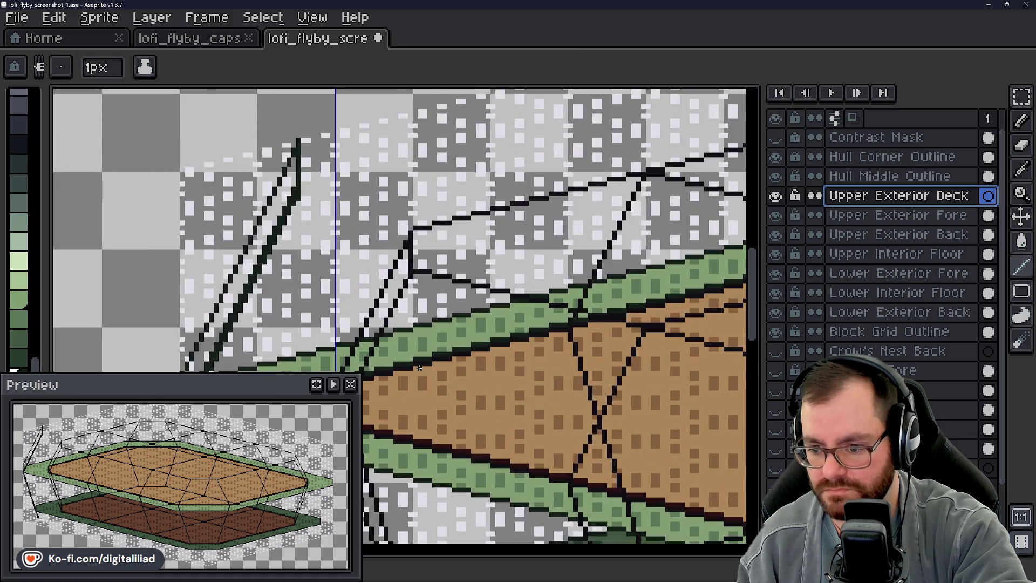
key(i)
click(432, 360)
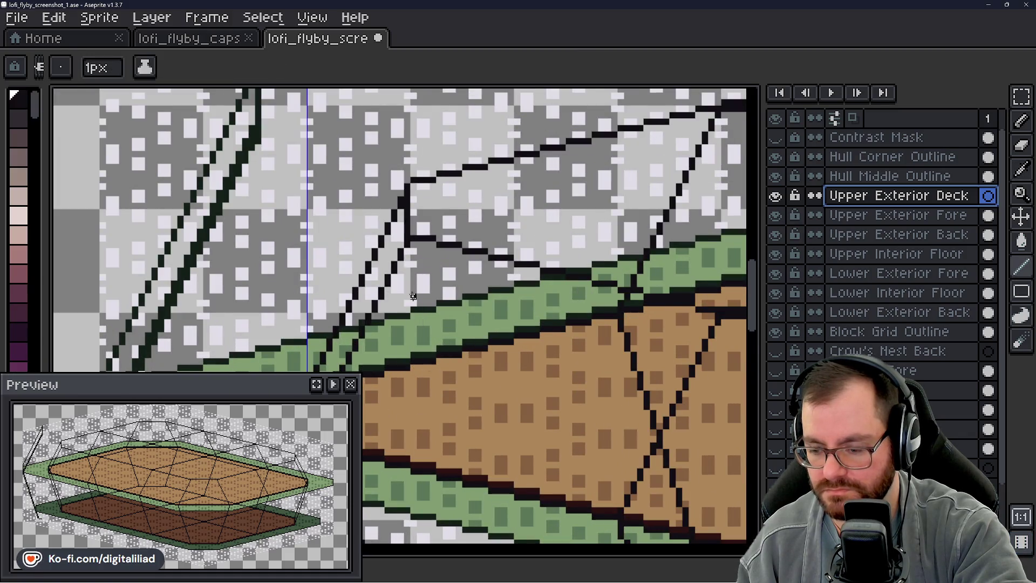
- Thicken the bow railing line with two short black pencil strokes
scroll(436, 353, down, 2)
scroll(327, 264, up, 1)
drag(328, 265, 392, 285)
scroll(392, 284, up, 3)
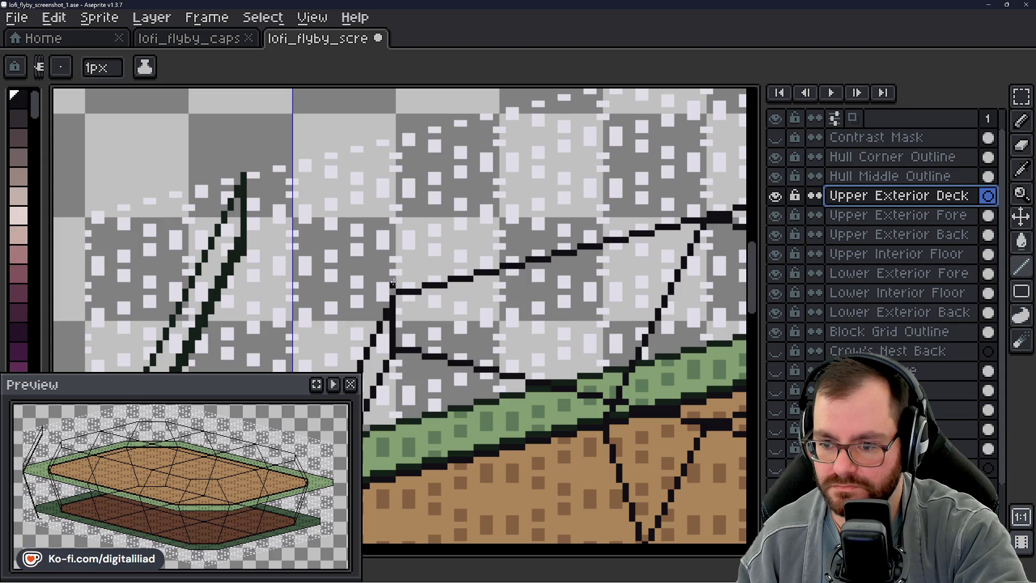
scroll(430, 273, down, 2)
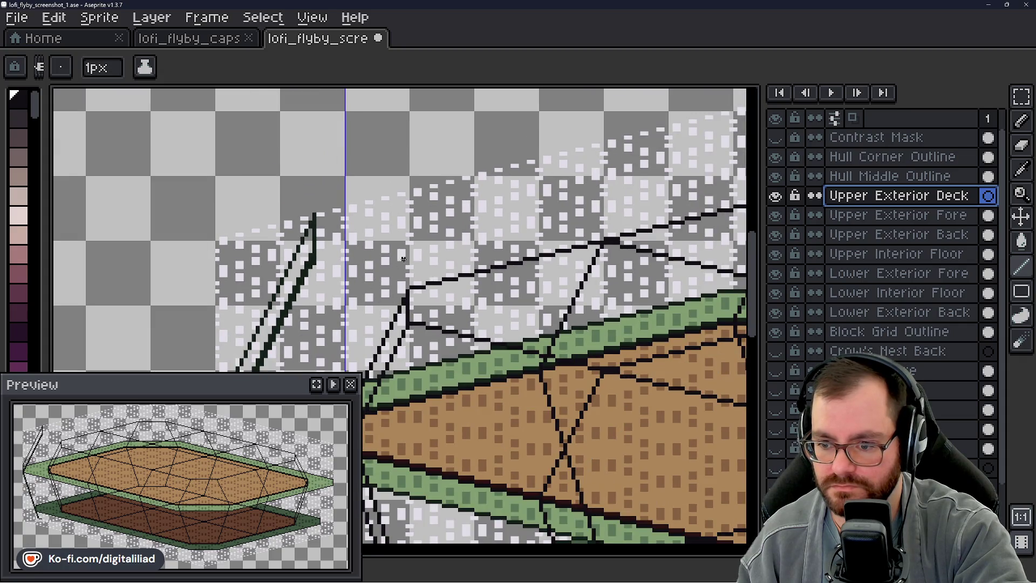
scroll(403, 259, up, 2)
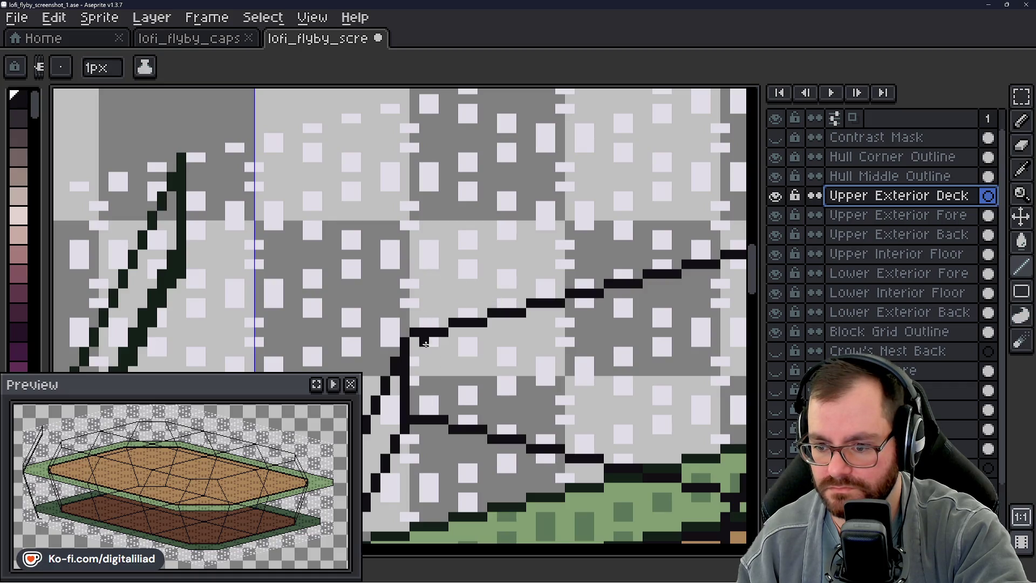
scroll(471, 351, down, 2)
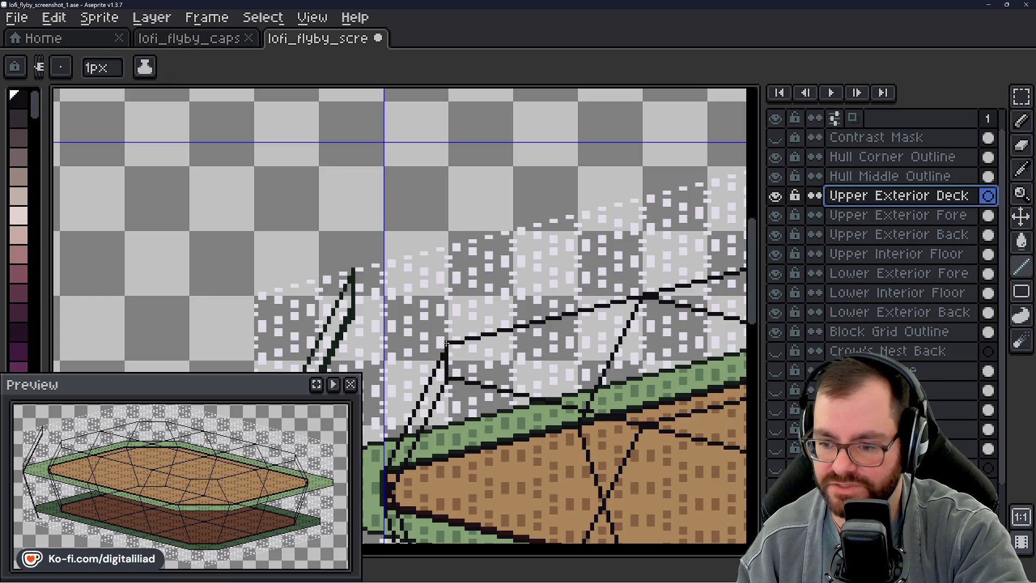
scroll(446, 343, up, 2)
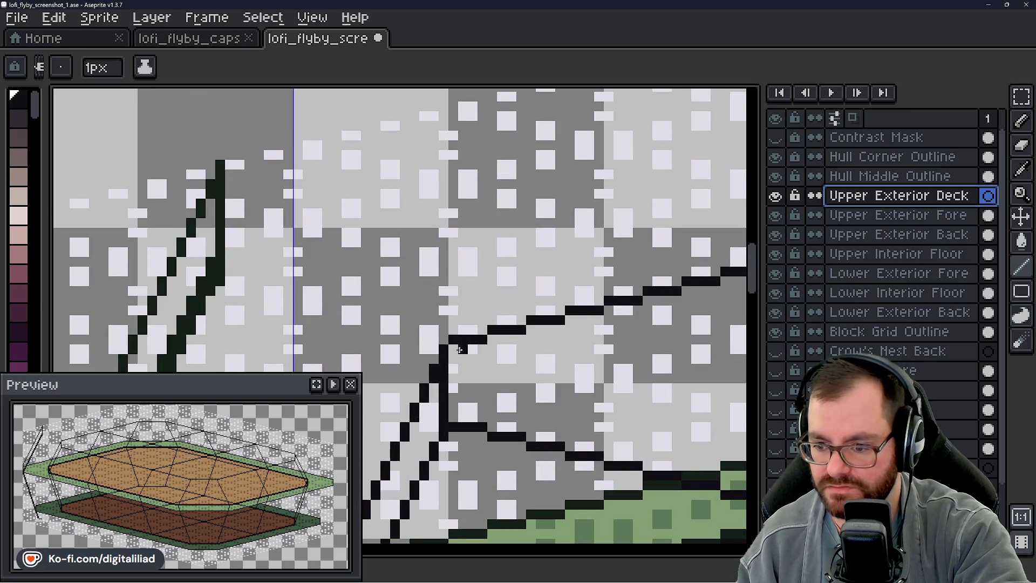
drag(453, 348, 489, 348)
drag(501, 329, 494, 322)
scroll(493, 322, down, 3)
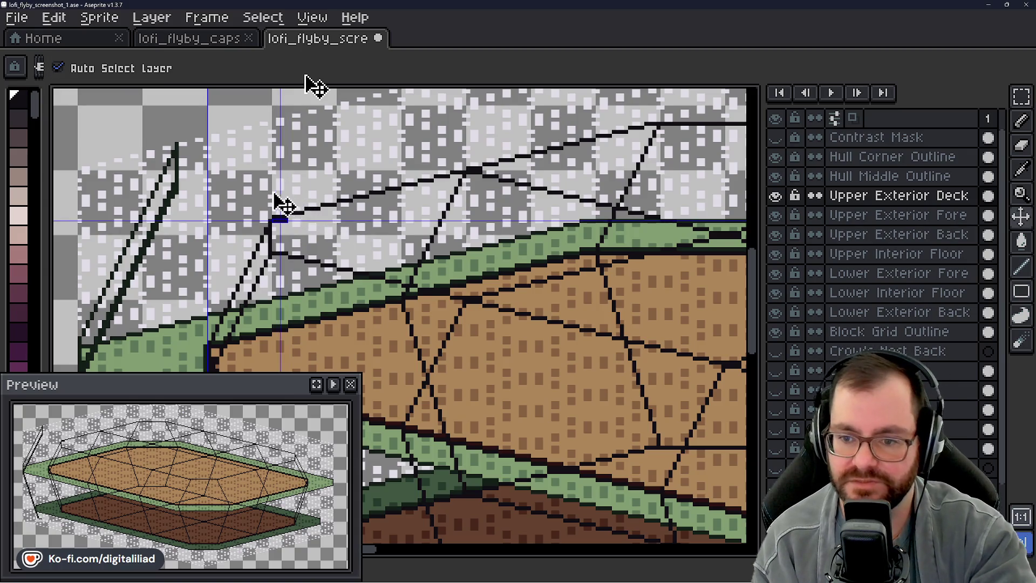
ctrl+click(274, 217)
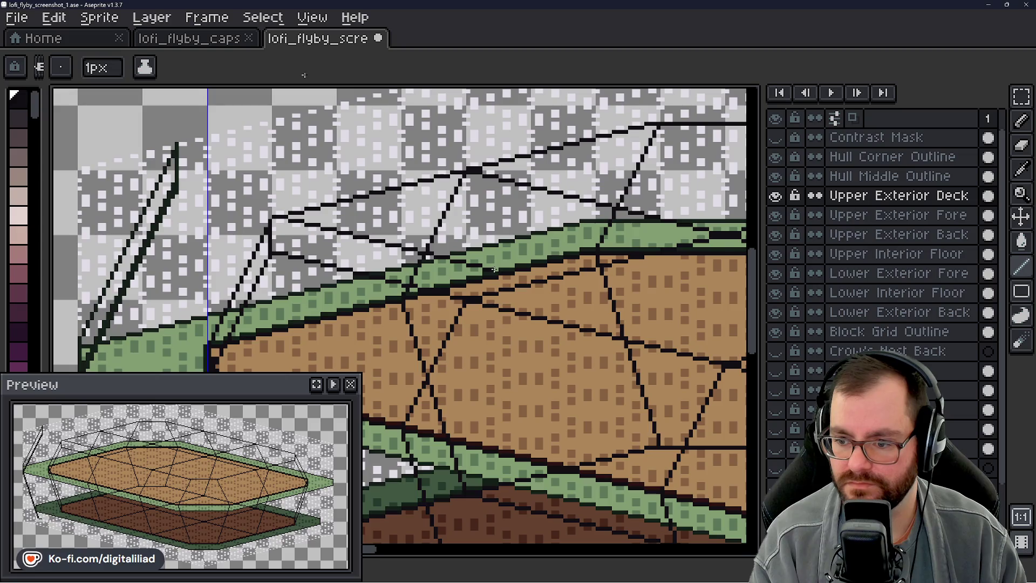
scroll(377, 556, left, 1)
mouse_move(372, 550)
mouse_down()
mouse_move(381, 551)
mouse_move(328, 551)
mouse_up()
drag(754, 285, 756, 353)
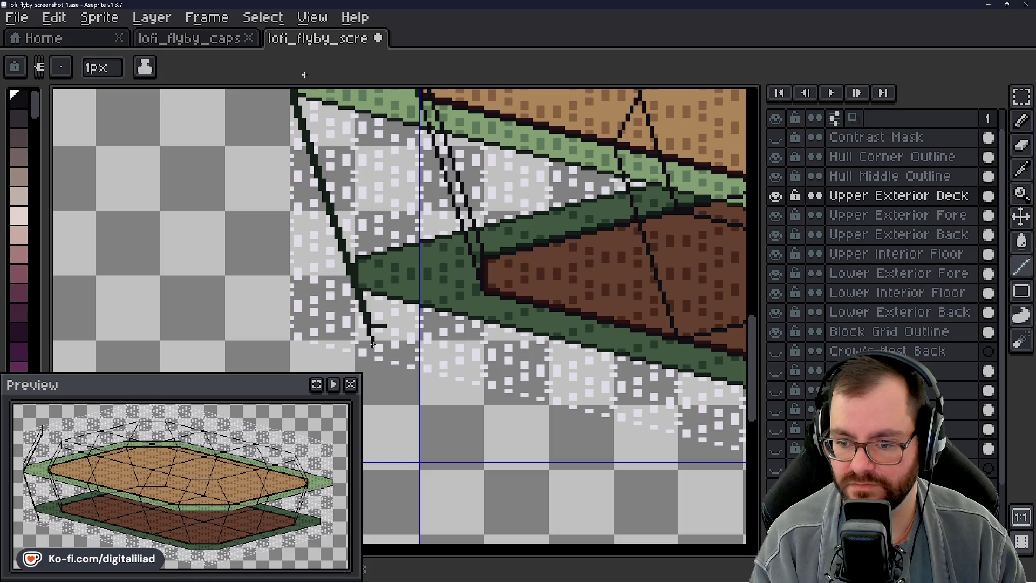
- Add a pixel and a short stroke extending the black strut outline along the hull's lower-left edge
click(378, 352)
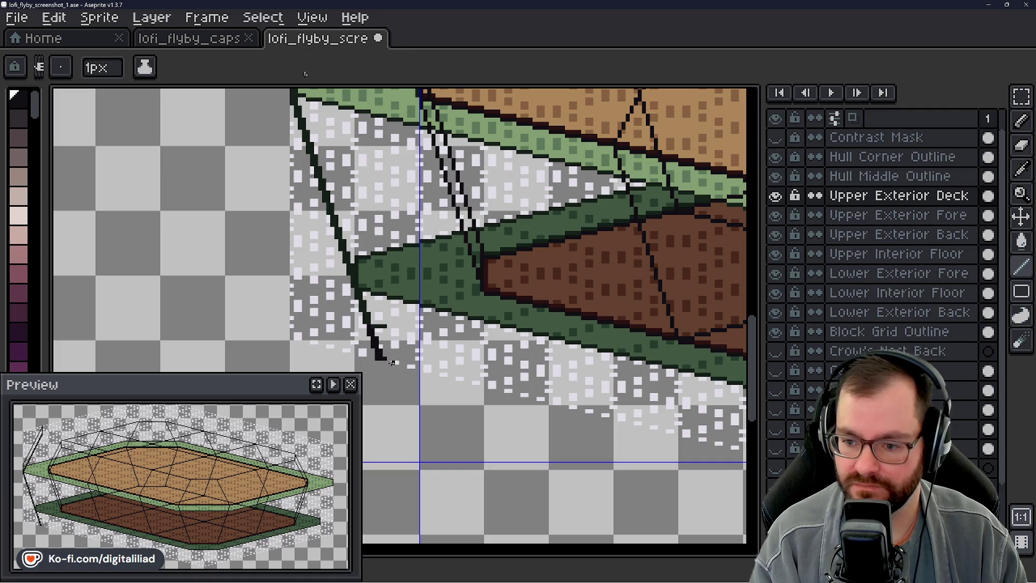
drag(388, 361, 400, 362)
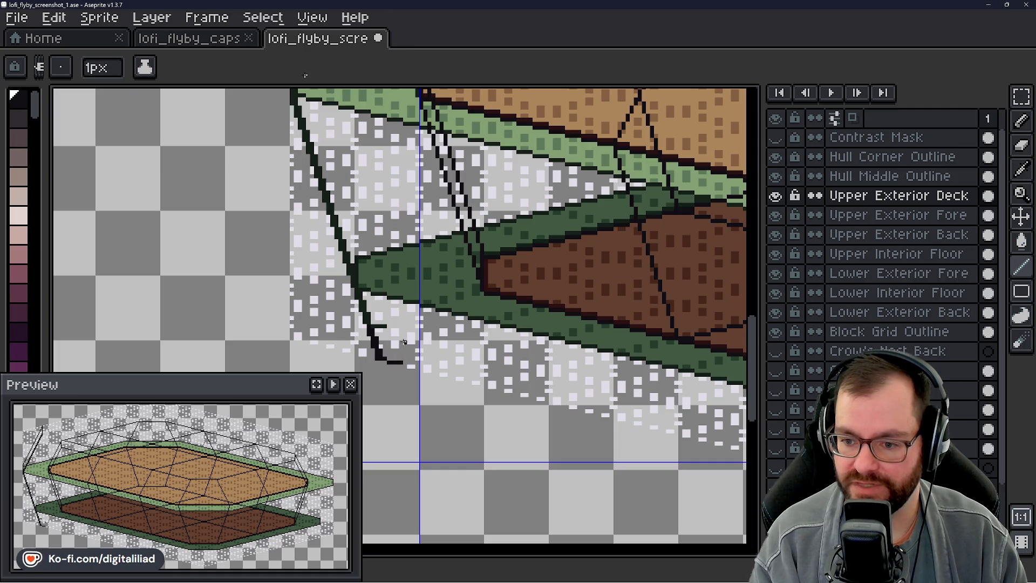
scroll(308, 98, down, 3)
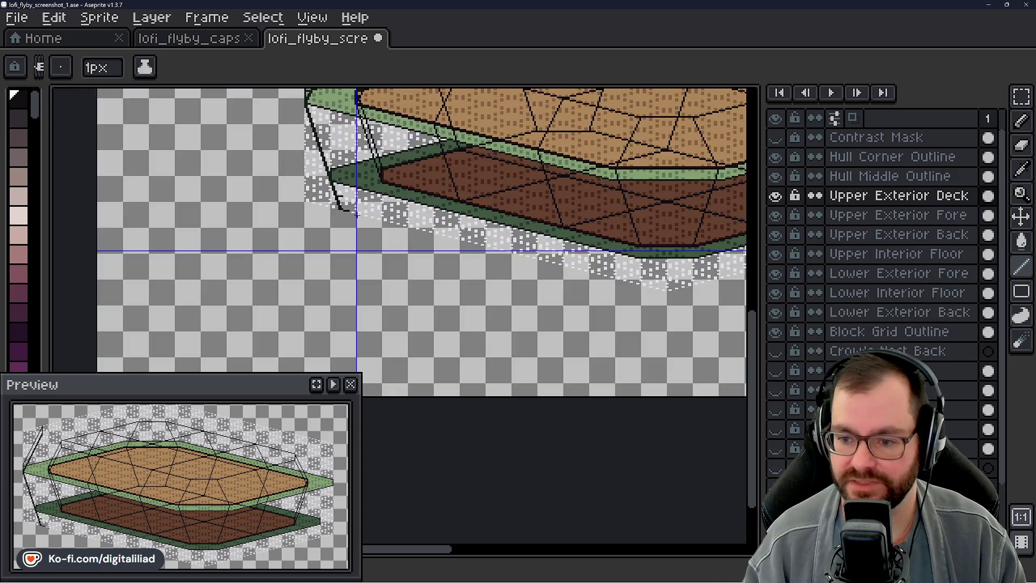
scroll(415, 269, up, 2)
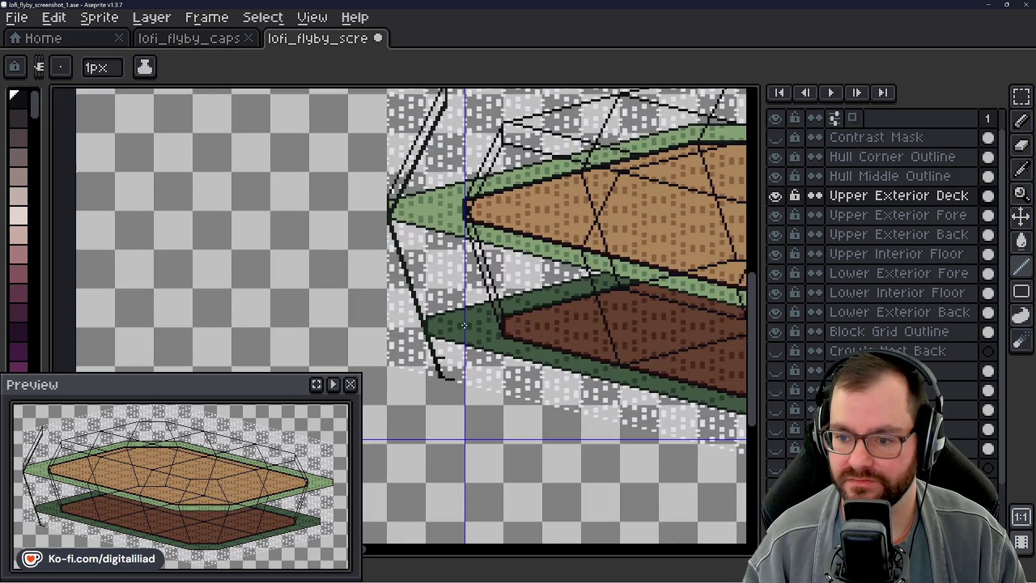
scroll(453, 334, up, 1)
scroll(453, 334, up, 1)
scroll(453, 345, up, 1)
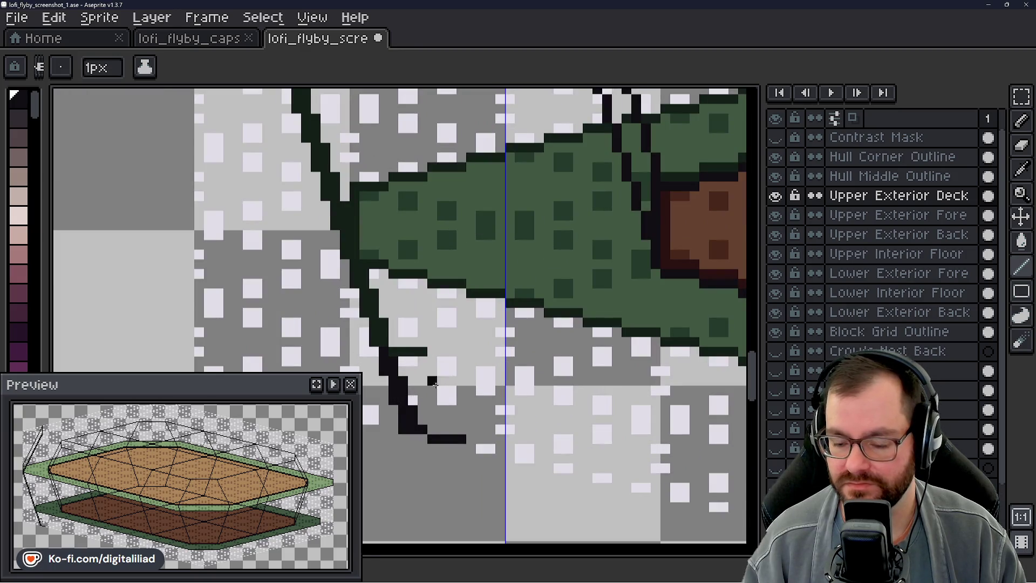
scroll(432, 394, down, 1)
scroll(428, 413, down, 1)
scroll(428, 413, down, 1)
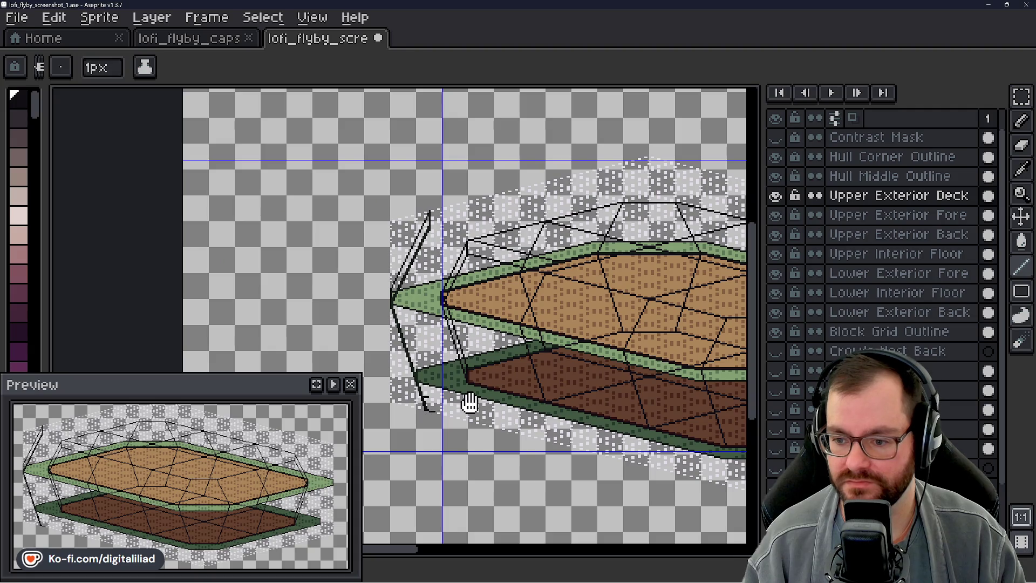
scroll(467, 398, down, 1)
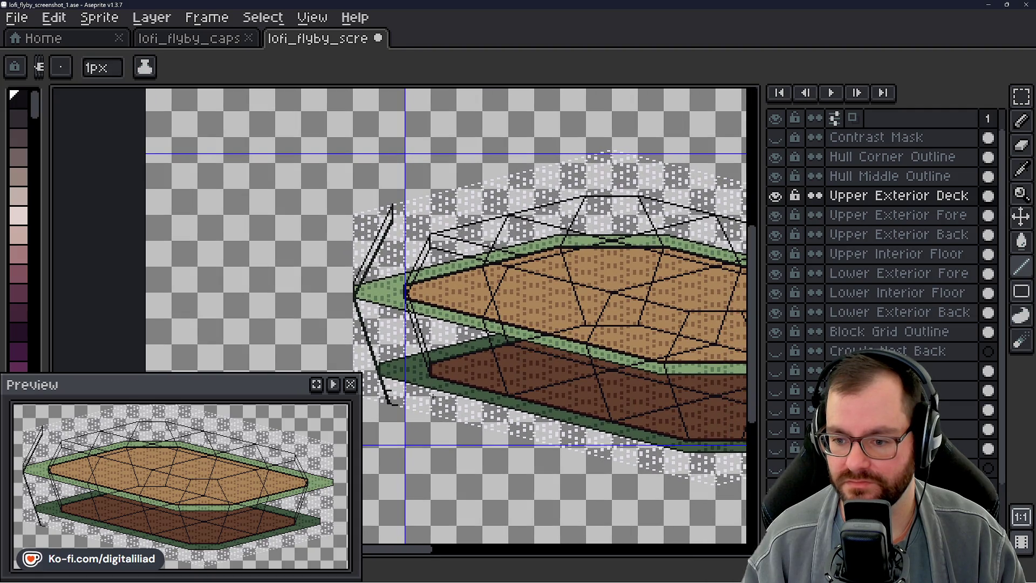
scroll(397, 400, up, 1)
scroll(364, 372, up, 2)
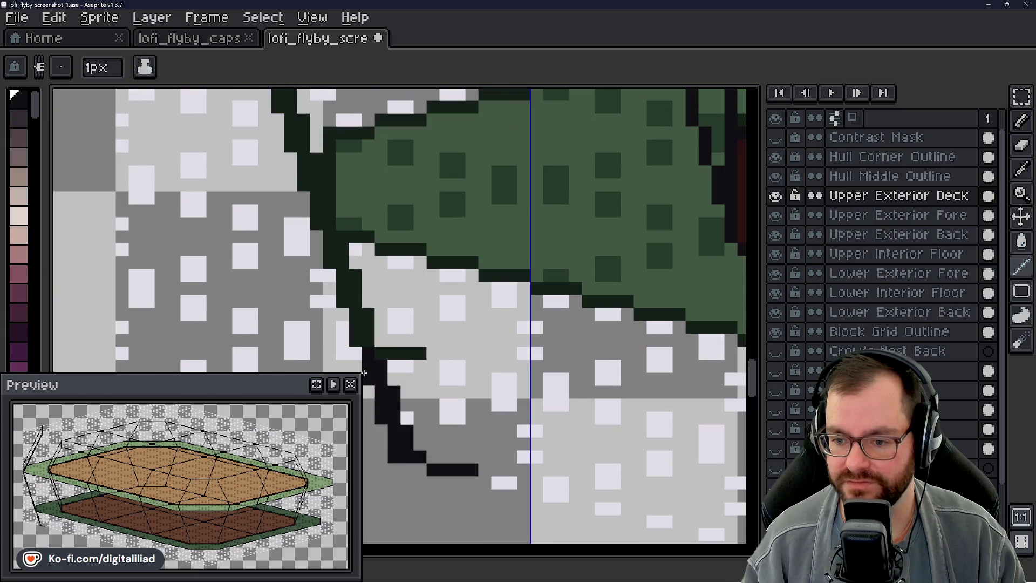
scroll(444, 406, down, 3)
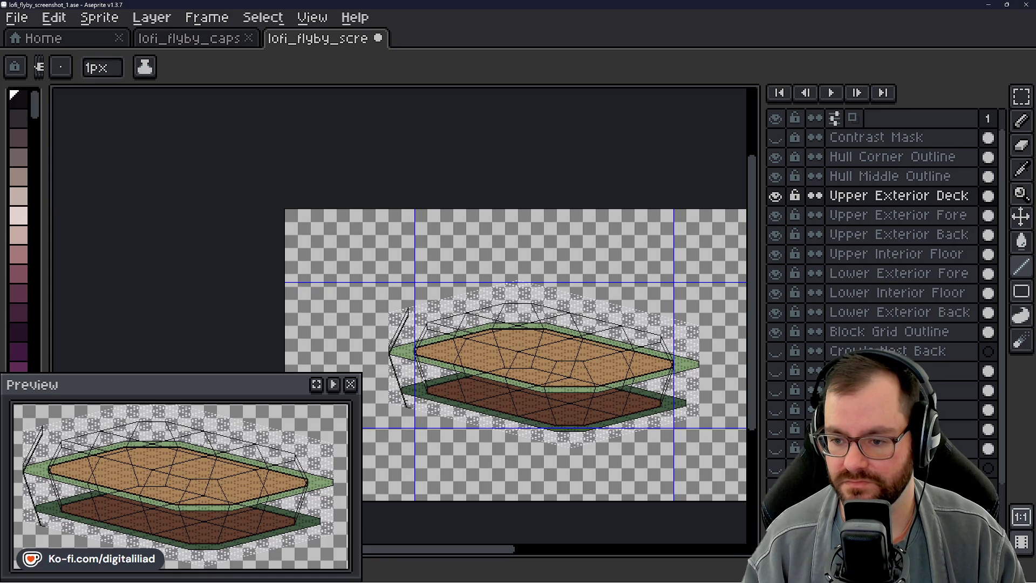
- Switch to the pencil and step from Upper Exterior Deck down to the Lower Exterior Back layer
scroll(446, 311, up, 4)
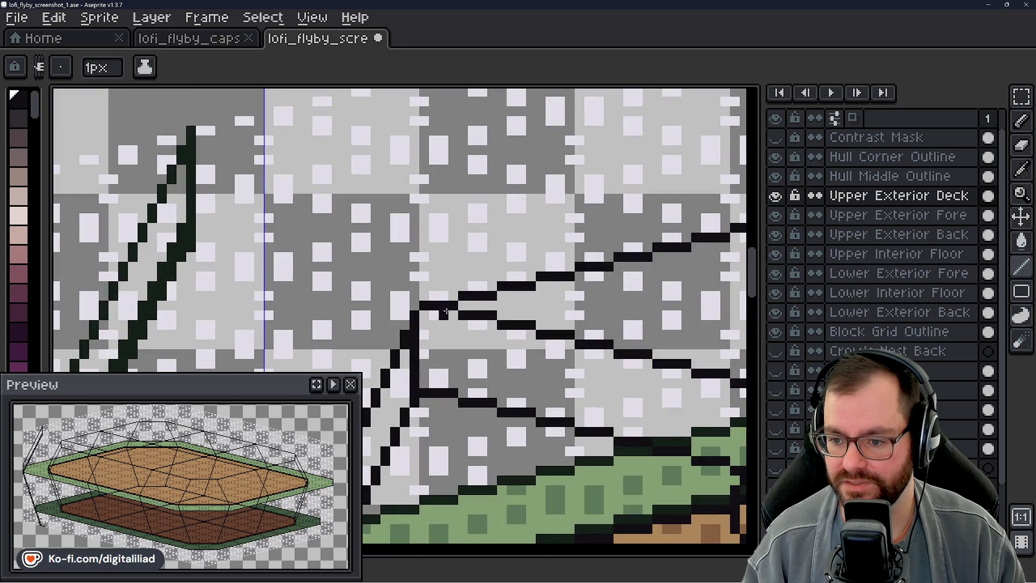
scroll(447, 311, down, 2)
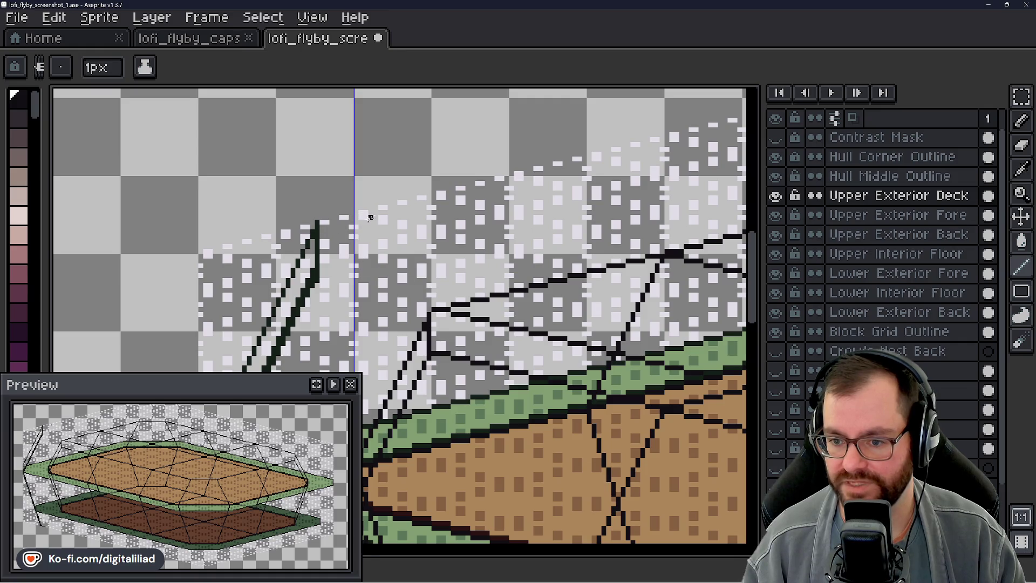
scroll(372, 255, down, 4)
scroll(363, 254, up, 5)
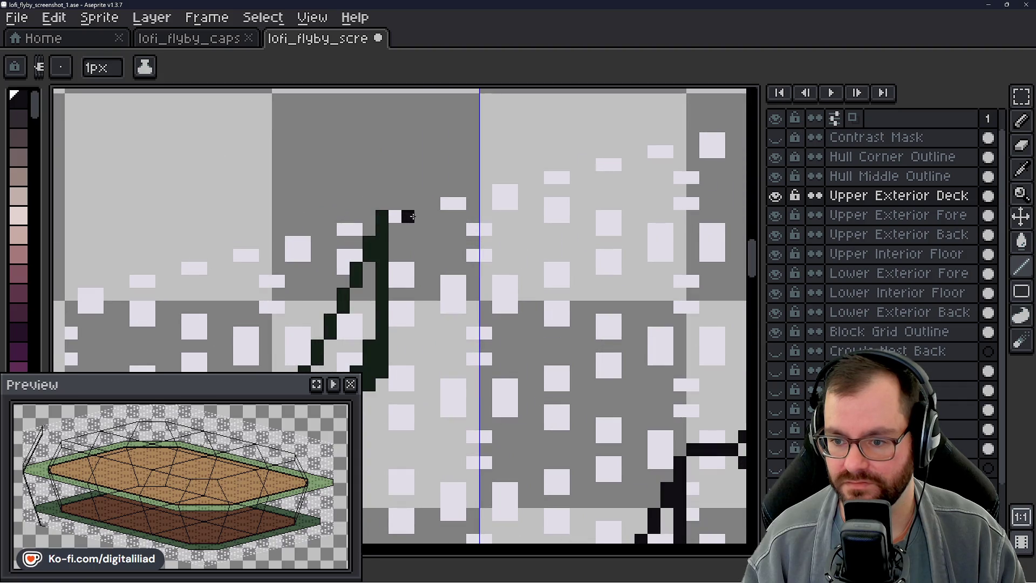
scroll(393, 215, down, 3)
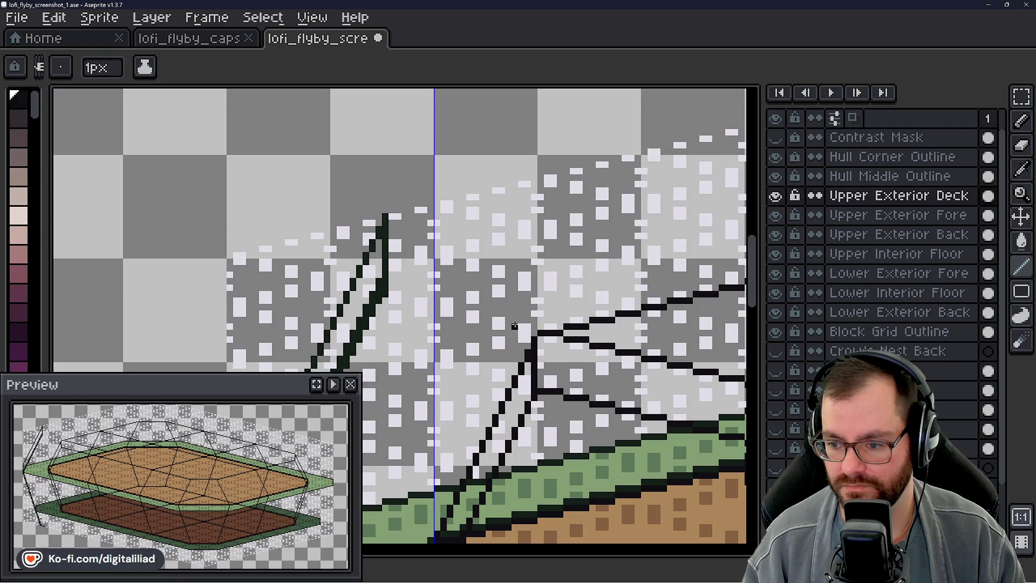
scroll(508, 319, down, 5)
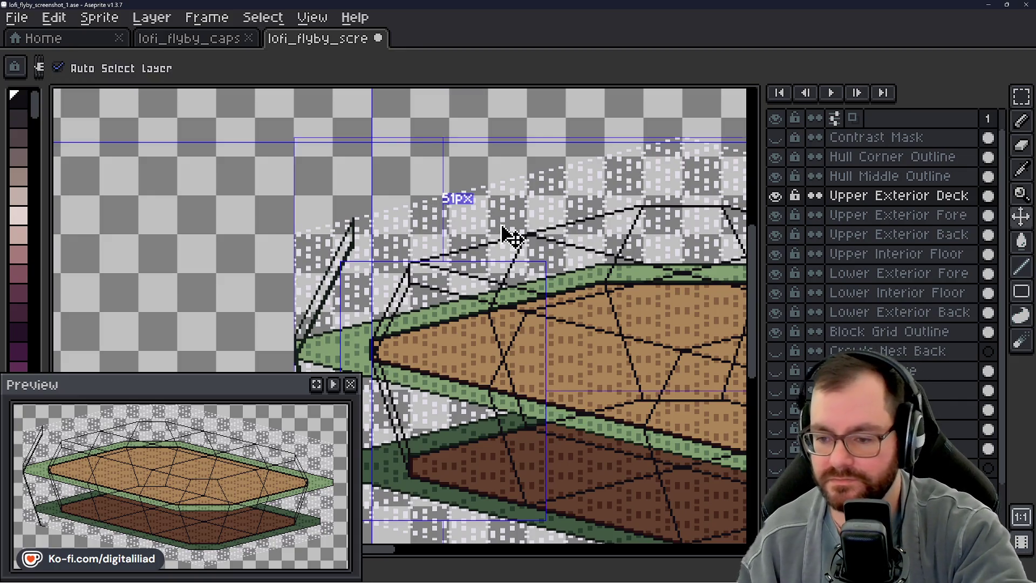
drag(475, 360, 550, 216)
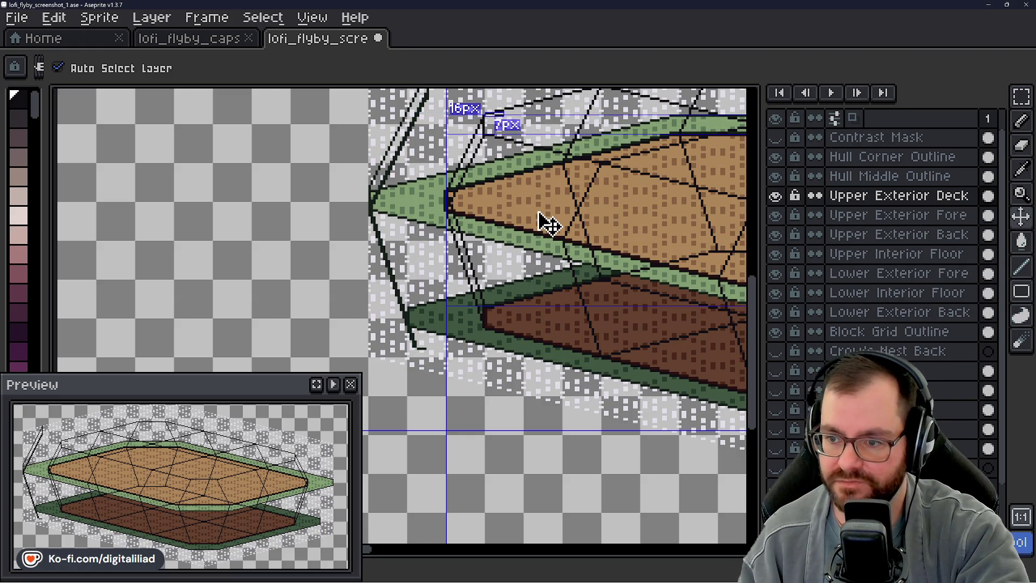
key(b)
drag(498, 171, 449, 254)
ctrl+click(447, 240)
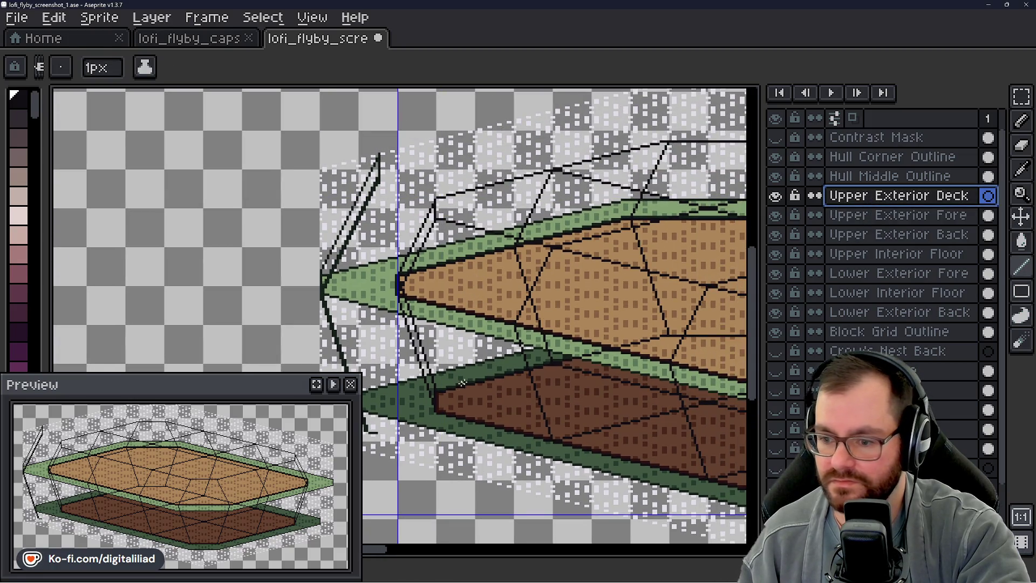
drag(454, 386, 523, 275)
click(881, 295)
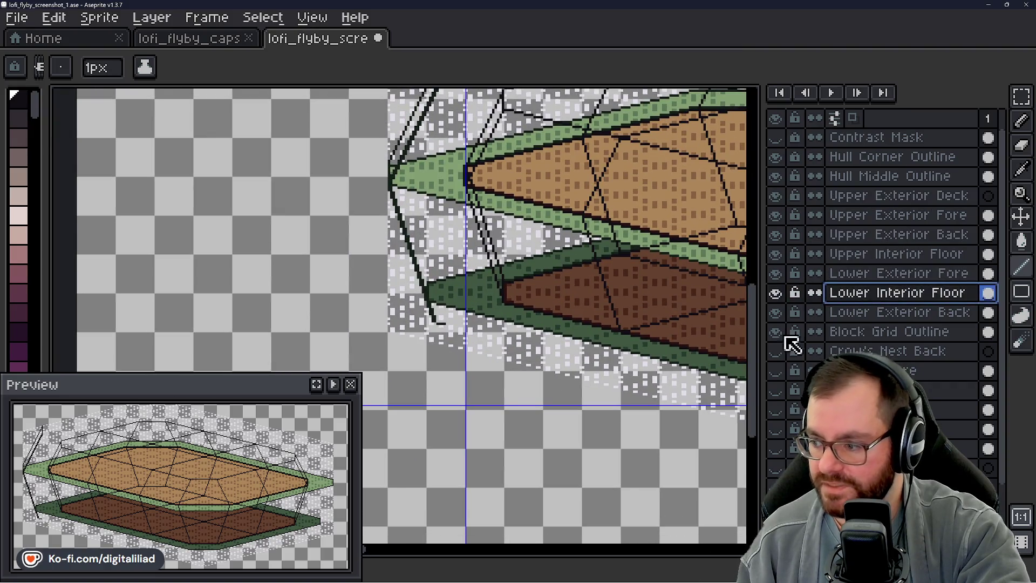
key(plus)
key(plus)
click(863, 315)
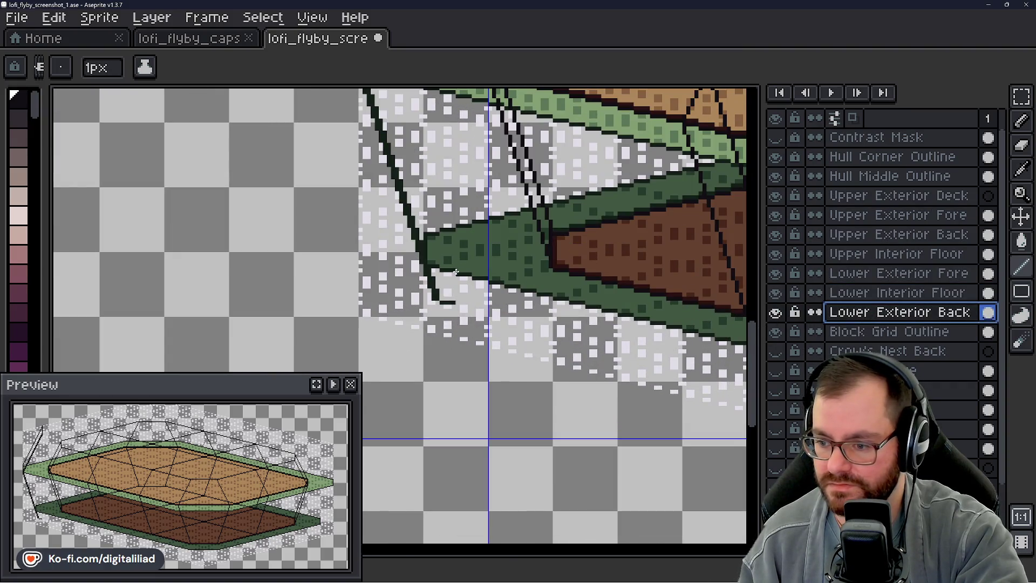
- Pick the dark green outline colour and draw a vertical strut down from the lower deck's tip
scroll(426, 310, up, 3)
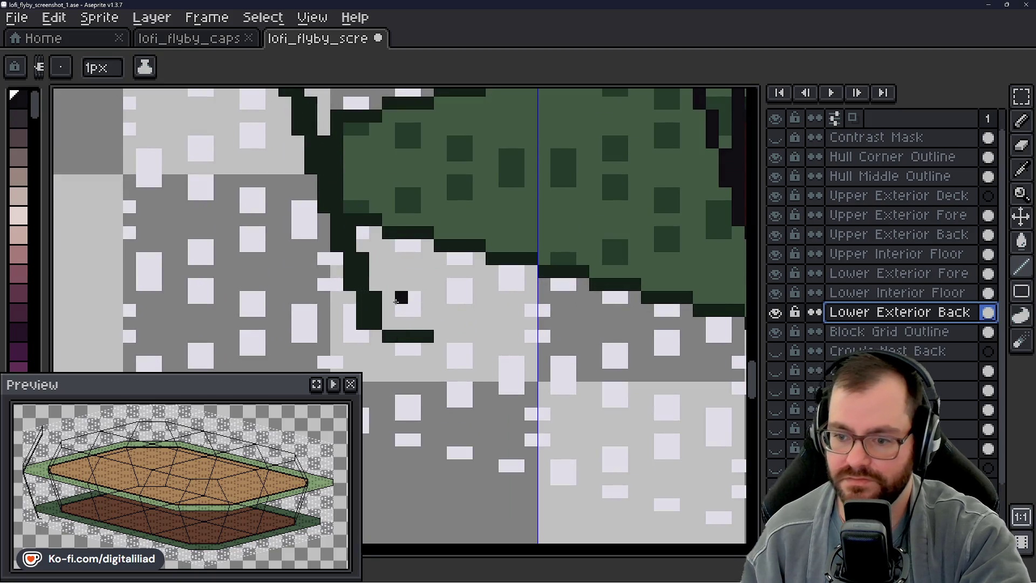
alt+click(378, 304)
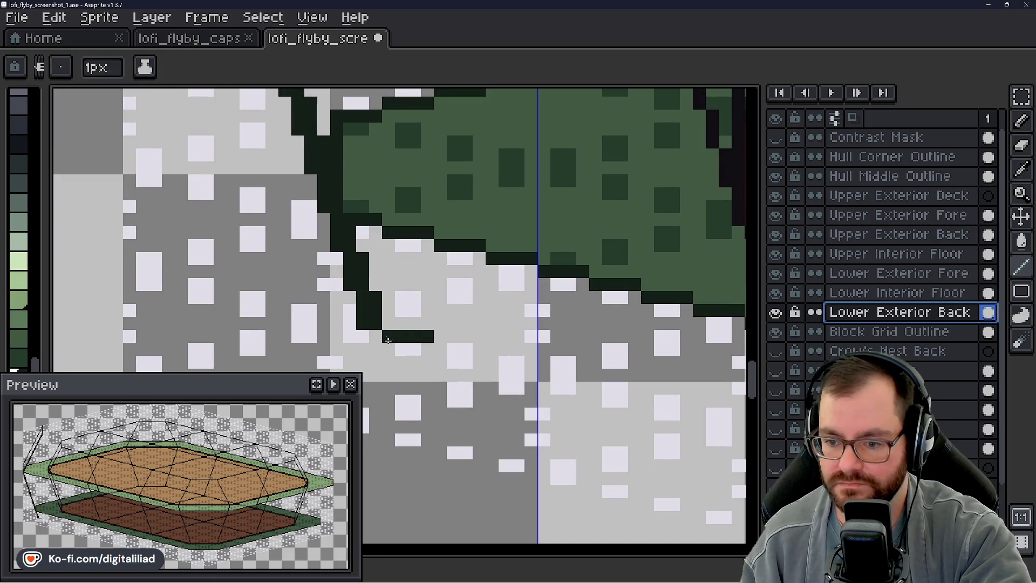
drag(382, 336, 448, 336)
click(424, 323)
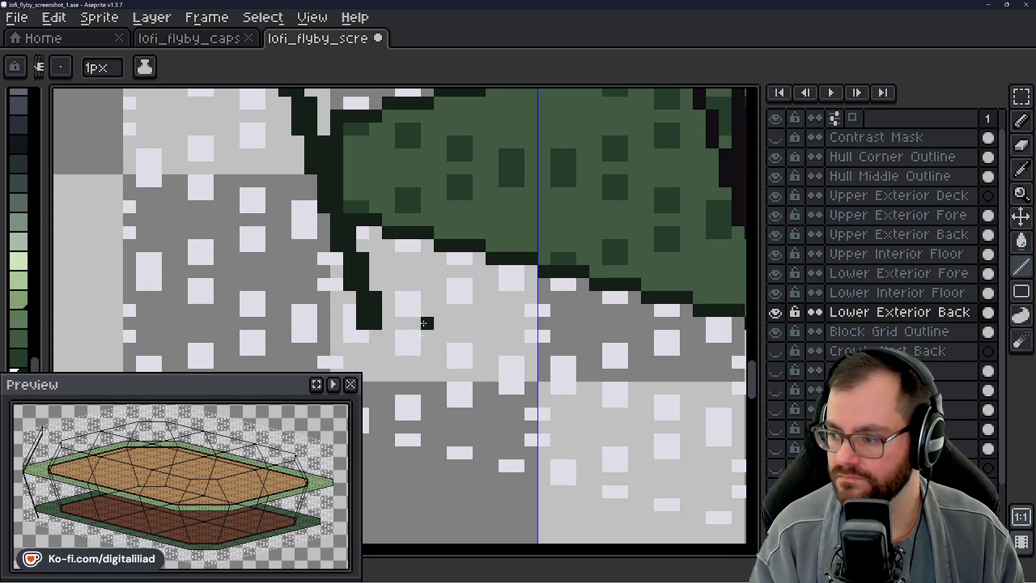
mouse_move(375, 335)
mouse_down()
mouse_move(375, 362)
mouse_move(389, 360)
mouse_move(388, 396)
mouse_move(399, 399)
mouse_up()
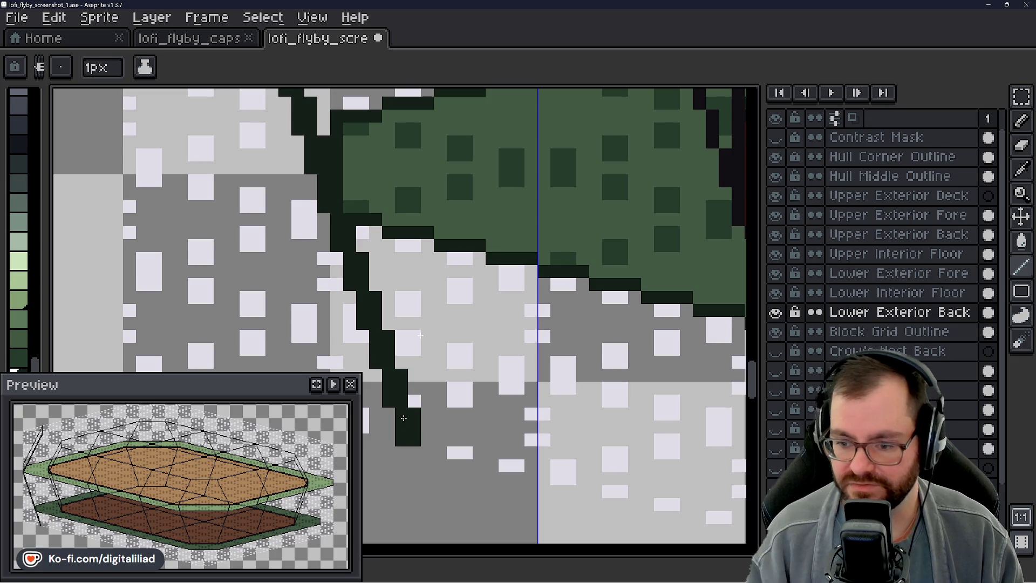
- Draw a stair-stepped dark railing line running right from the strut's base
scroll(415, 414, down, 3)
scroll(436, 406, up, 3)
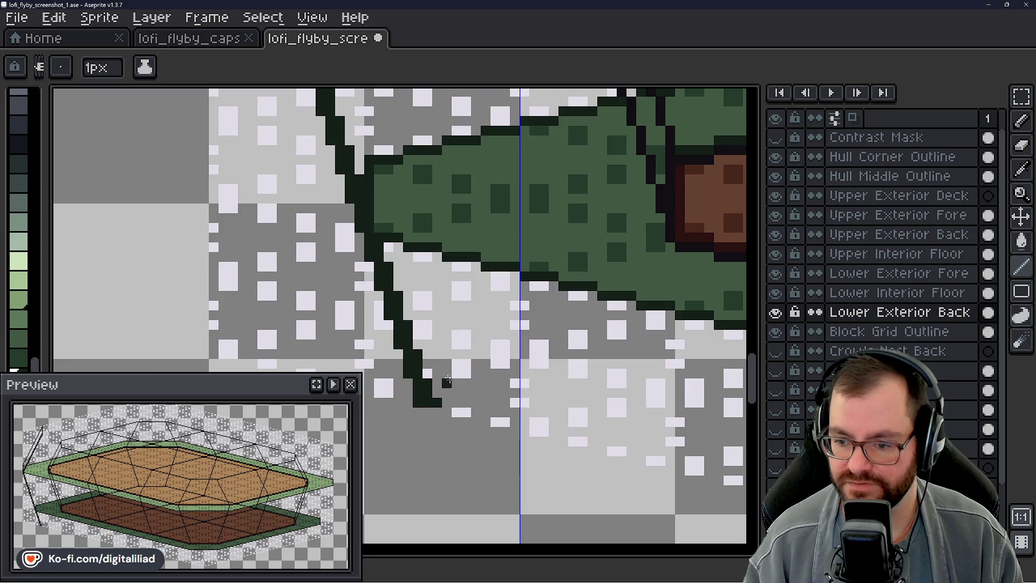
scroll(436, 406, down, 2)
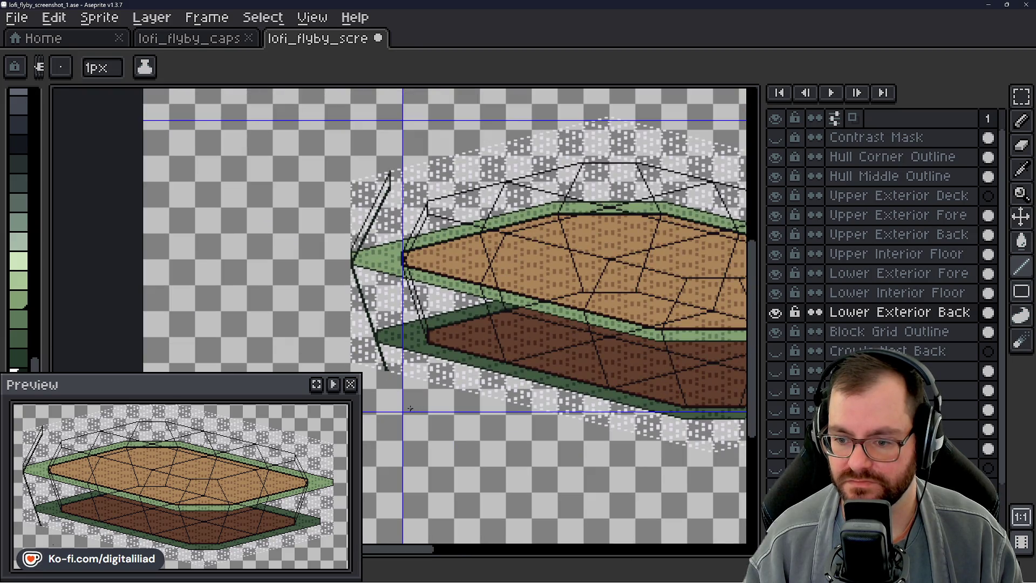
scroll(404, 398, up, 5)
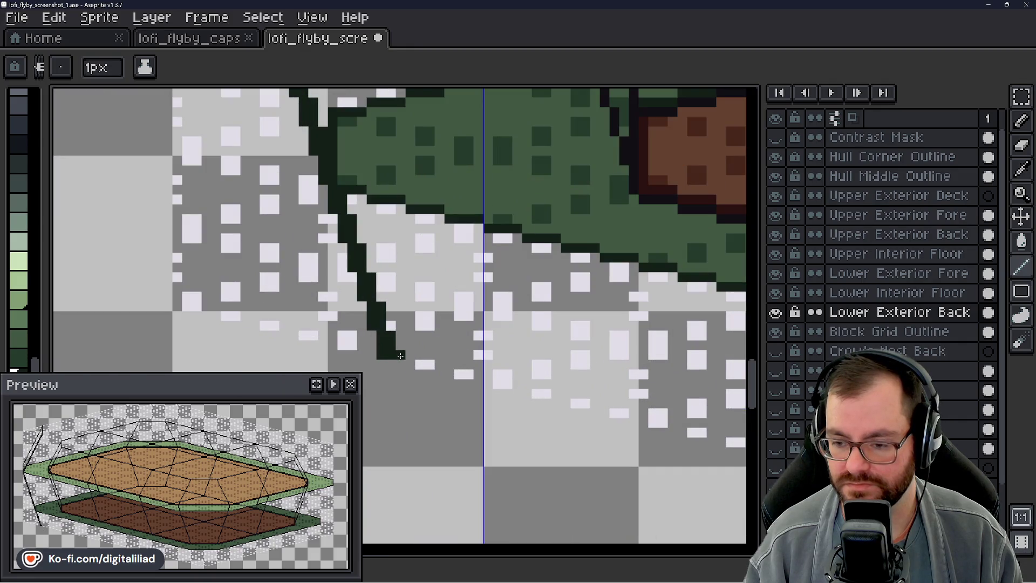
scroll(415, 396, down, 2)
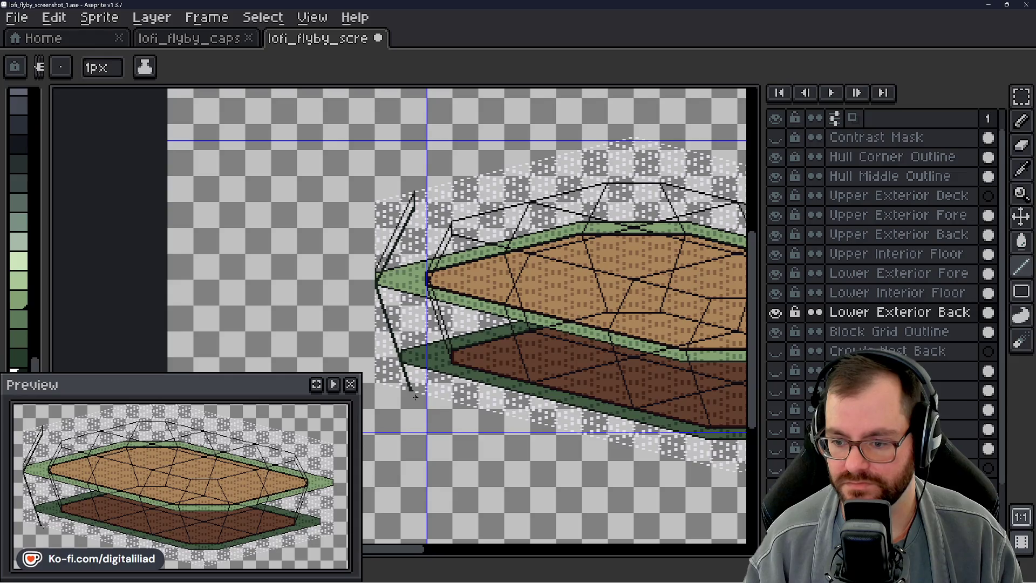
scroll(415, 396, up, 4)
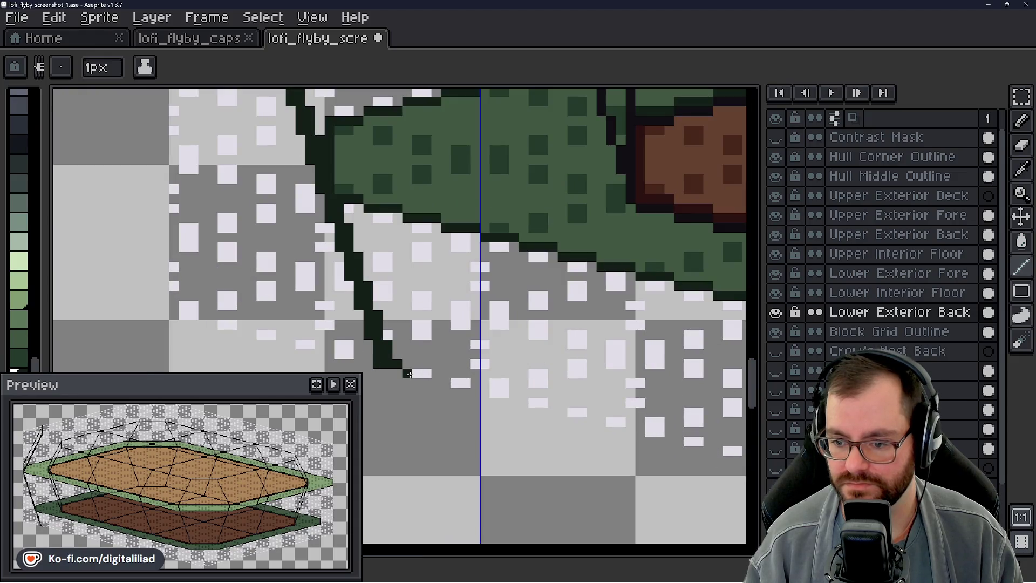
drag(407, 355, 463, 344)
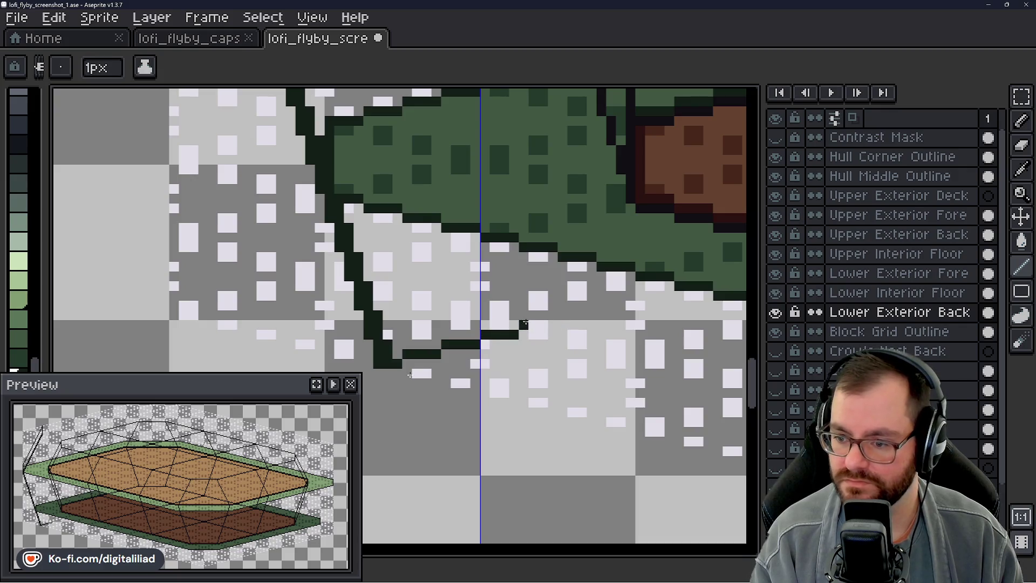
drag(568, 319, 624, 306)
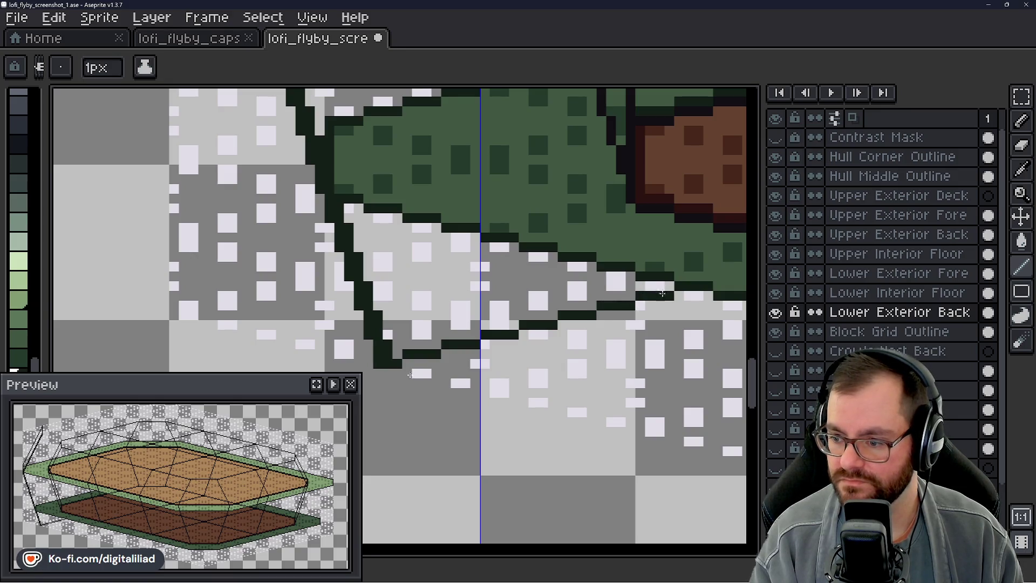
scroll(502, 244, down, 3)
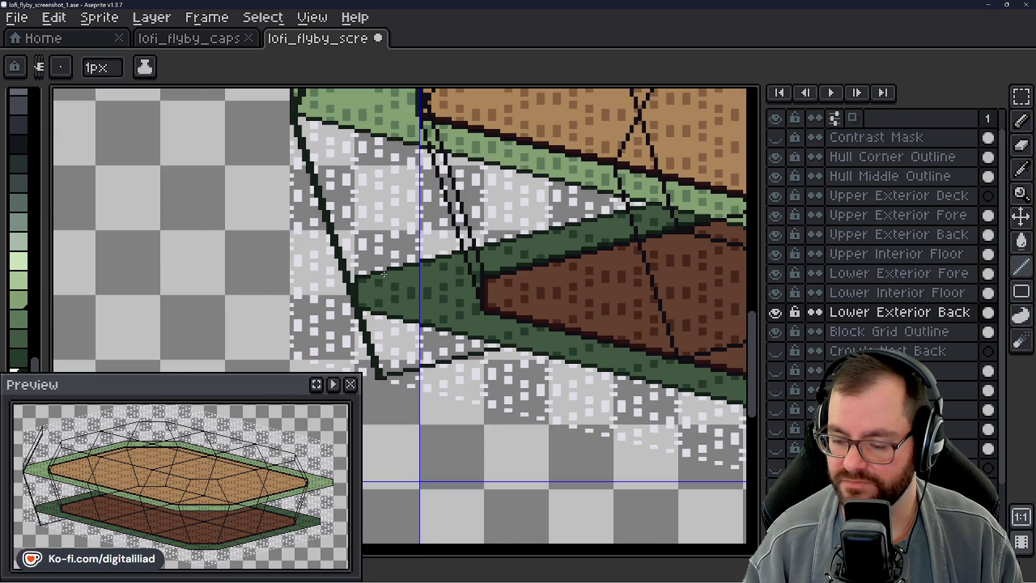
scroll(383, 275, up, 2)
- Undo the old outline pixels at the lower strut's tip and return to the pencil
mouse_move(408, 342)
mouse_down()
mouse_move(527, 273)
mouse_move(529, 262)
mouse_up()
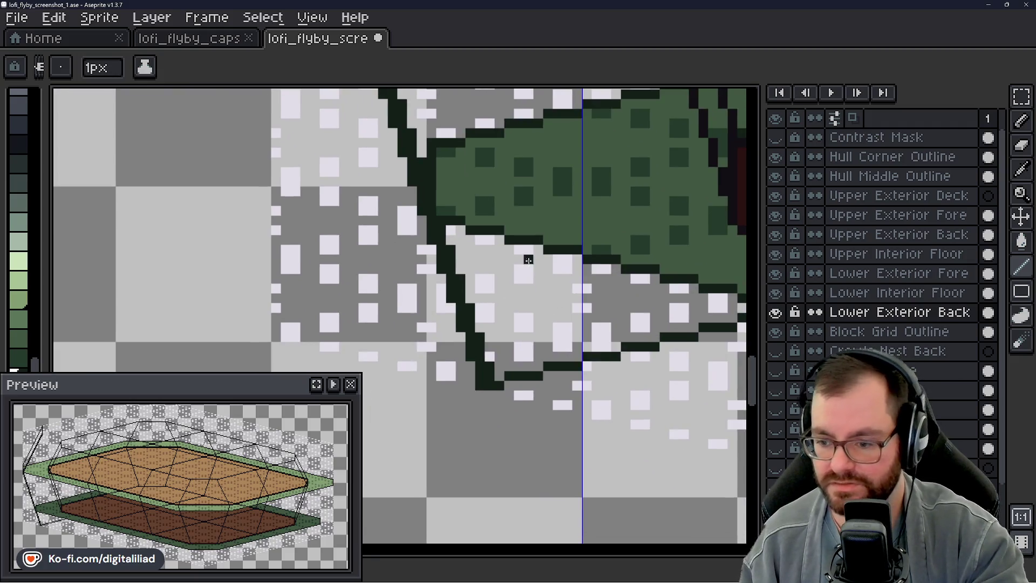
key(v)
key(ctrl+z)
key(ctrl+z)
key(ctrl+z)
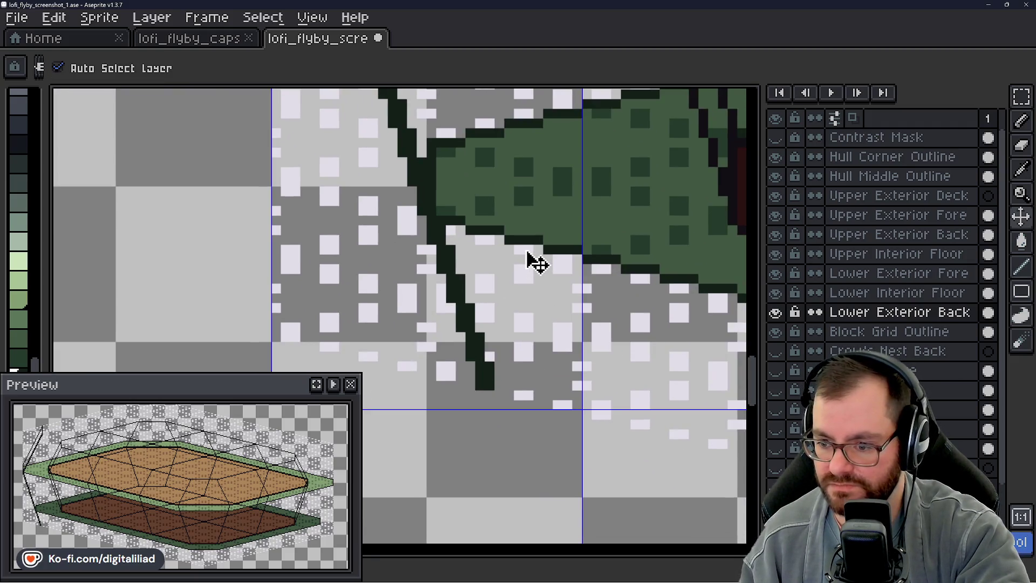
key(b)
key(ctrl+z)
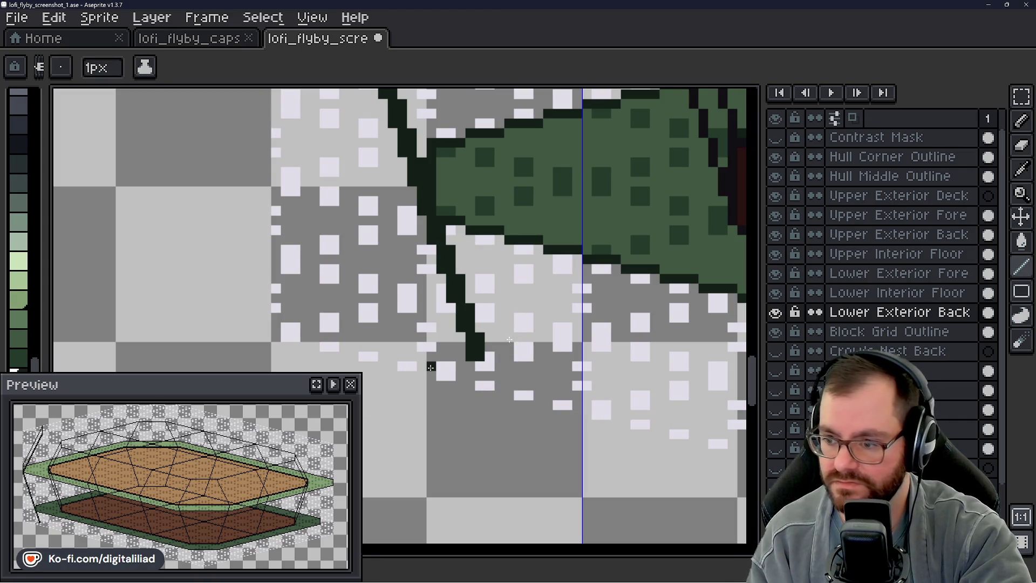
scroll(337, 252, down, 2)
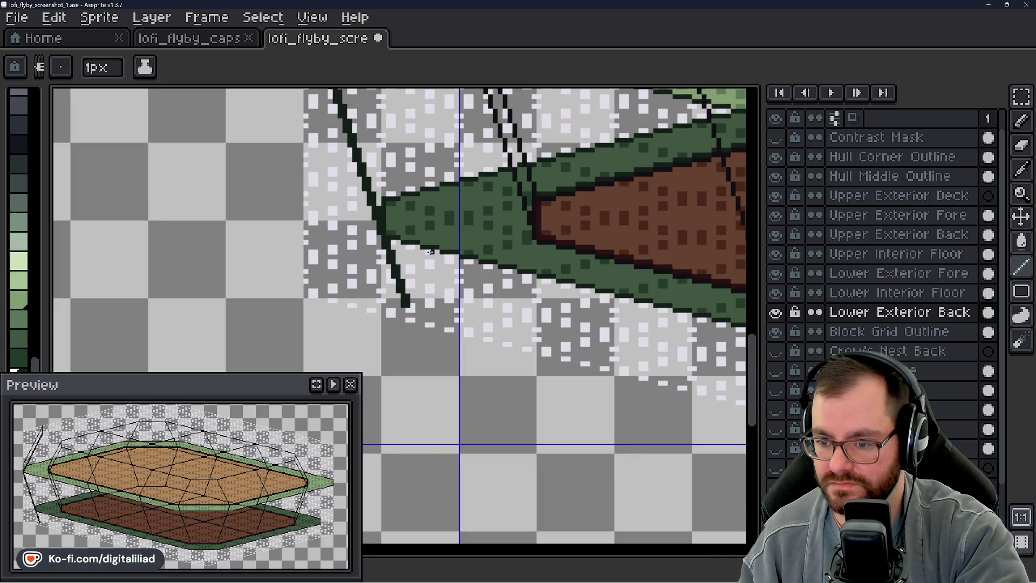
scroll(392, 259, up, 2)
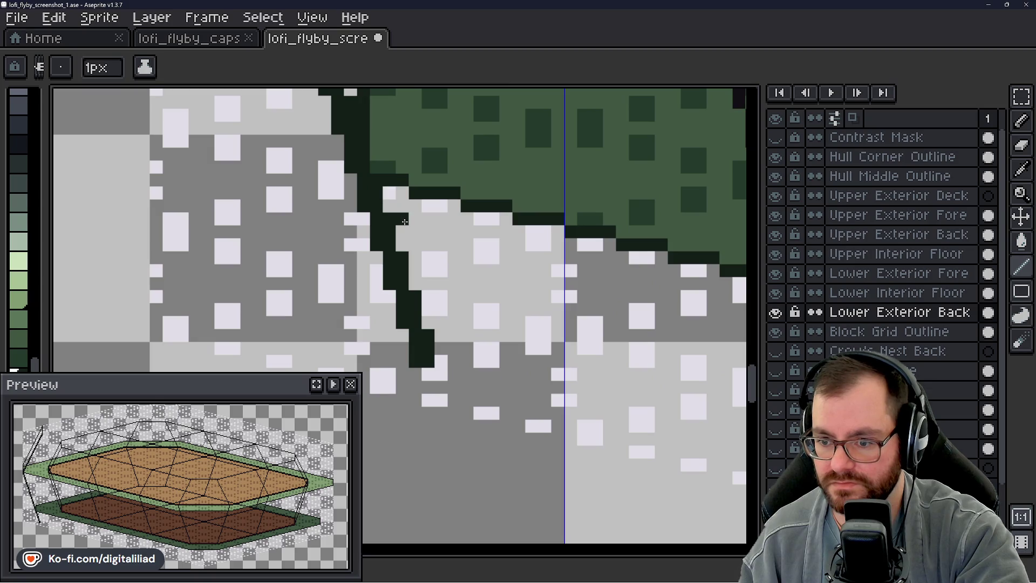
- Paint a short dark tick and a horizontal dark row off the strut foot
mouse_move(402, 247)
mouse_down()
mouse_move(415, 271)
mouse_move(429, 271)
mouse_move(426, 285)
mouse_up()
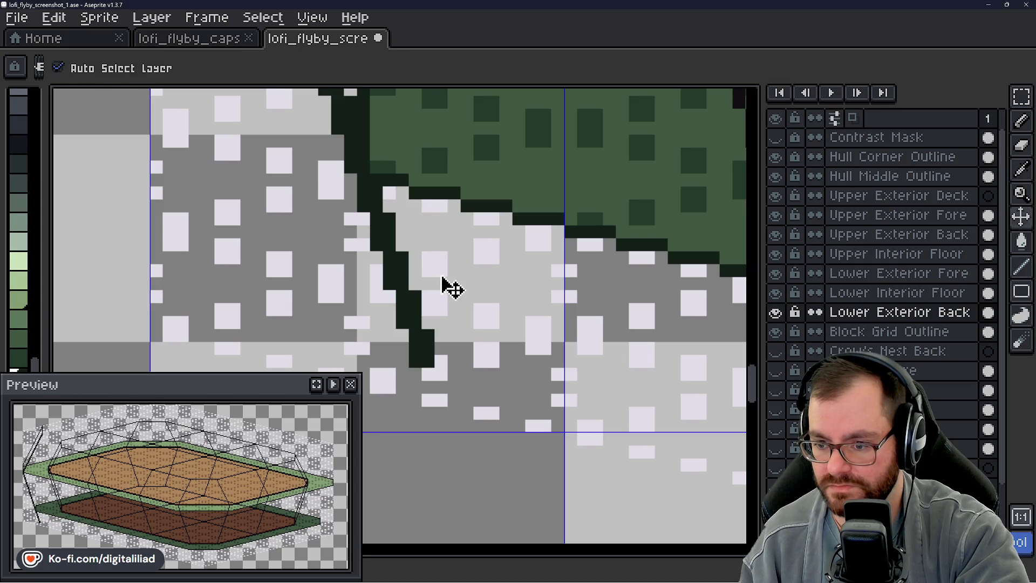
drag(419, 208, 454, 207)
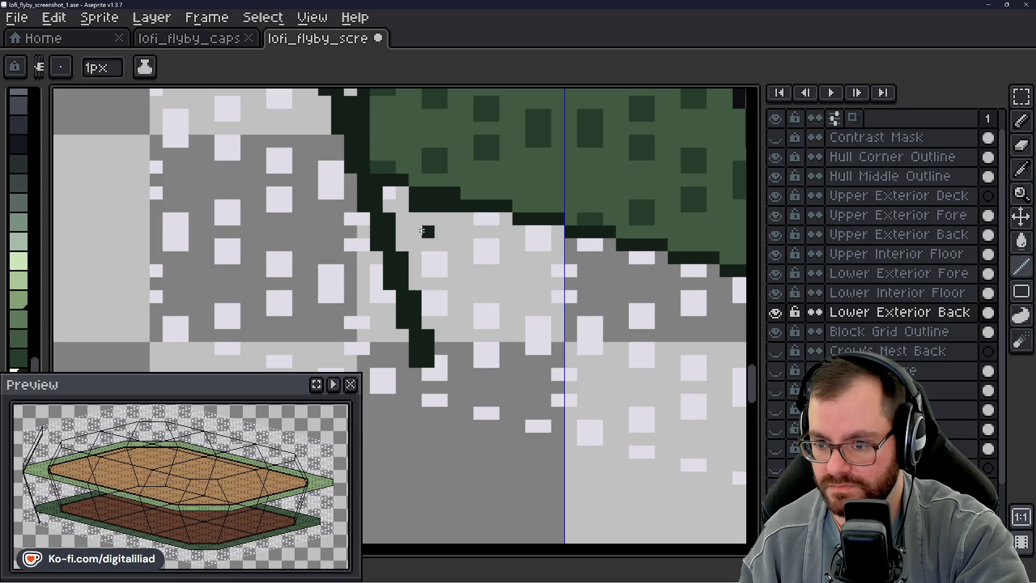
mouse_move(427, 297)
mouse_down()
mouse_move(452, 297)
mouse_move(451, 311)
mouse_up()
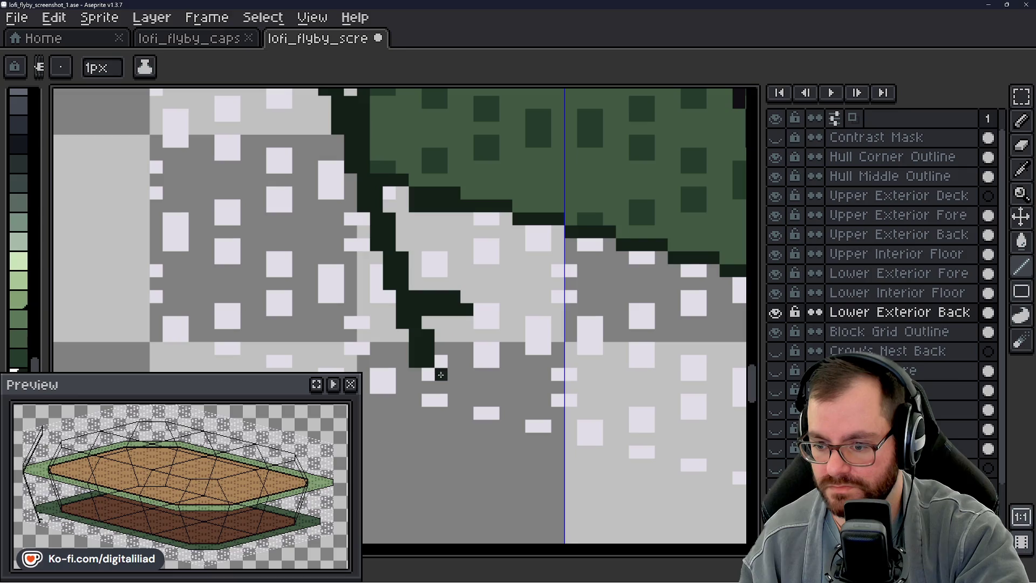
scroll(418, 351, down, 3)
scroll(418, 351, down, 1)
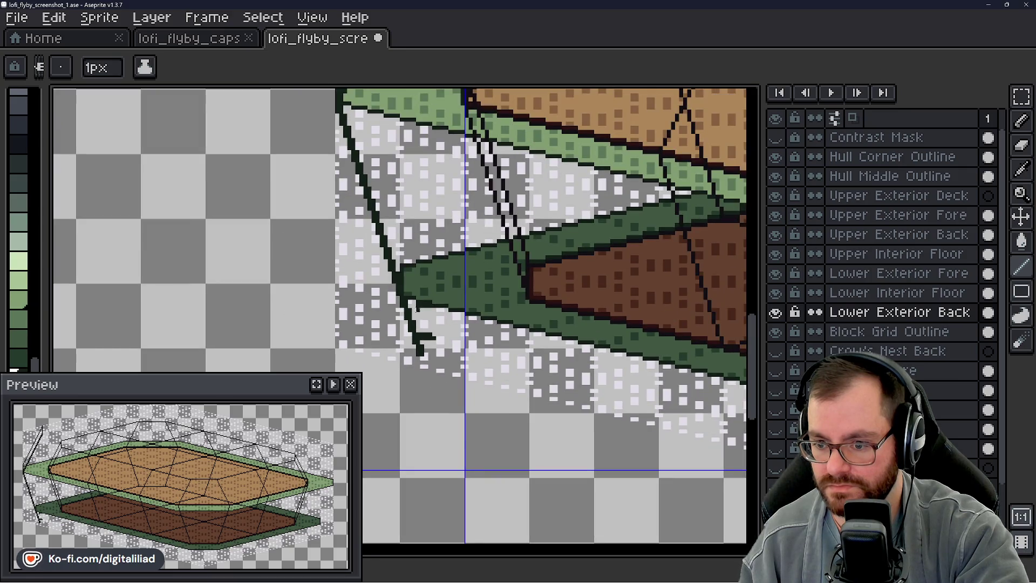
scroll(425, 346, up, 2)
- Add a short dark line, a three-pixel tick and an upward pixel beside the strut
key(v)
key(b)
scroll(395, 286, up, 2)
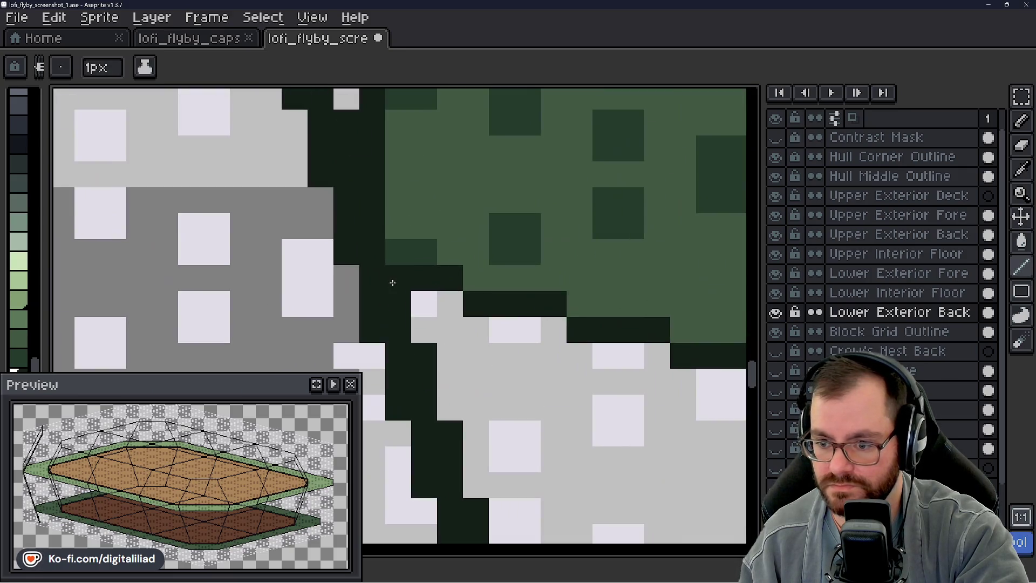
scroll(457, 269, down, 2)
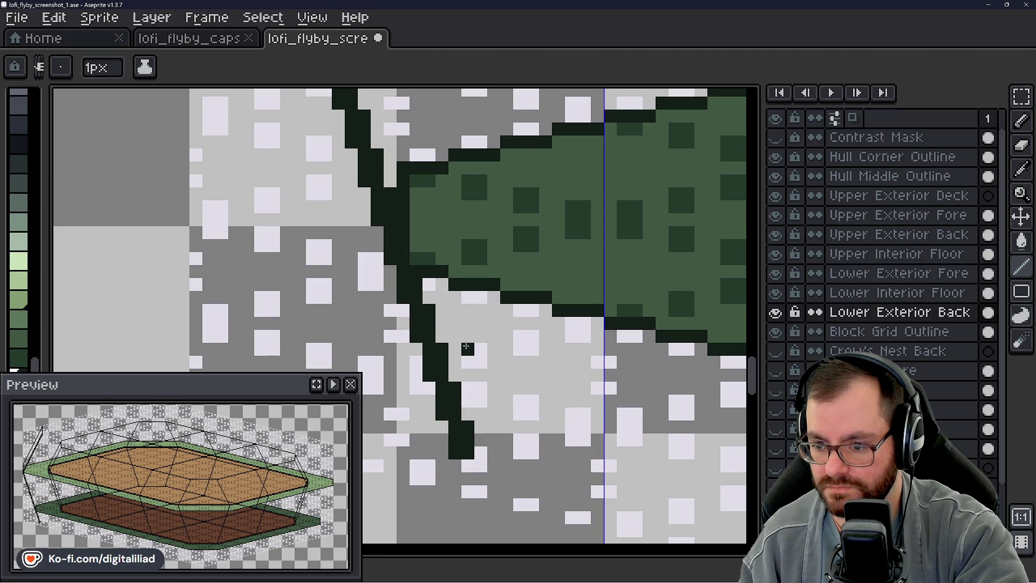
mouse_move(462, 374)
mouse_down()
mouse_move(495, 374)
mouse_move(493, 335)
mouse_move(475, 308)
mouse_up()
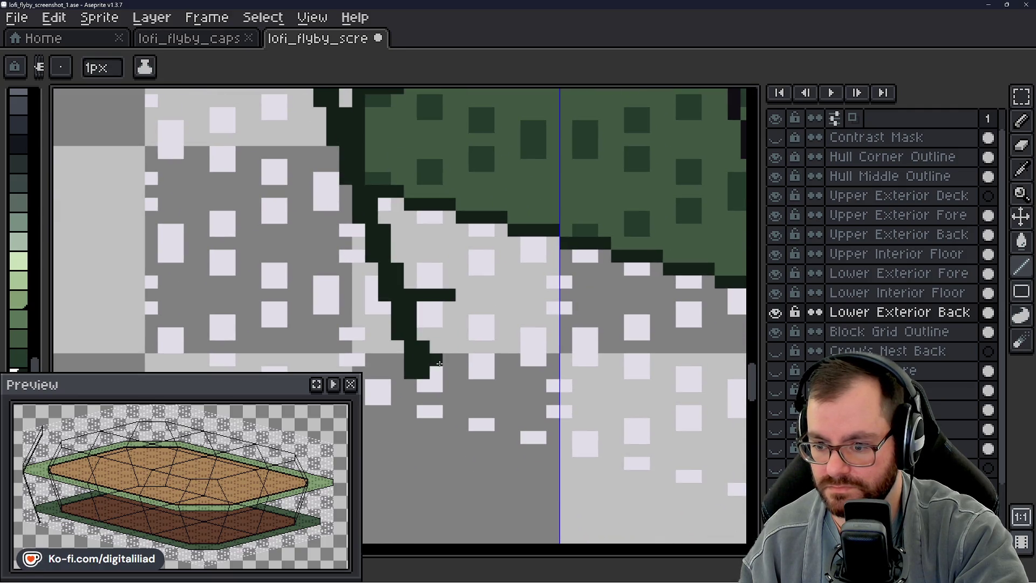
drag(423, 384, 449, 382)
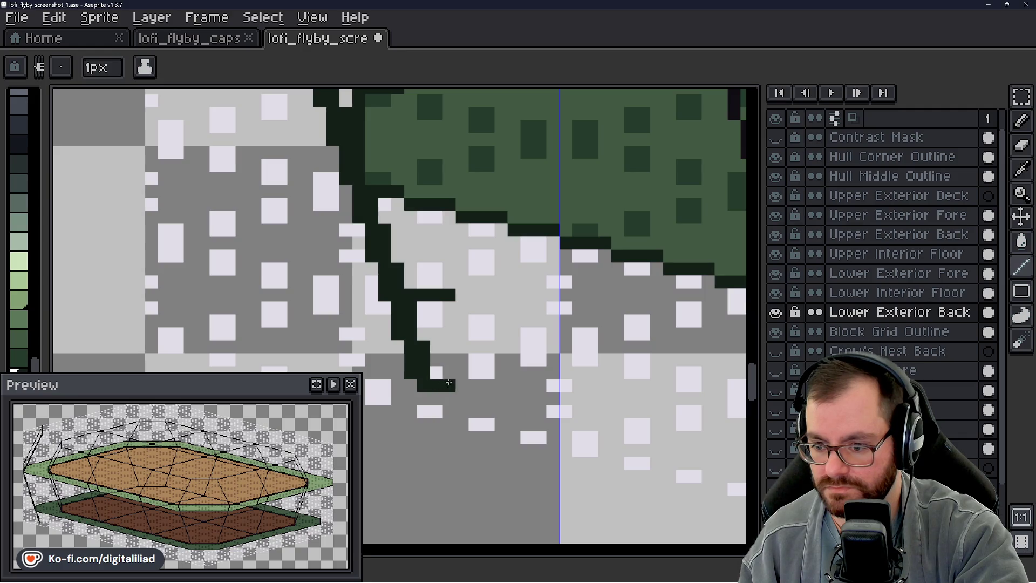
scroll(453, 380, down, 3)
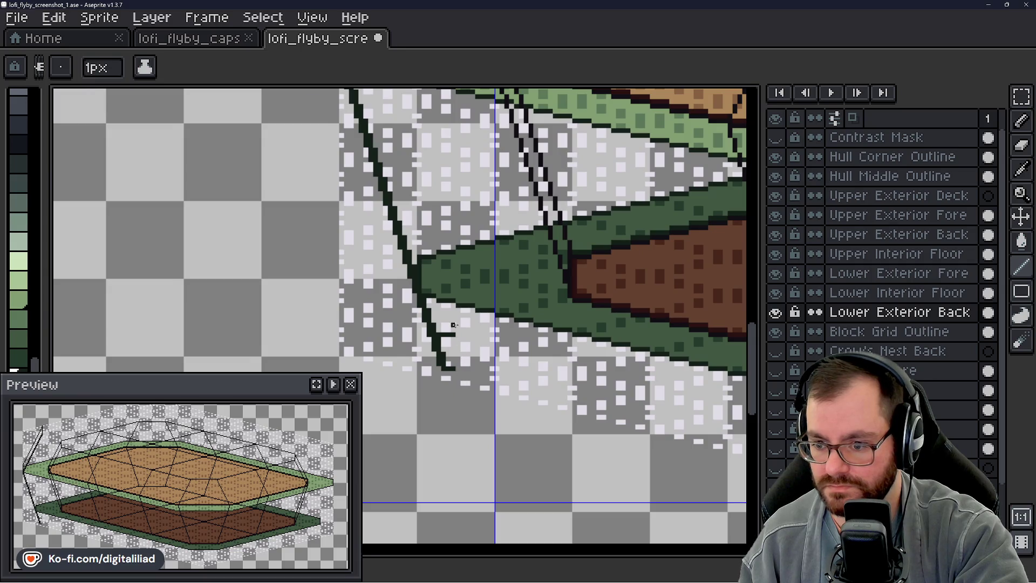
scroll(453, 324, down, 5)
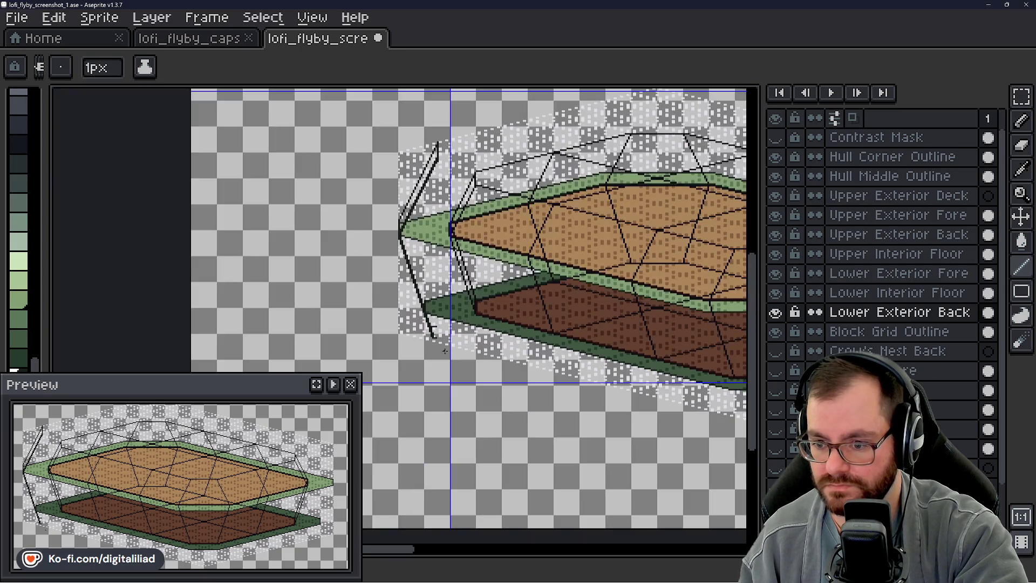
scroll(432, 327, up, 3)
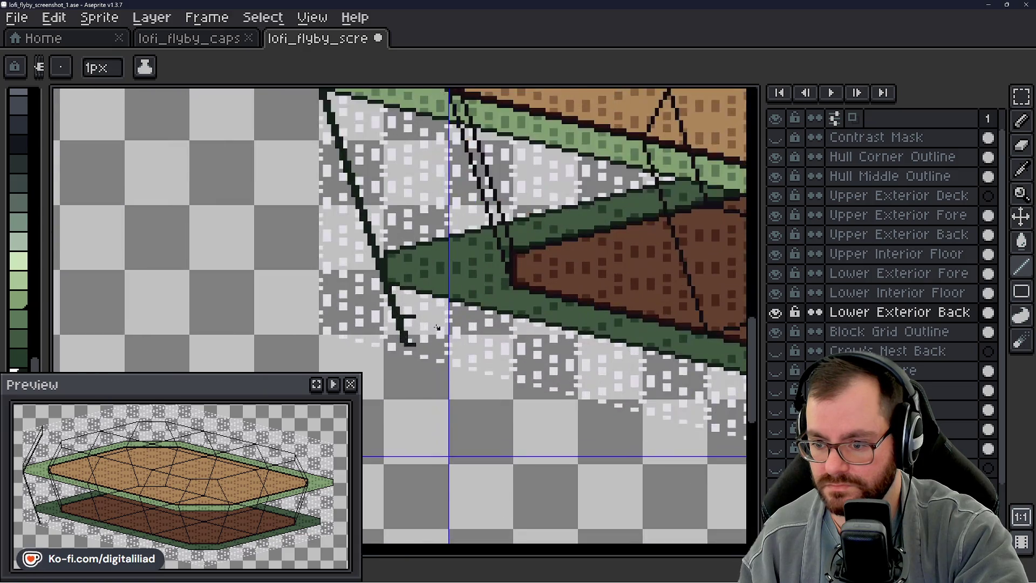
scroll(429, 324, up, 2)
click(424, 307)
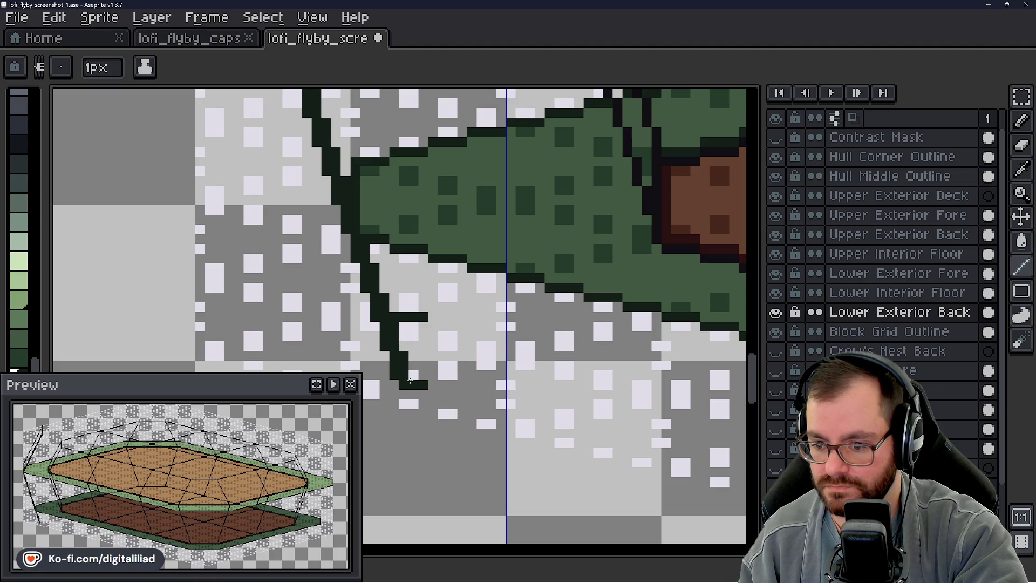
- Extend the strut-foot outline with a short rightward dark stroke
drag(432, 376, 456, 375)
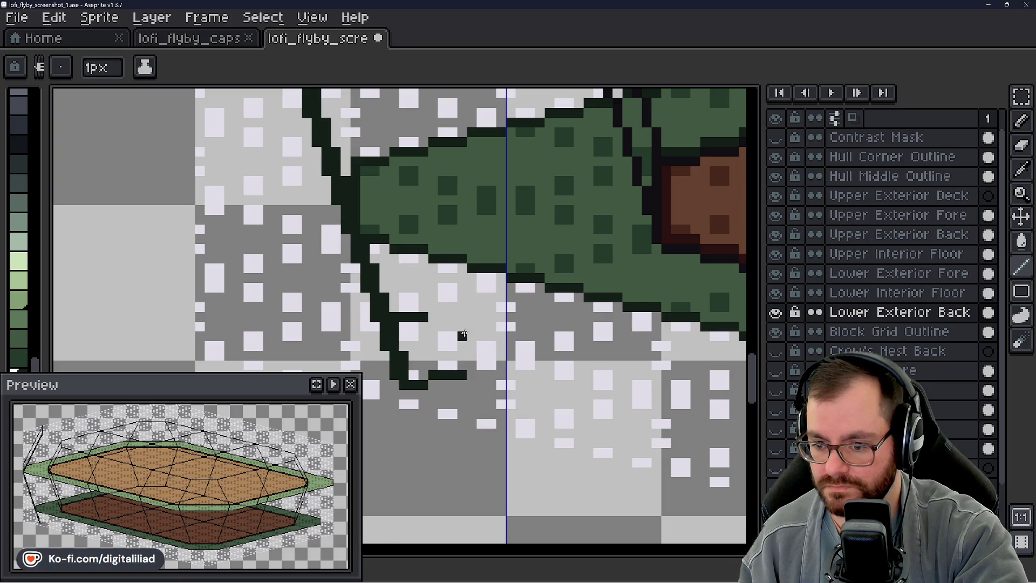
scroll(456, 387, down, 4)
scroll(456, 388, up, 5)
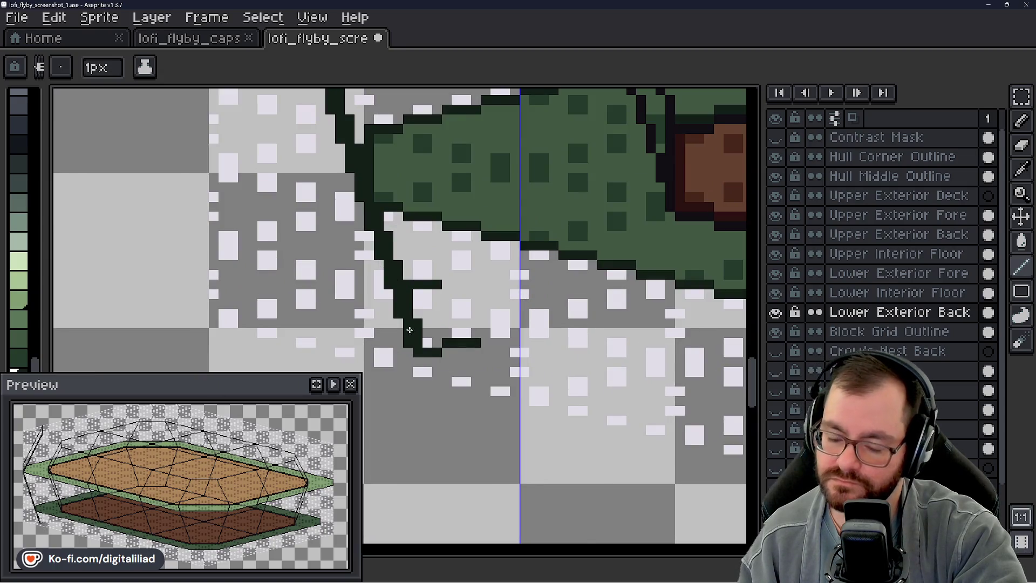
scroll(392, 315, down, 3)
scroll(431, 351, down, 1)
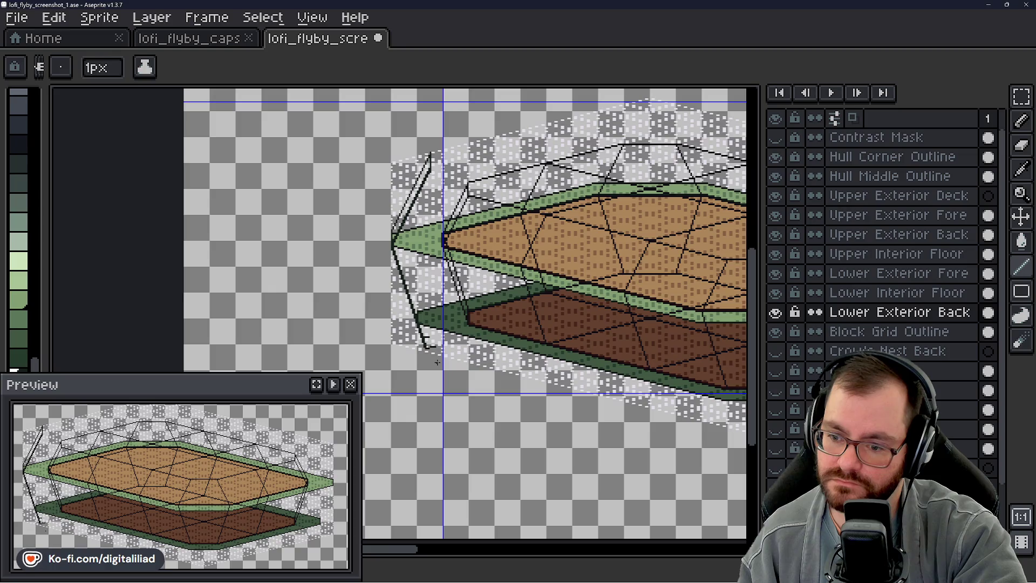
scroll(433, 343, up, 3)
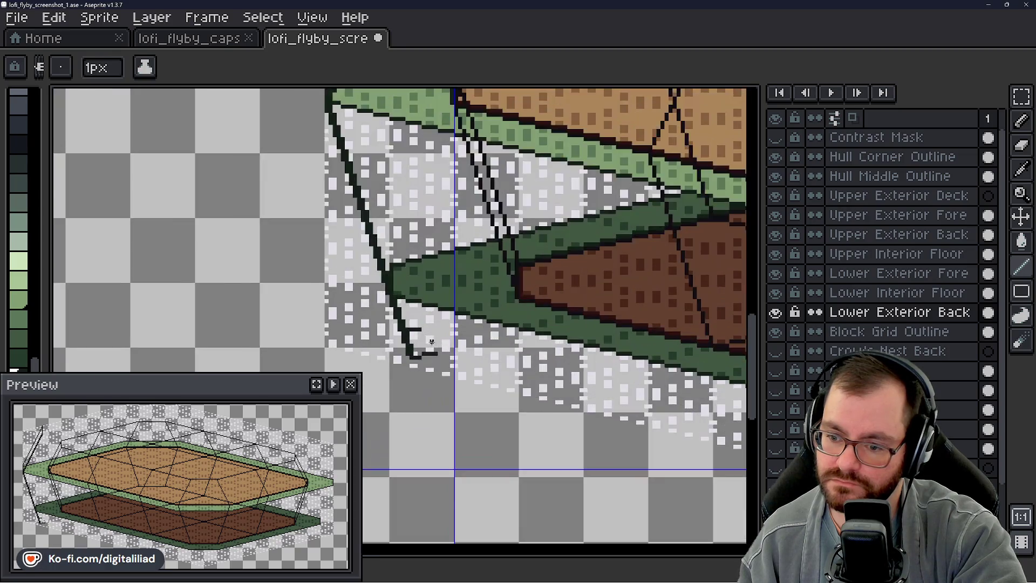
scroll(423, 345, up, 1)
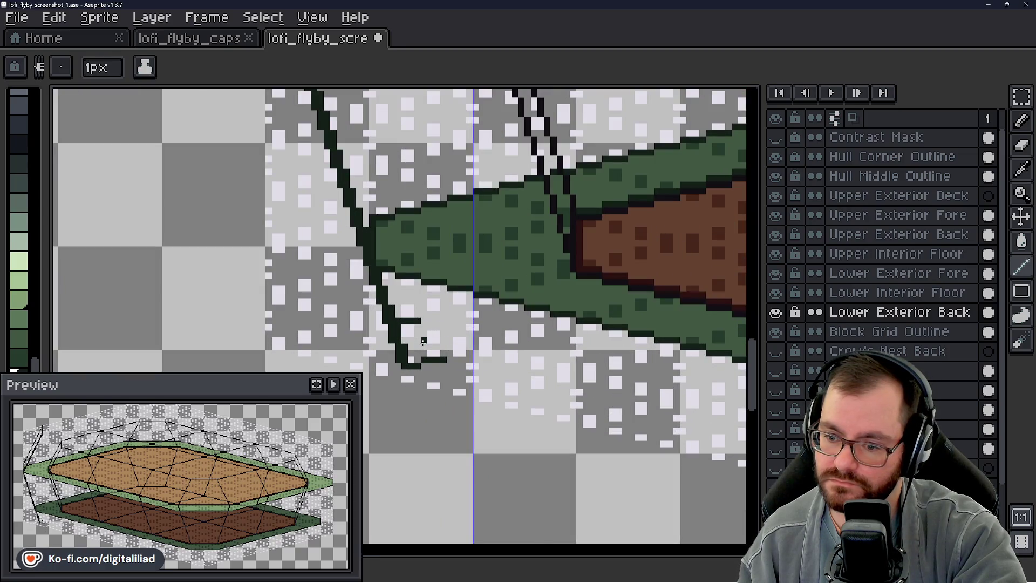
scroll(434, 369, down, 1)
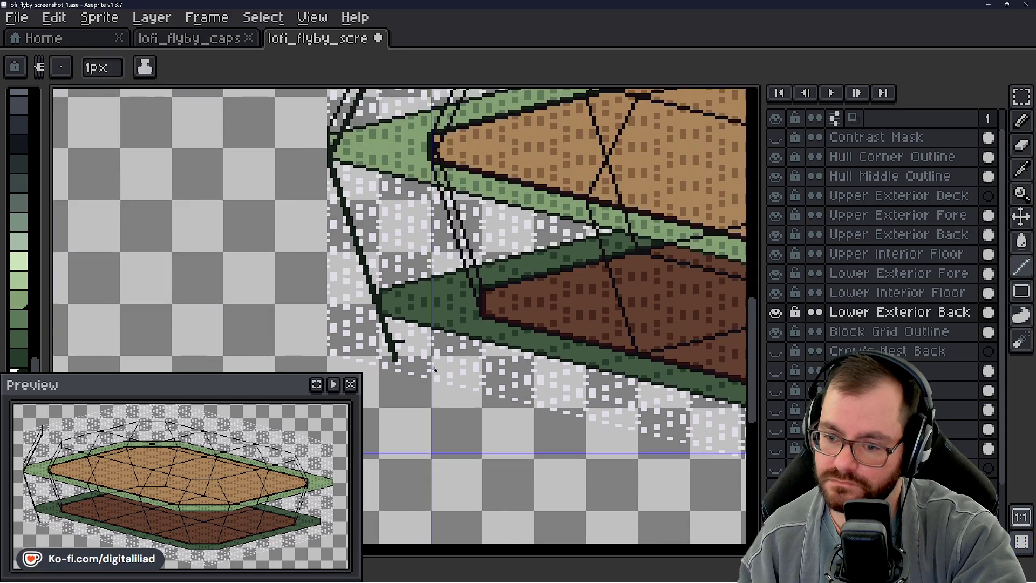
scroll(435, 369, down, 2)
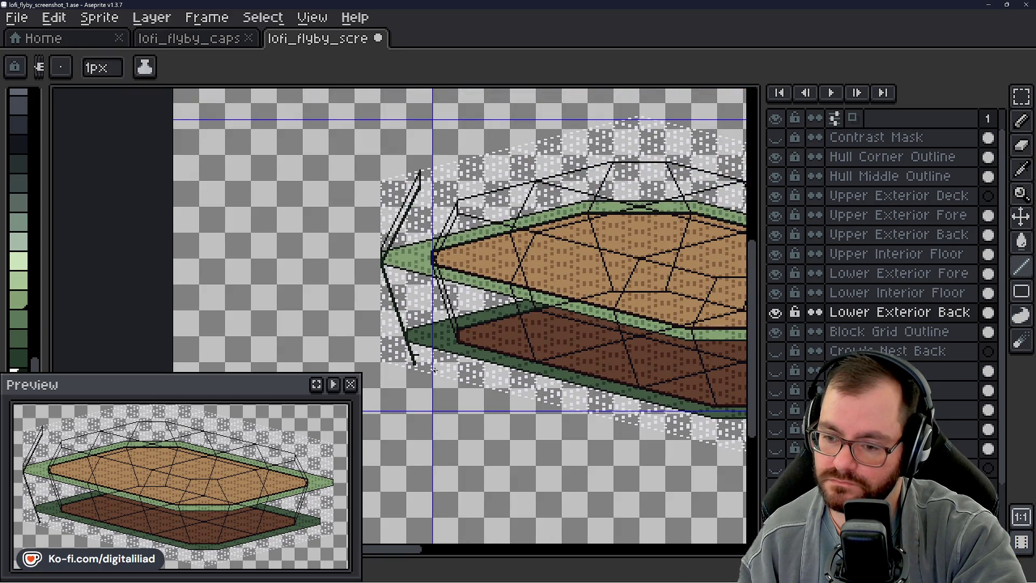
scroll(431, 369, up, 2)
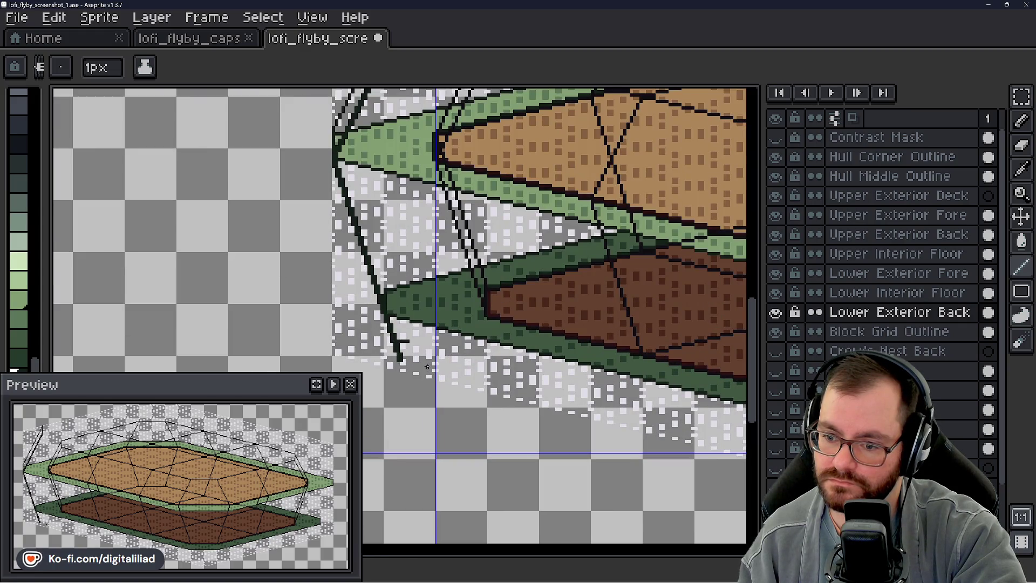
scroll(426, 367, up, 1)
scroll(402, 371, up, 1)
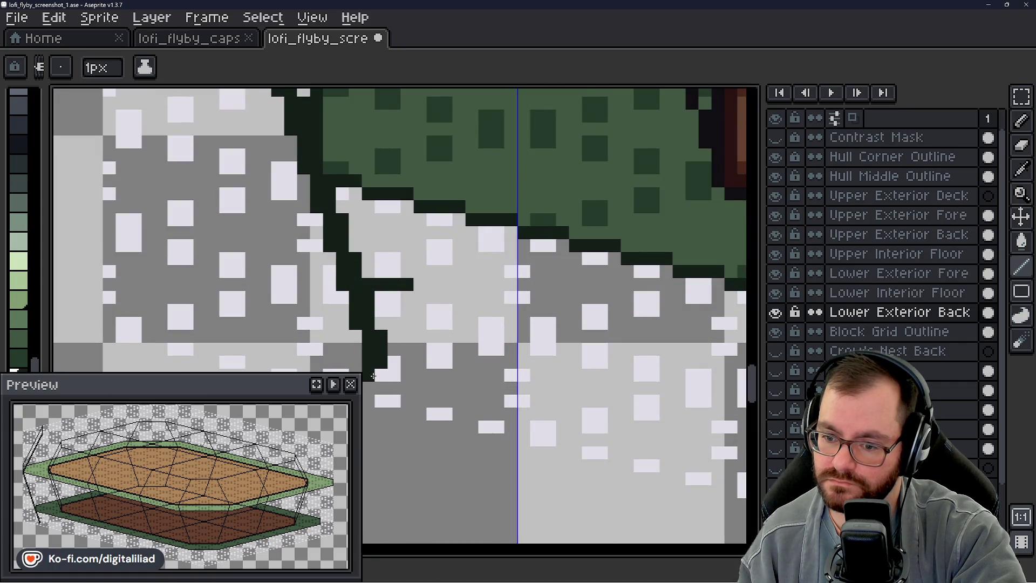
scroll(434, 370, down, 2)
scroll(422, 363, up, 2)
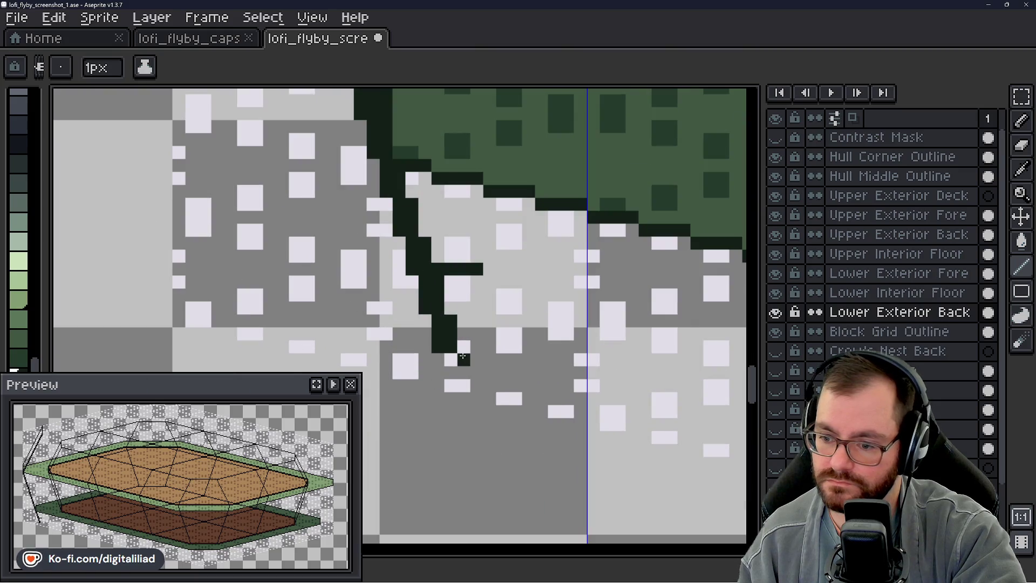
- Rebuild the strut foot with dark pixels, undoing a misplaced two-pixel stroke
drag(462, 358, 478, 359)
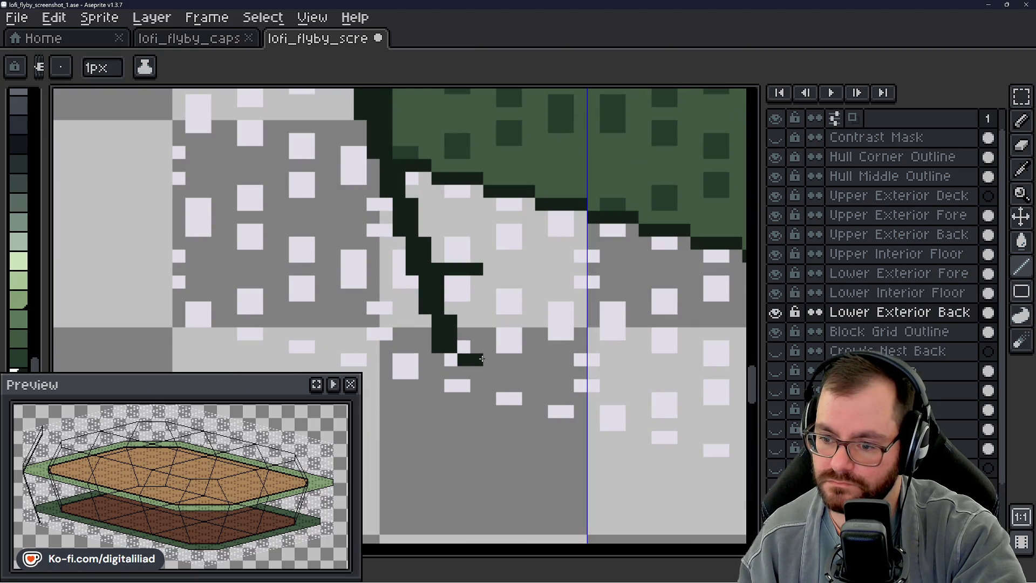
key(ctrl+z)
click(450, 359)
mouse_move(451, 385)
mouse_down()
mouse_move(464, 359)
mouse_move(464, 386)
mouse_up()
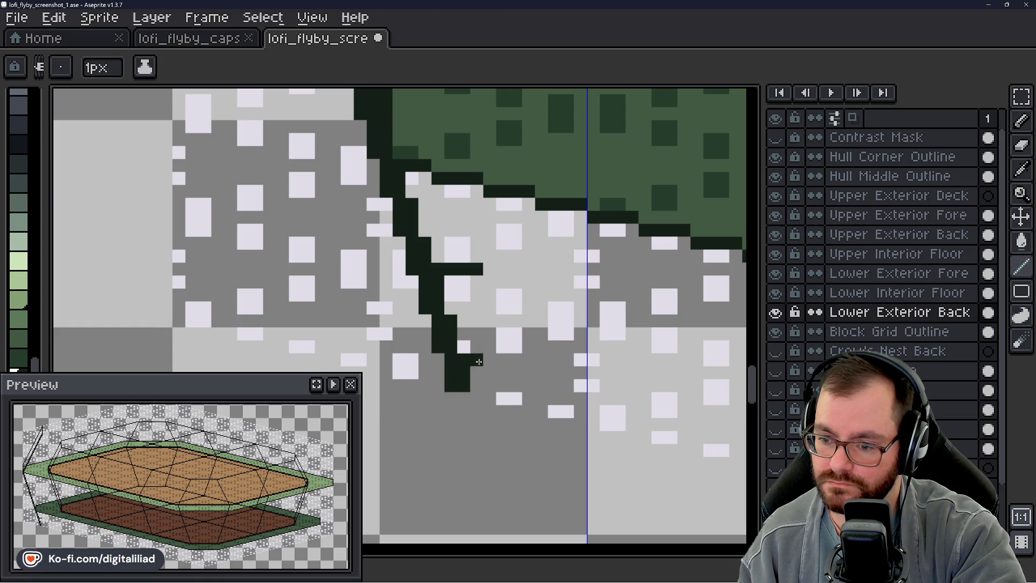
- Erase the dark pixel row beside the strut and a stray pixel, then zoom out
scroll(441, 379, down, 2)
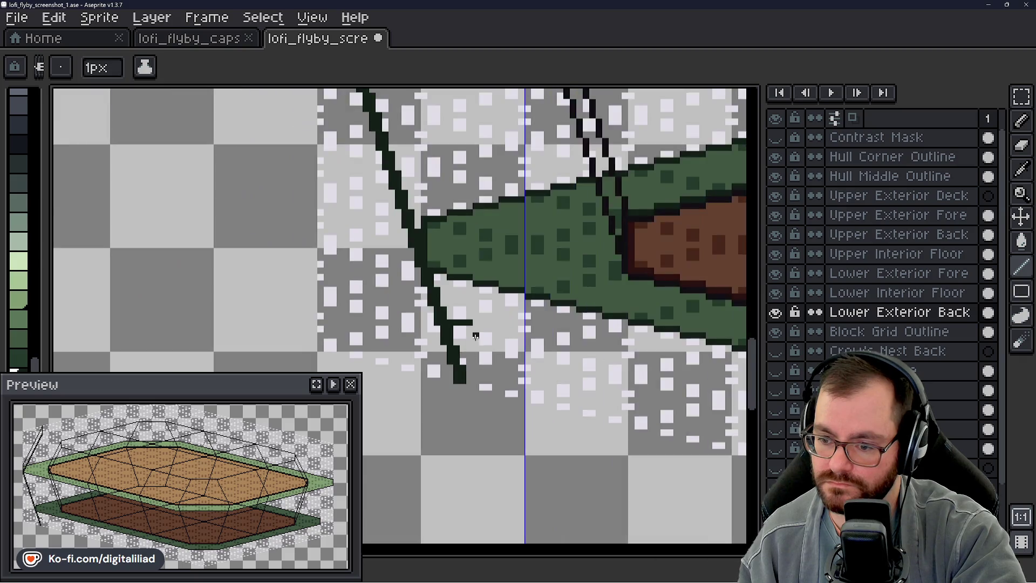
scroll(462, 335, up, 2)
mouse_move(448, 311)
mouse_down()
mouse_move(474, 308)
mouse_move(446, 309)
mouse_up()
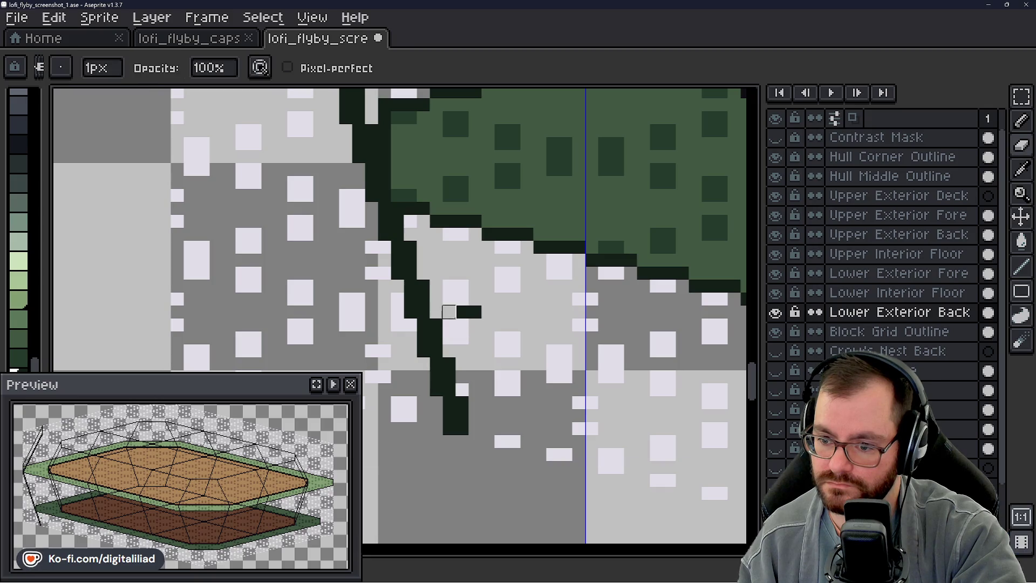
click(462, 428)
scroll(470, 359, down, 4)
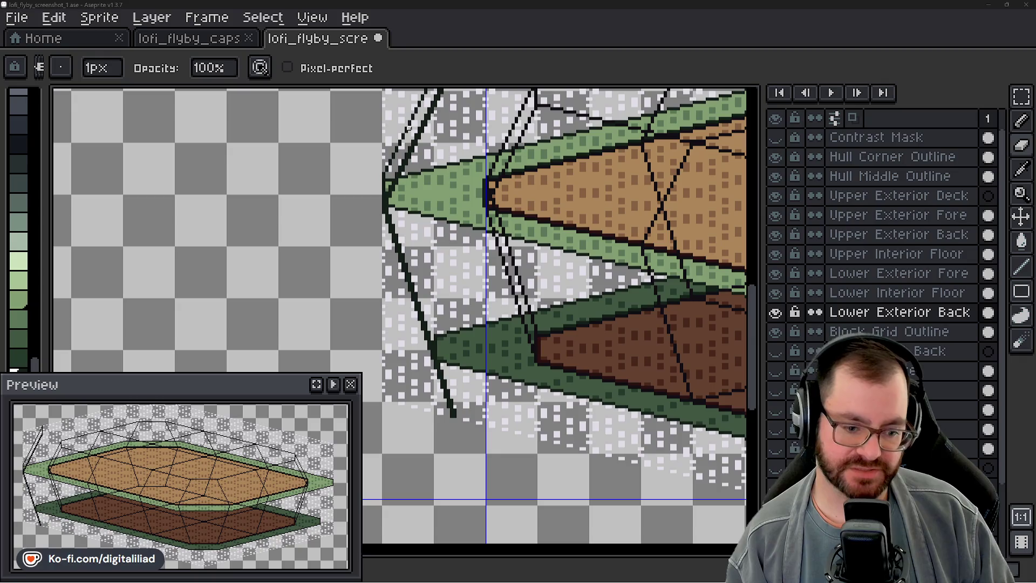
mouse_move(397, 224)
mouse_down()
mouse_move(238, 296)
mouse_move(405, 320)
mouse_up()
drag(492, 287, 504, 280)
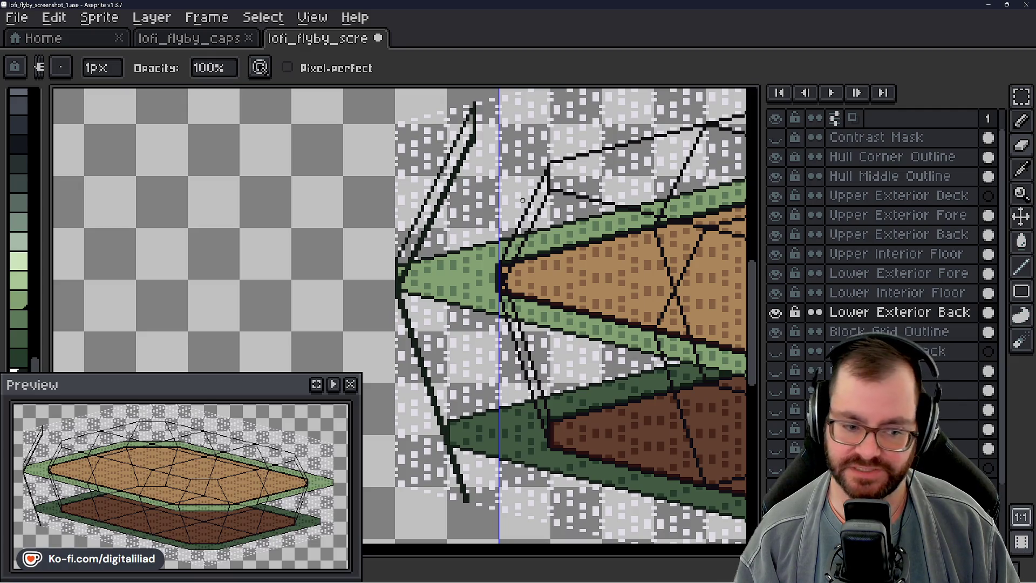
drag(519, 249, 509, 266)
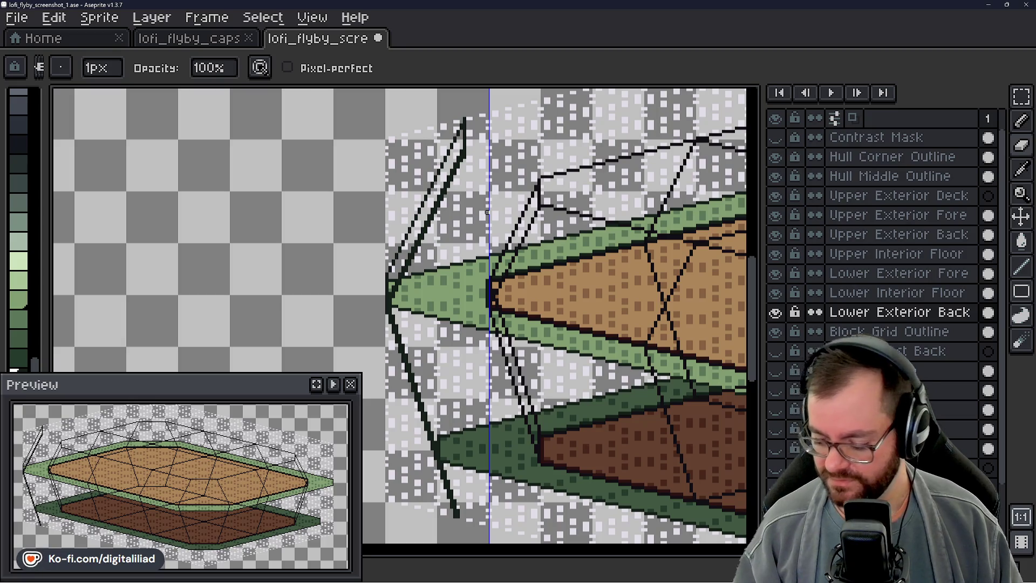
drag(518, 301, 493, 281)
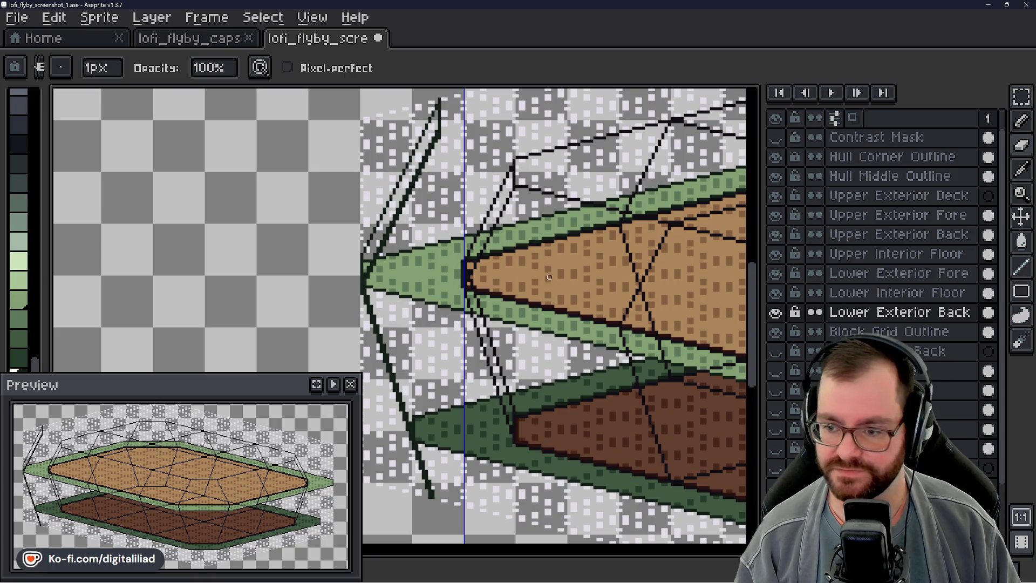
scroll(546, 303, up, 4)
scroll(470, 193, up, 4)
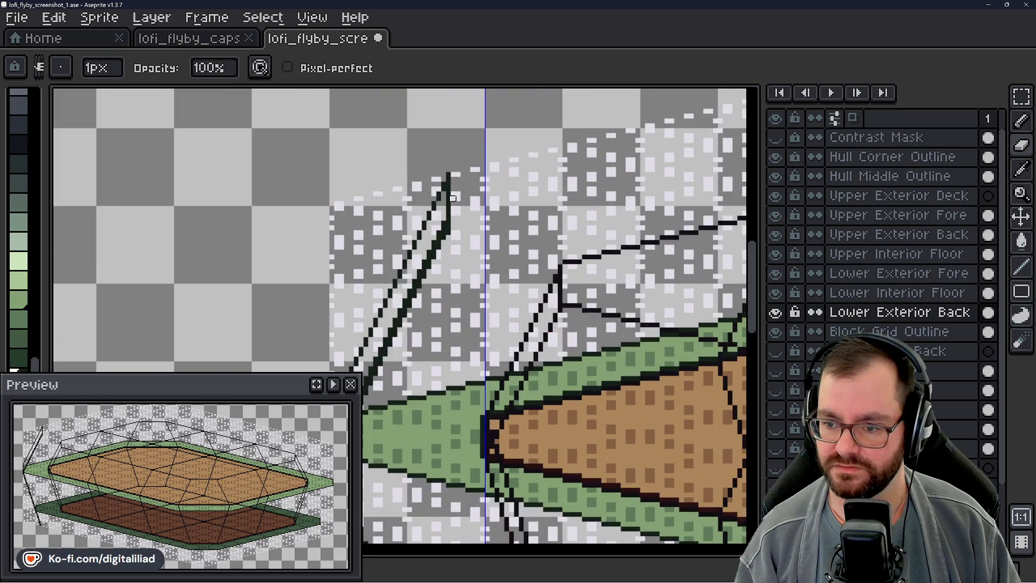
scroll(410, 280, down, 4)
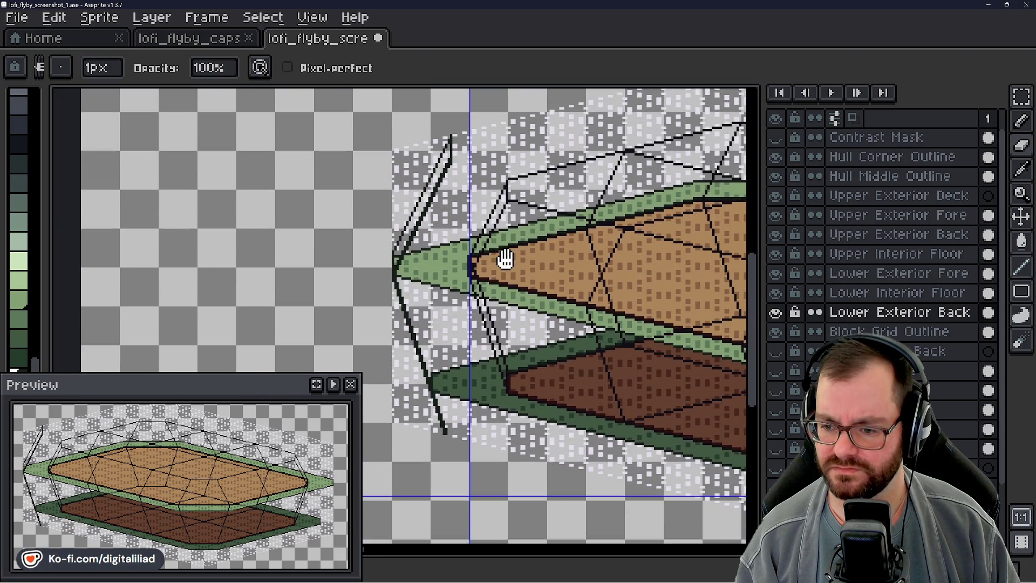
mouse_move(505, 259)
mouse_down()
mouse_move(493, 249)
mouse_move(433, 254)
mouse_up()
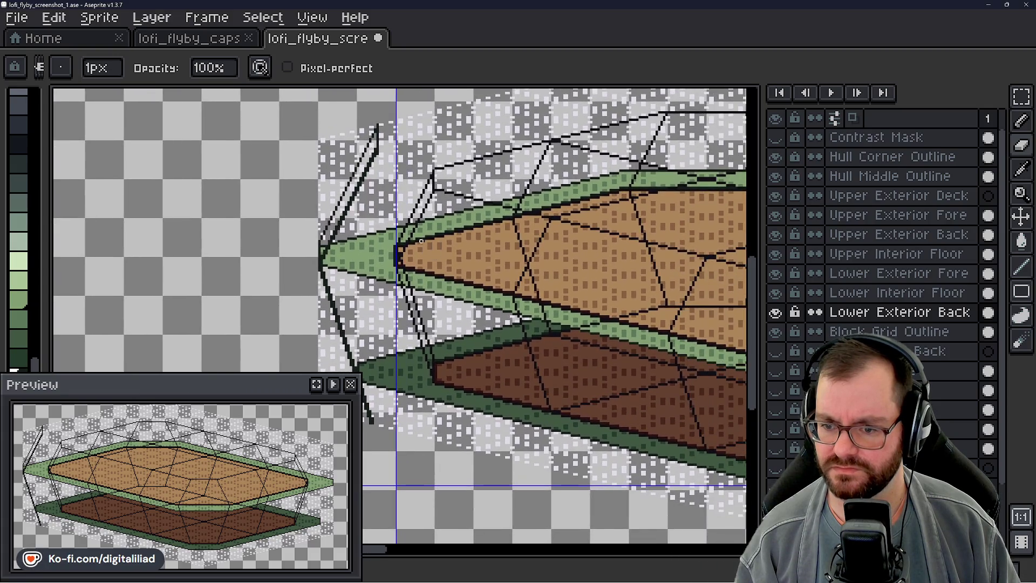
scroll(308, 194, up, 2)
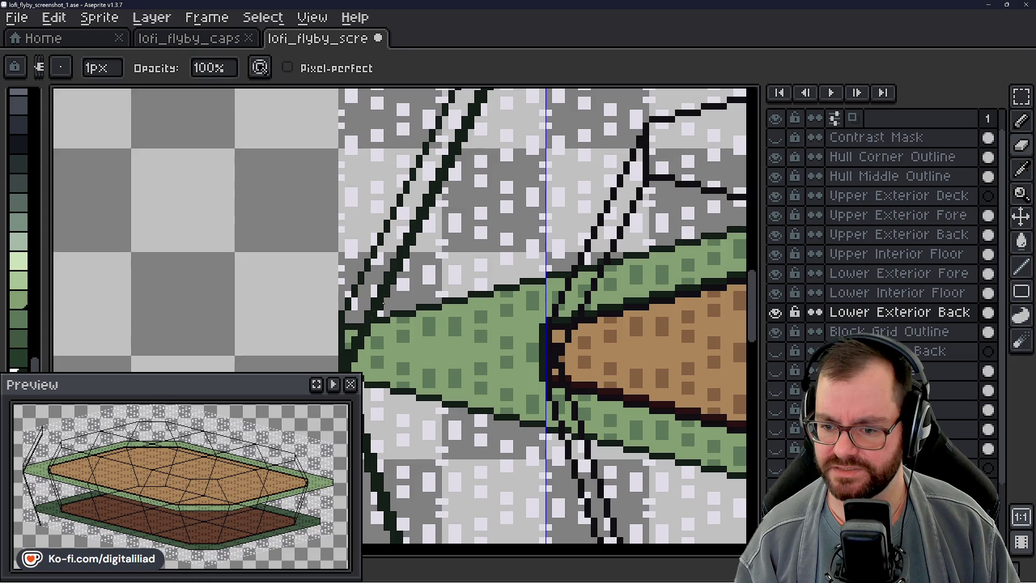
scroll(413, 223, down, 2)
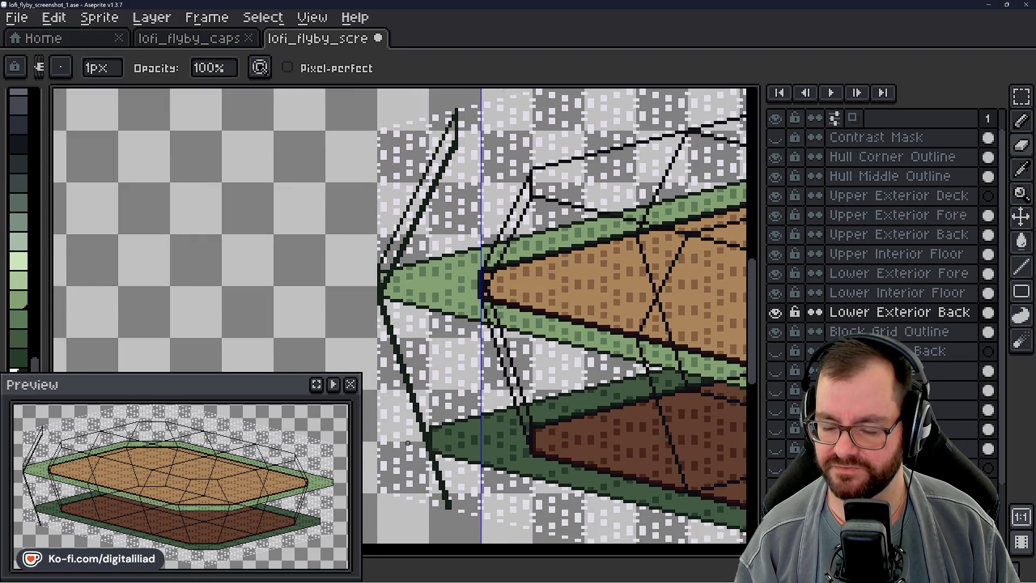
mouse_move(469, 173)
mouse_down()
mouse_move(453, 208)
mouse_move(400, 264)
mouse_up()
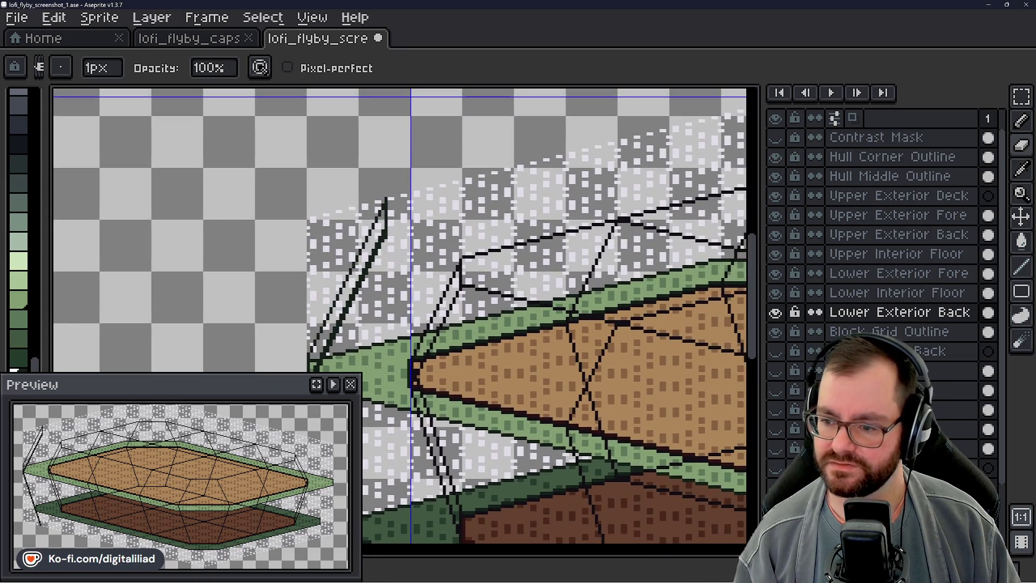
scroll(324, 225, down, 3)
drag(324, 226, 332, 194)
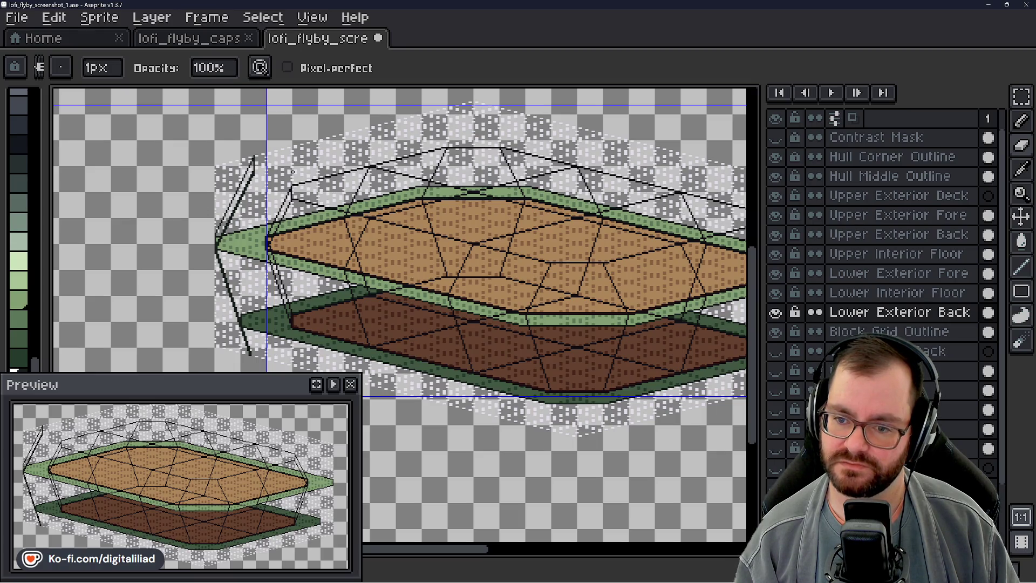
scroll(292, 172, up, 4)
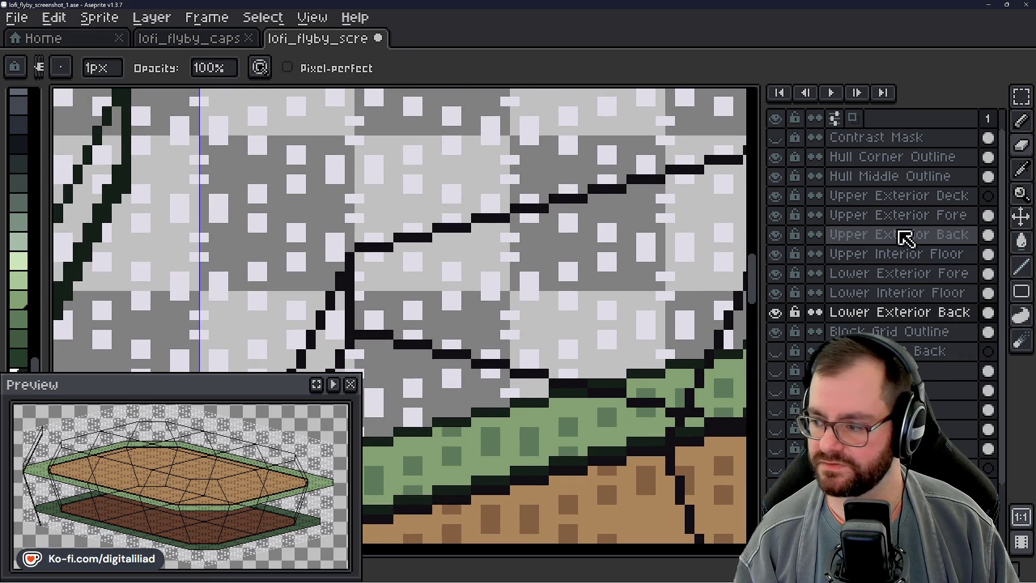
- Place a single dark pixel at the lower bow strut's bottom tip and zoom out to check
scroll(624, 204, down, 3)
scroll(369, 207, up, 4)
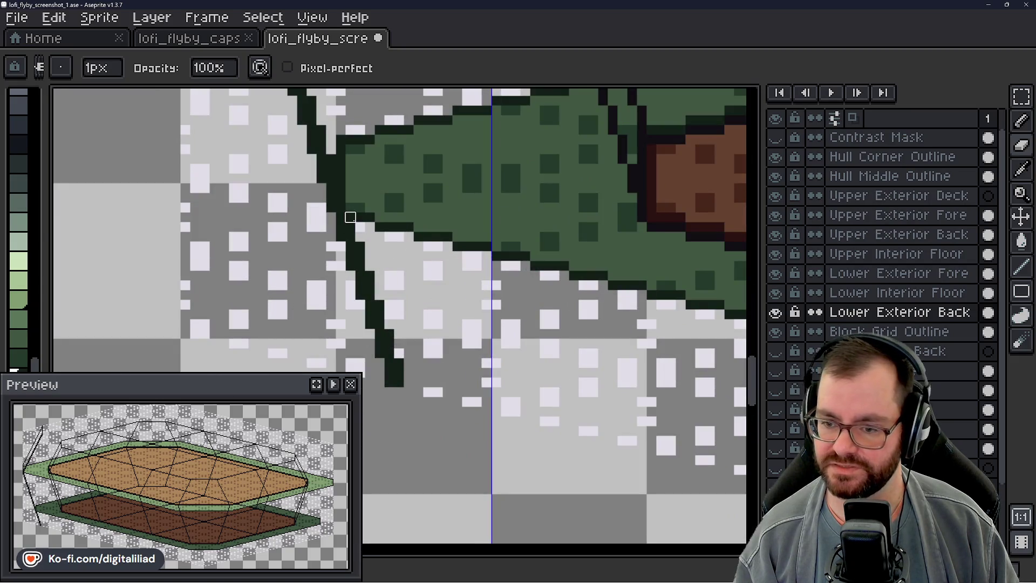
scroll(370, 285, down, 4)
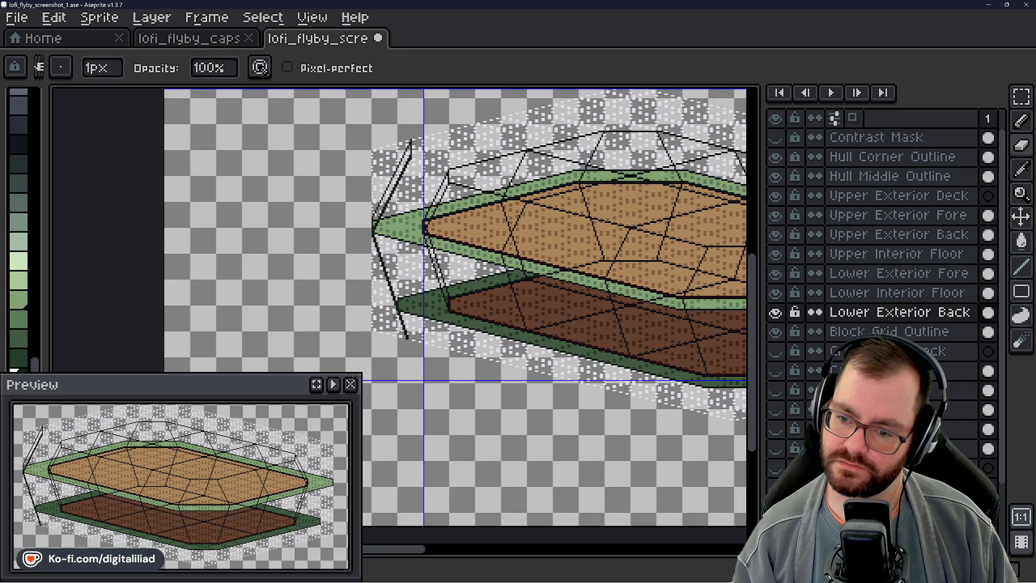
scroll(395, 318, up, 3)
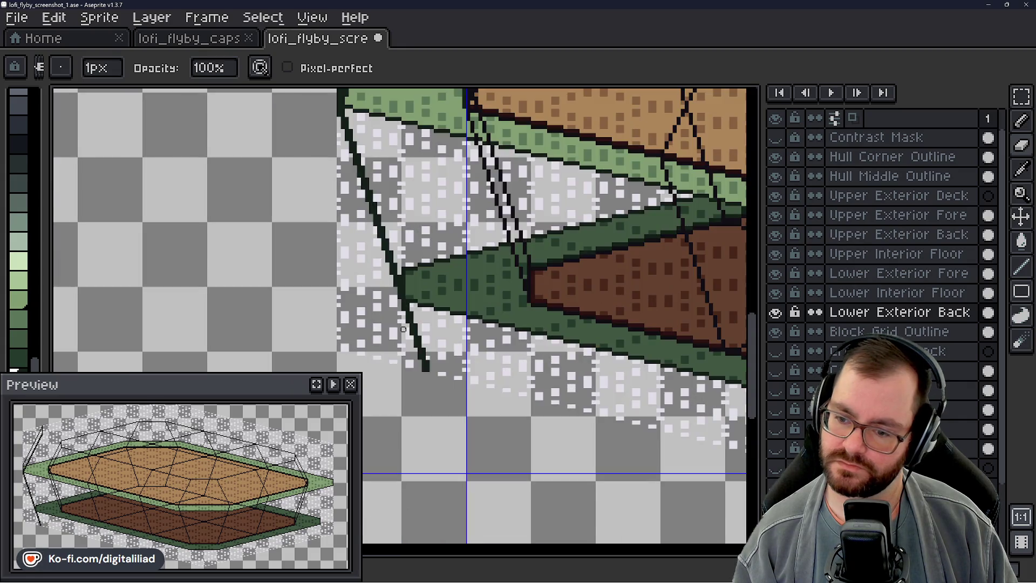
click(426, 367)
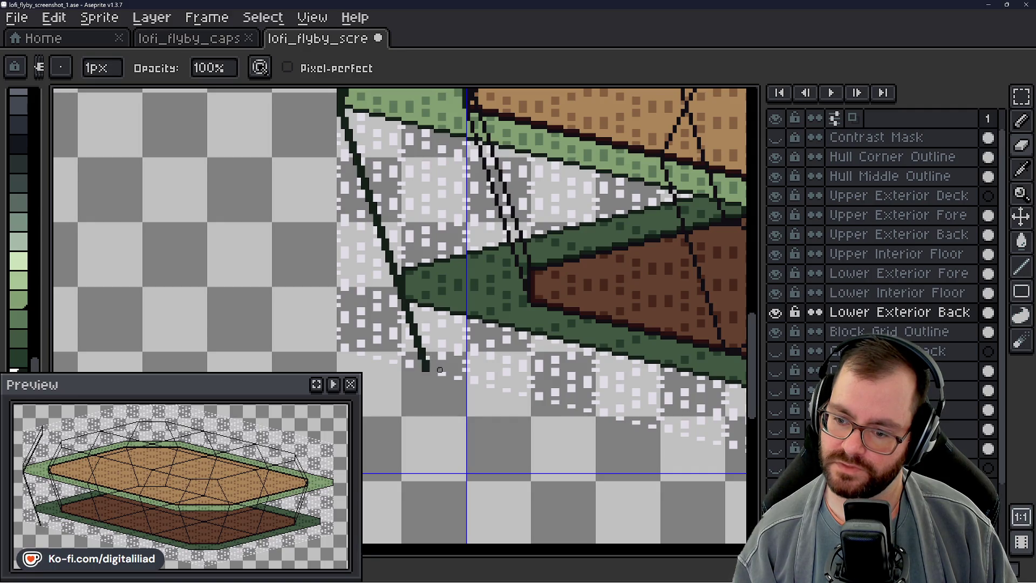
scroll(427, 349, down, 5)
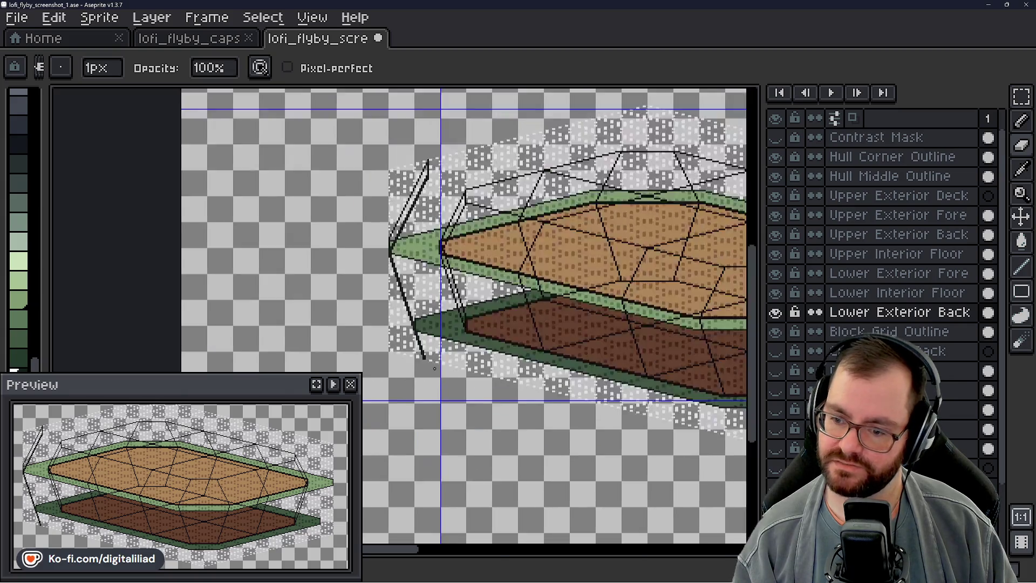
scroll(384, 345, up, 4)
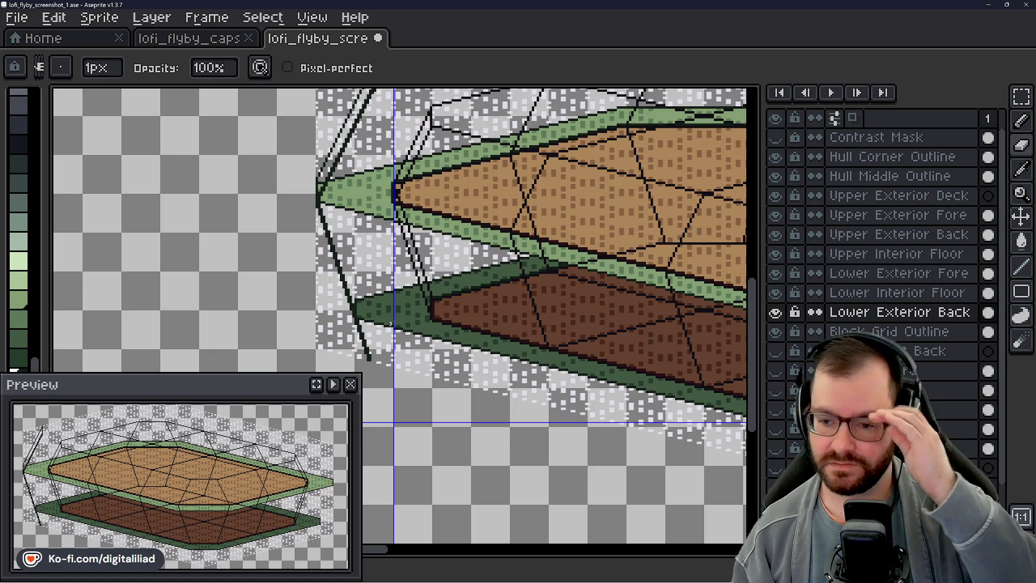
scroll(398, 326, down, 1)
scroll(395, 327, up, 1)
scroll(394, 328, down, 3)
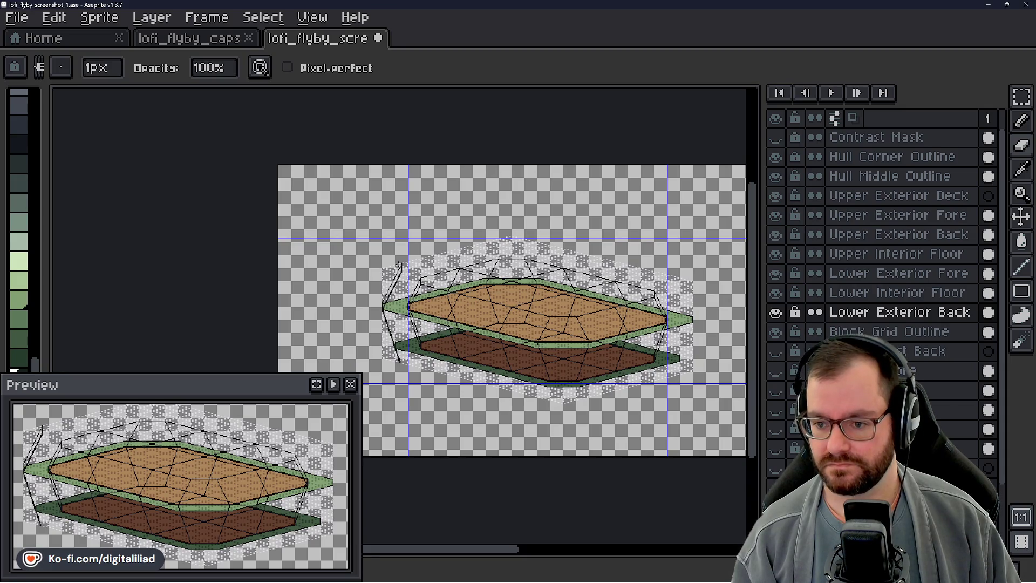
scroll(410, 270, up, 5)
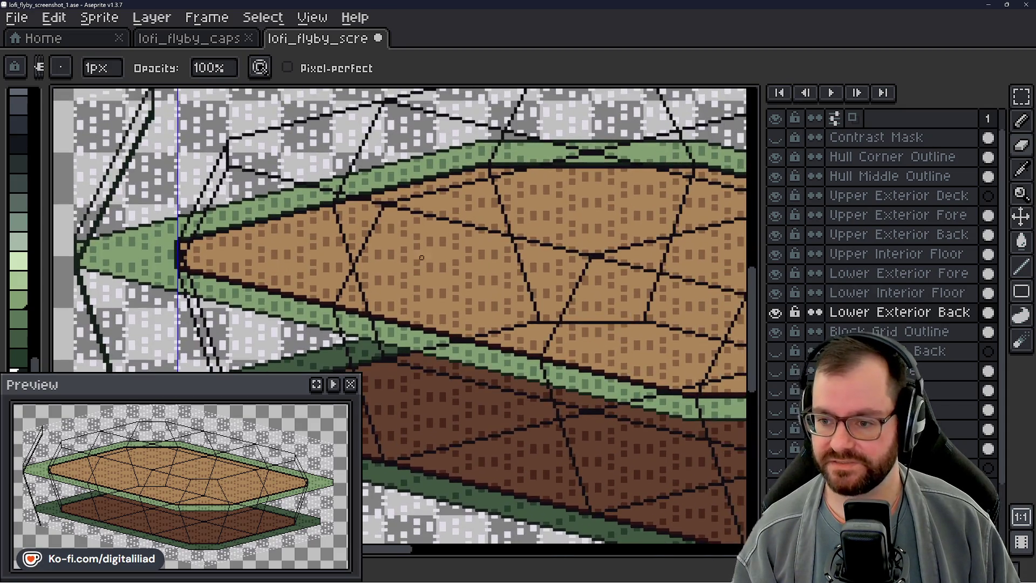
drag(421, 258, 271, 257)
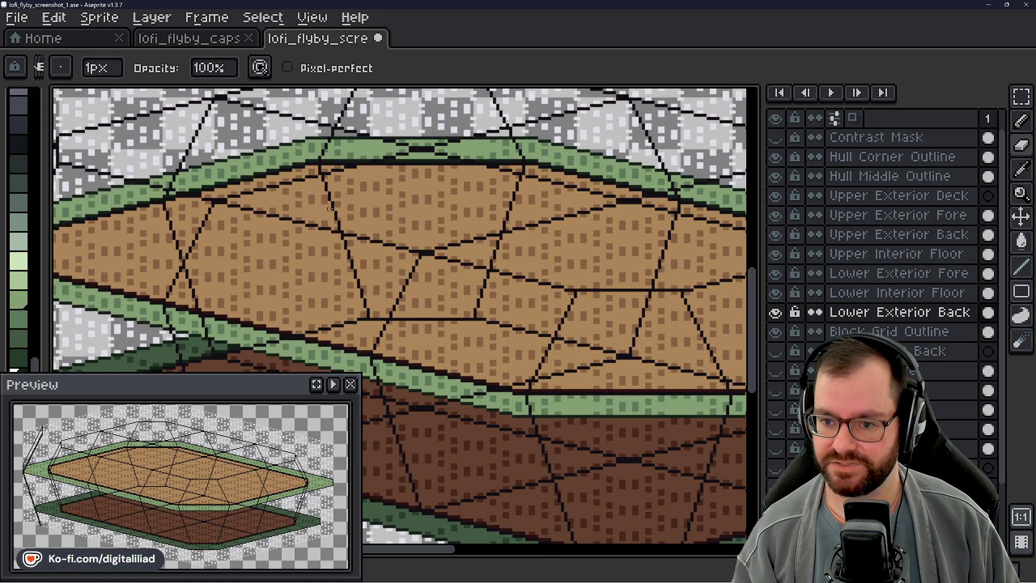
mouse_move(611, 270)
mouse_down()
mouse_move(590, 371)
mouse_move(493, 352)
mouse_move(677, 254)
mouse_up()
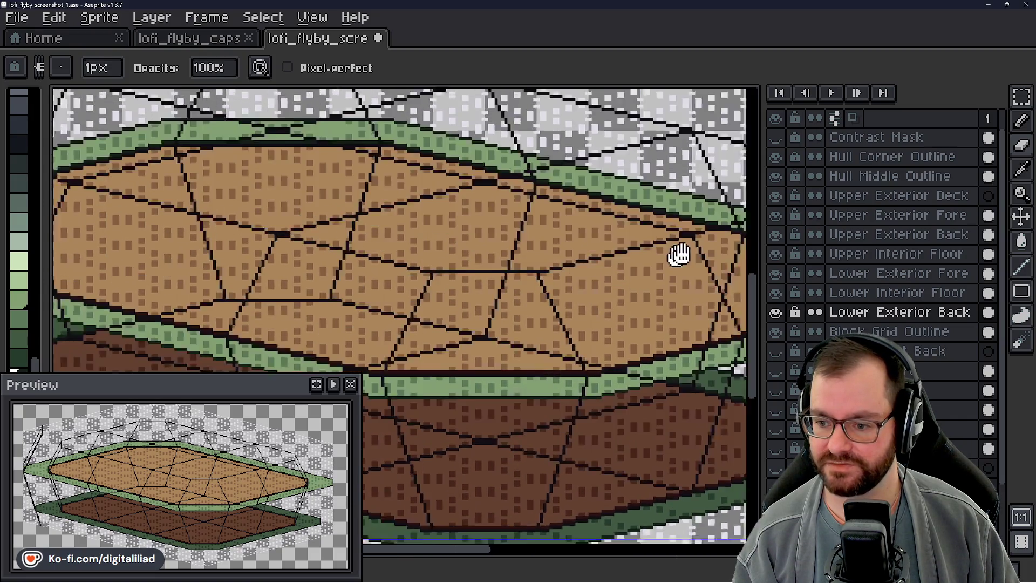
drag(410, 377, 432, 259)
drag(200, 281, 475, 316)
scroll(354, 243, up, 5)
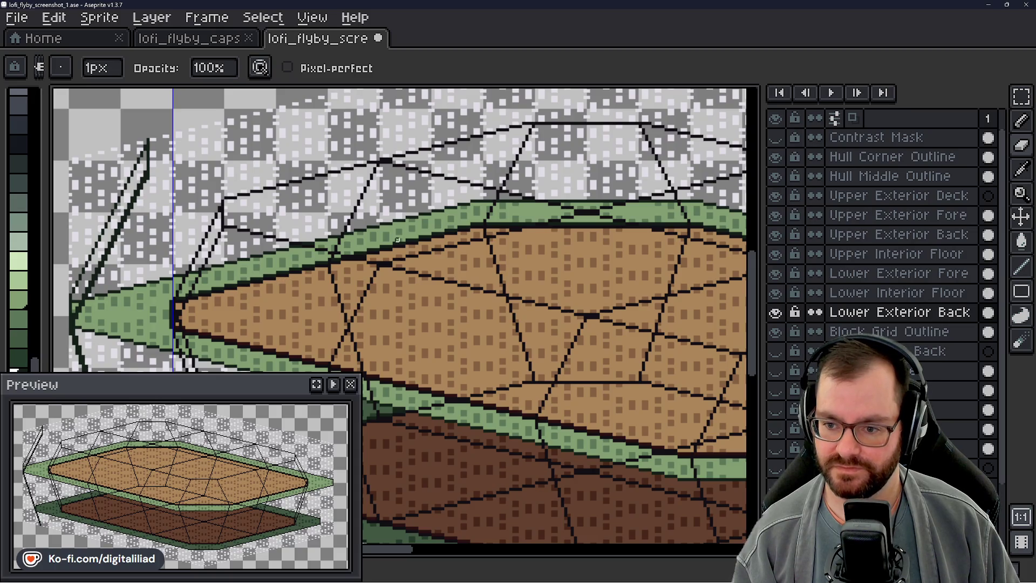
scroll(452, 268, down, 1)
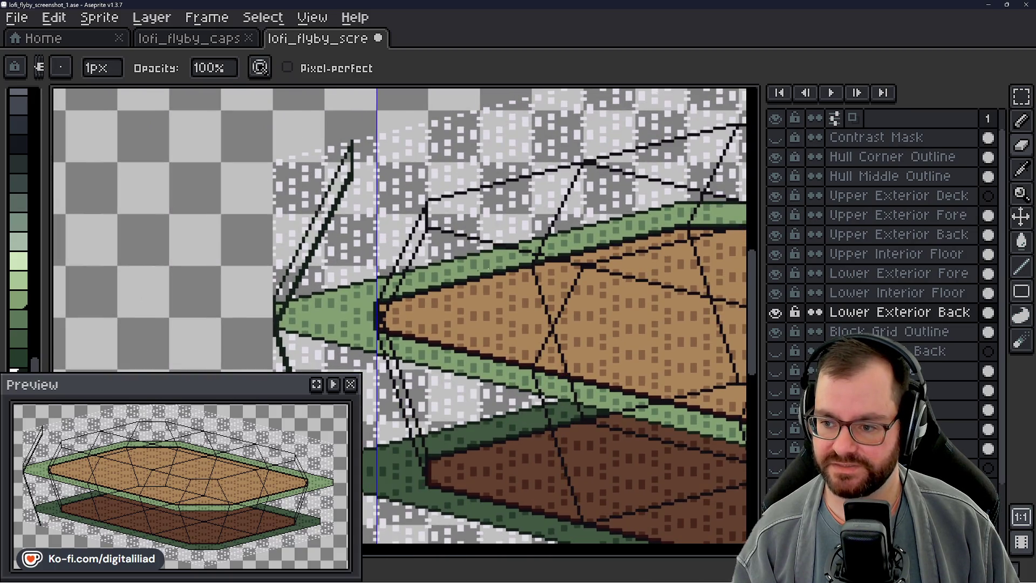
scroll(486, 276, down, 1)
drag(519, 282, 372, 259)
scroll(394, 227, up, 2)
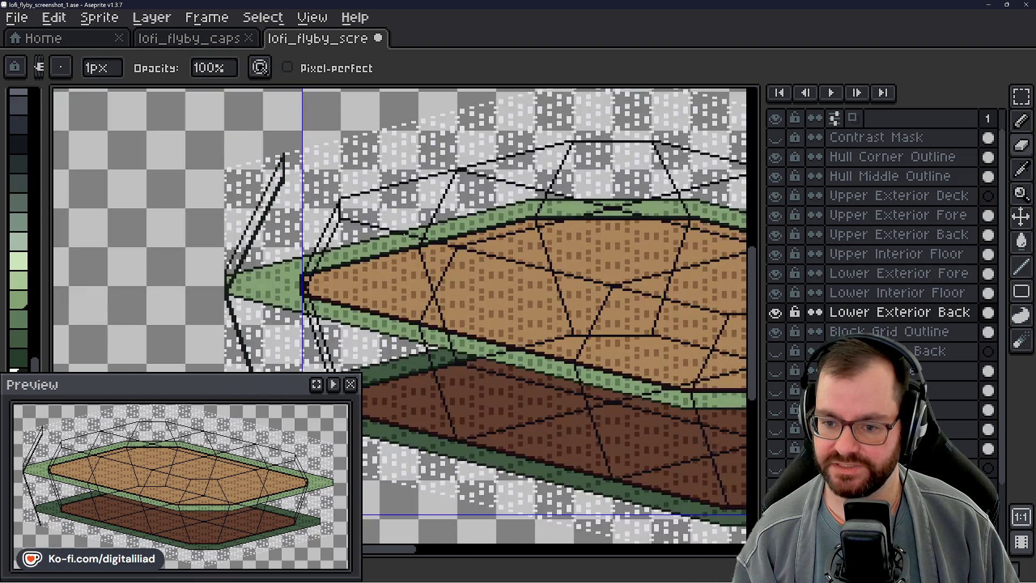
drag(398, 225, 413, 231)
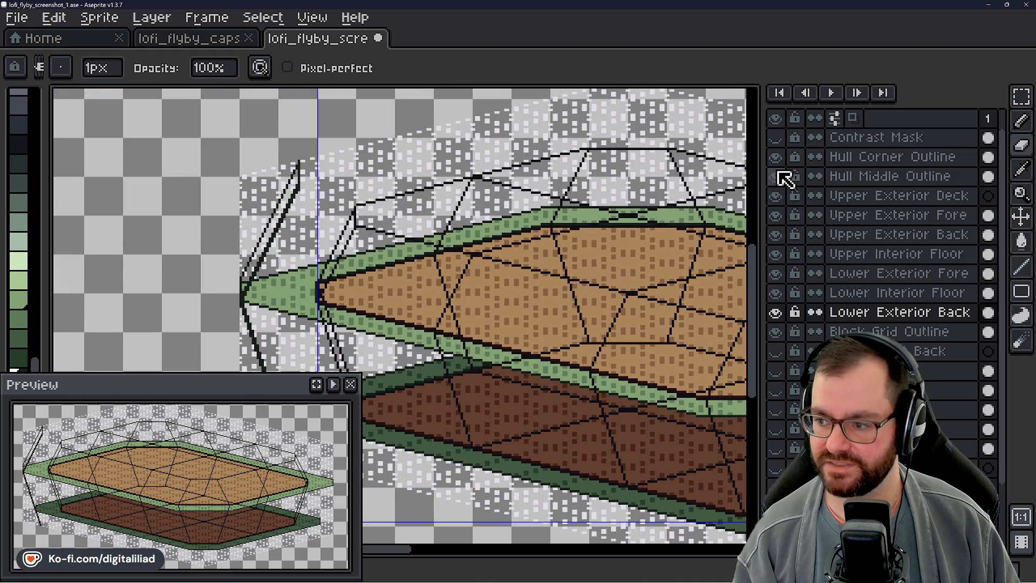
scroll(243, 227, up, 1)
mouse_move(279, 213)
mouse_down()
mouse_move(289, 231)
mouse_move(263, 197)
mouse_up()
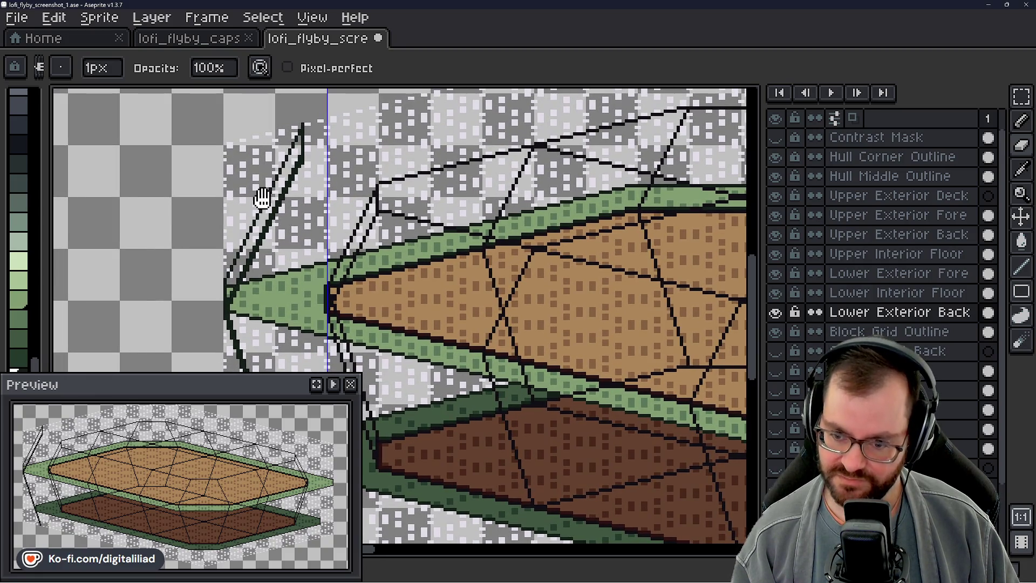
scroll(384, 339, down, 3)
scroll(385, 339, up, 1)
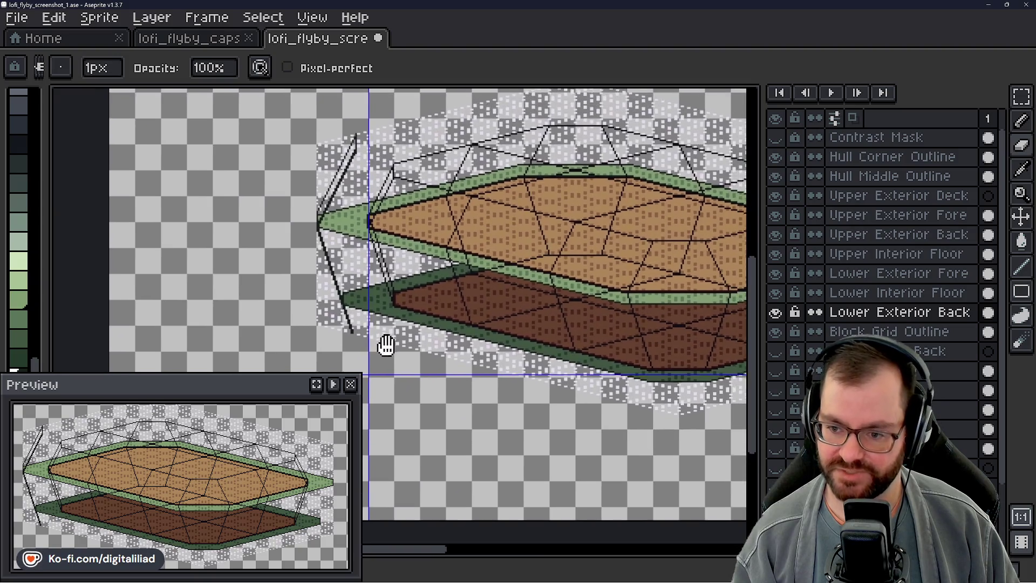
scroll(484, 366, right, 3)
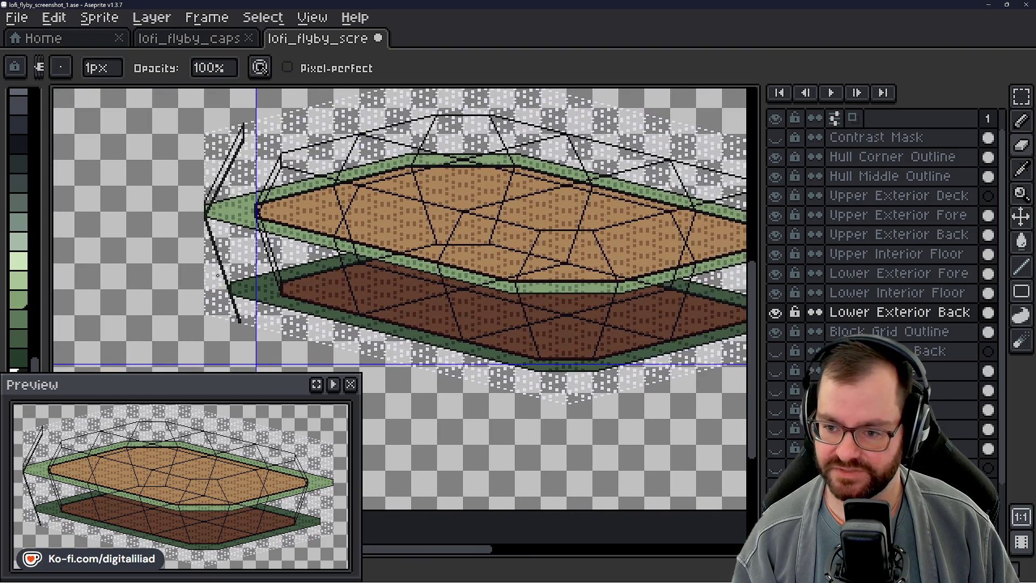
scroll(484, 366, right, 5)
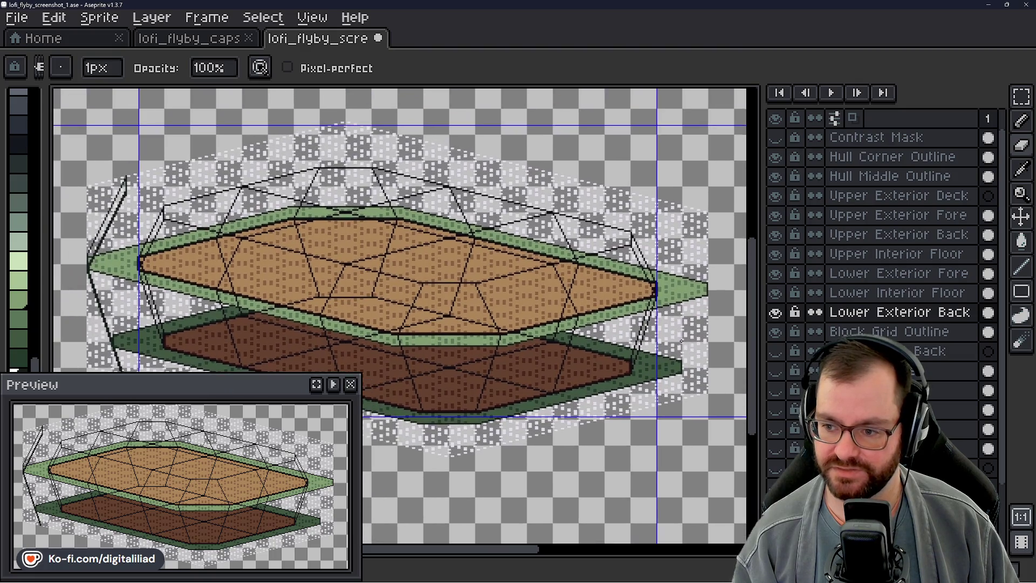
scroll(368, 335, left, 8)
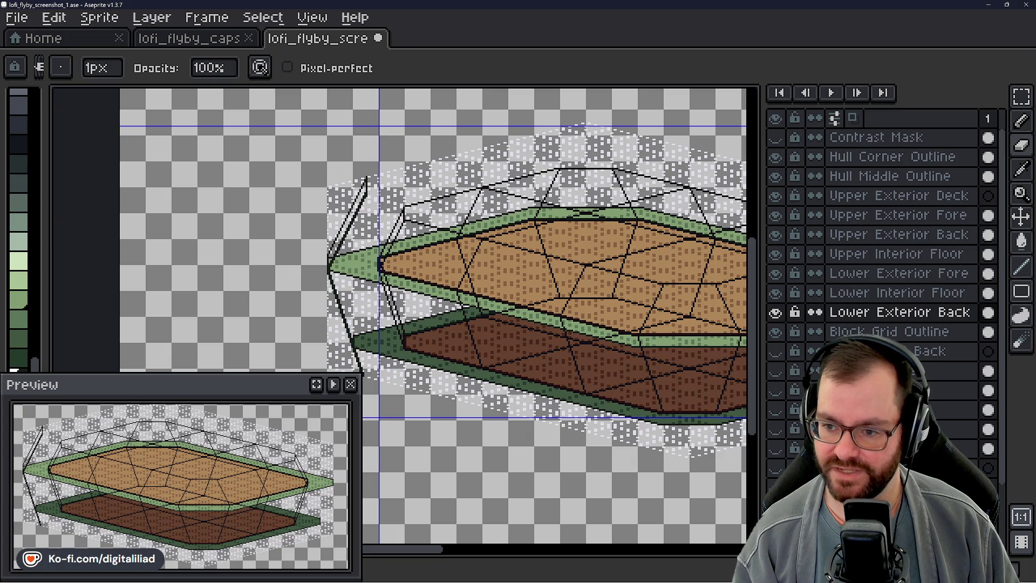
scroll(377, 243, up, 1)
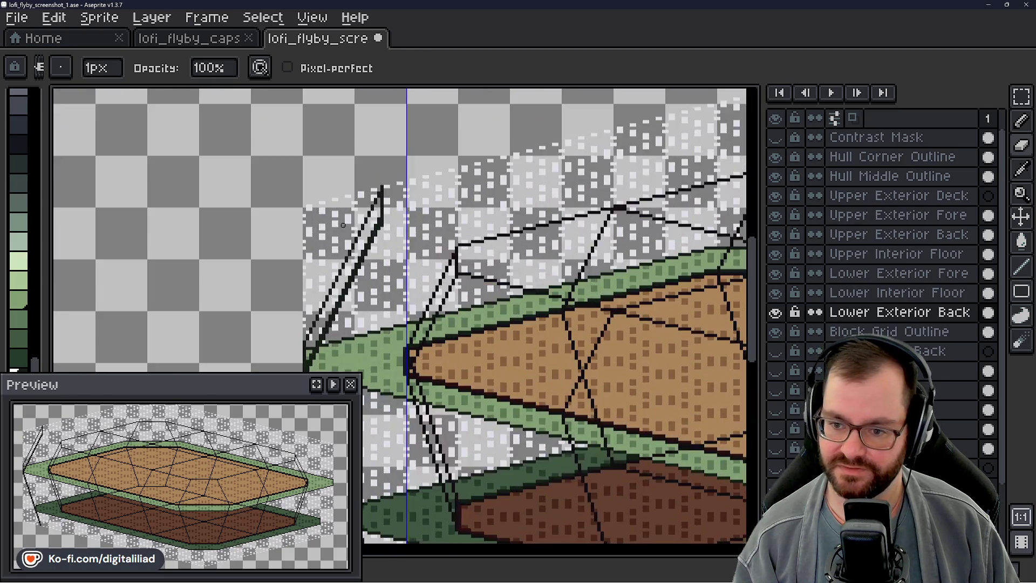
drag(410, 212, 424, 176)
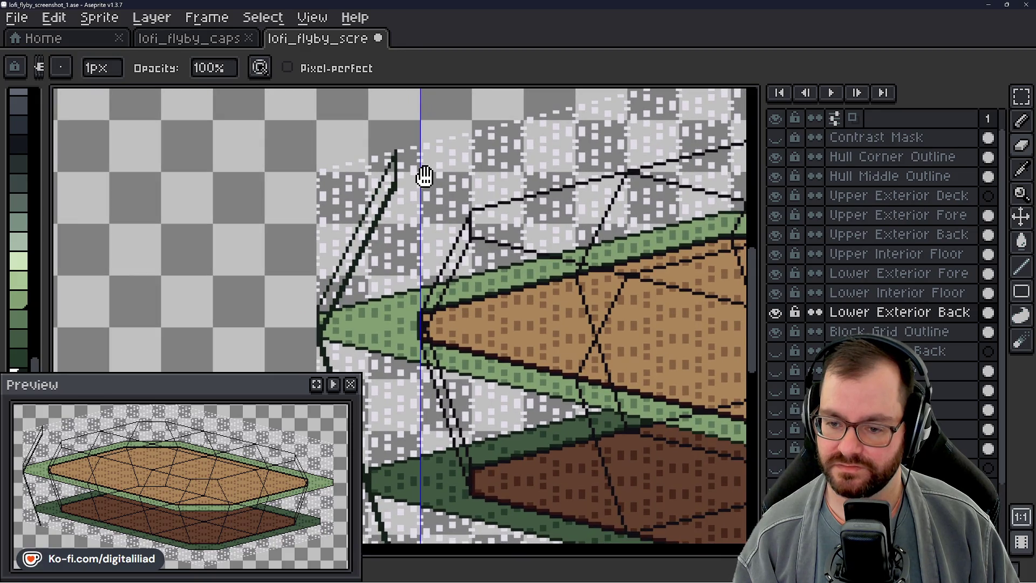
drag(424, 176, 394, 188)
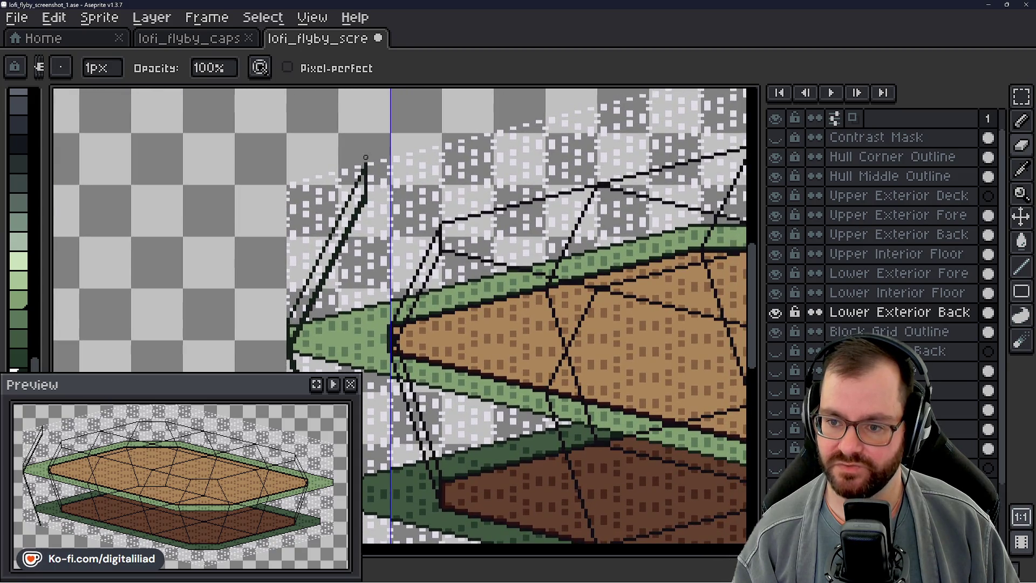
scroll(373, 167, up, 4)
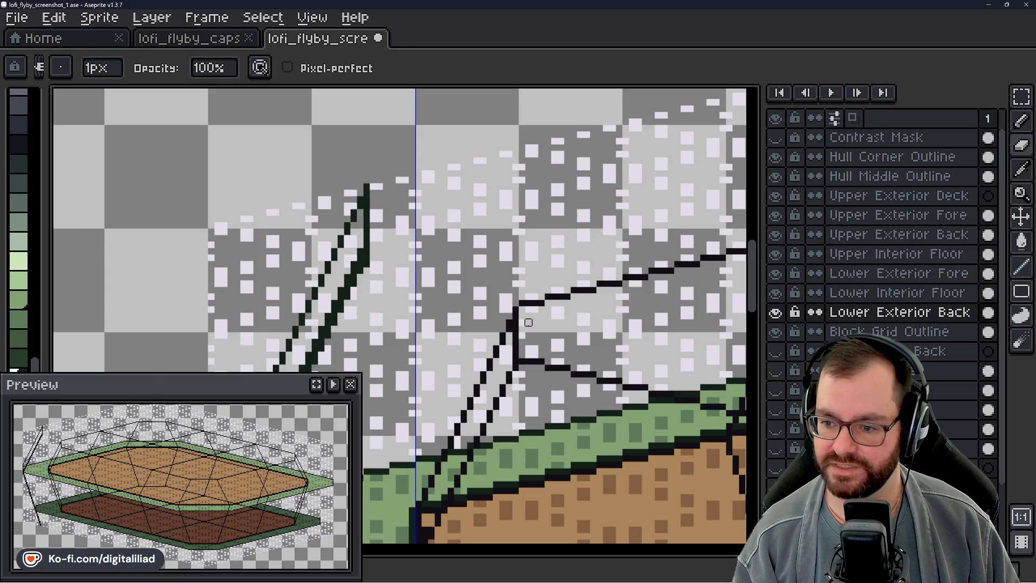
scroll(529, 322, up, 2)
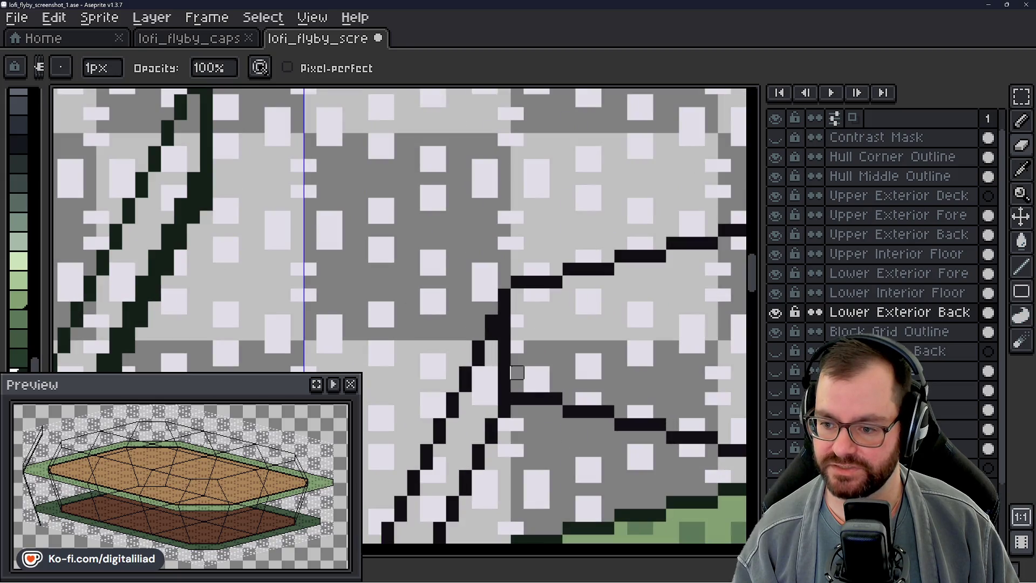
scroll(516, 321, down, 2)
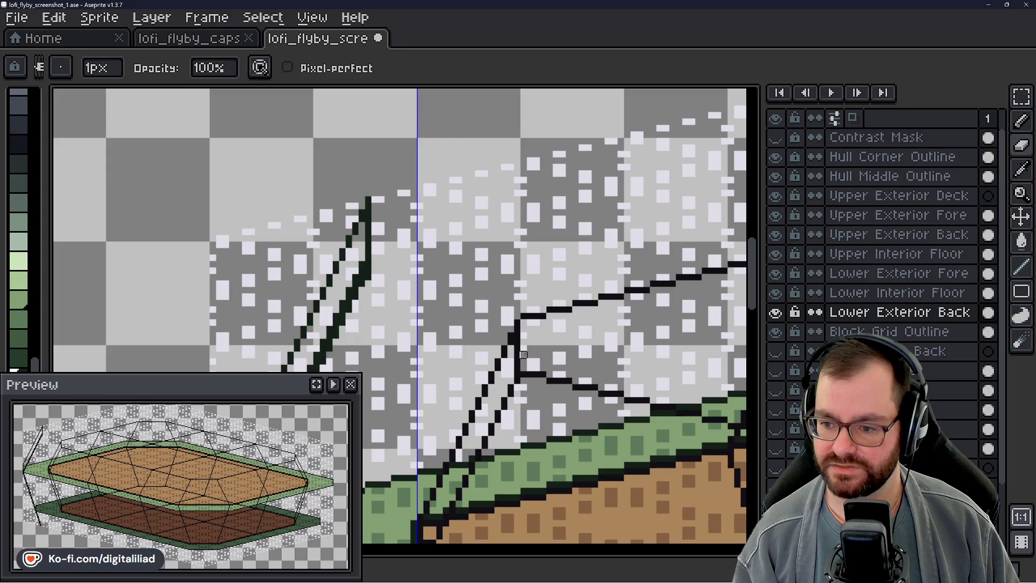
scroll(439, 212, up, 2)
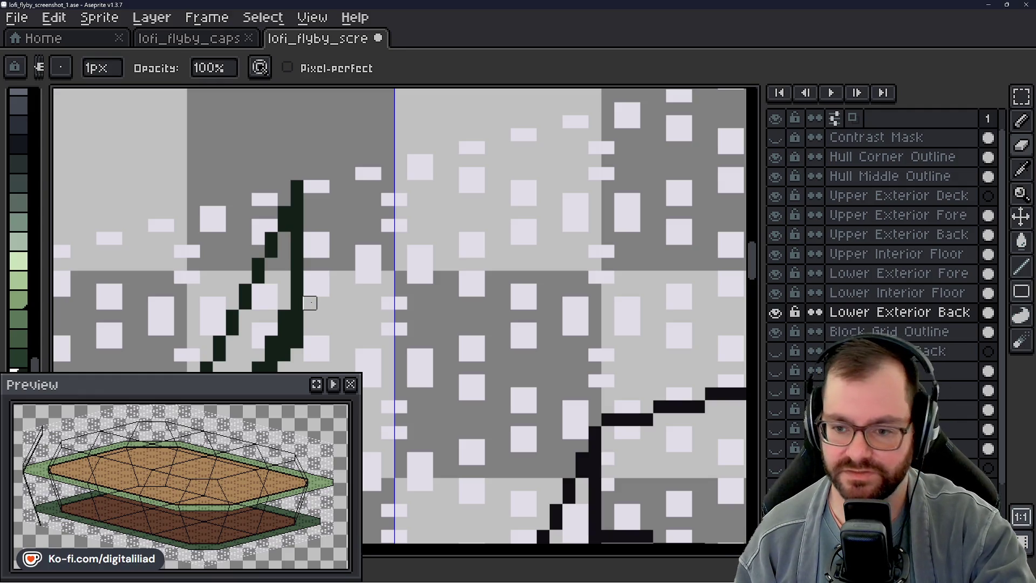
double_click(682, 7)
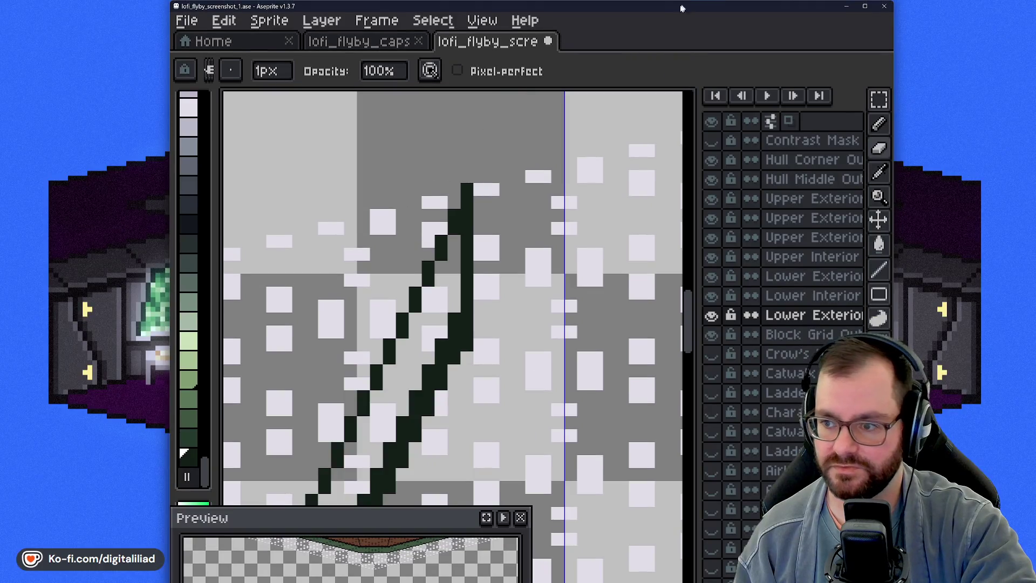
double_click(682, 6)
key(plus)
click(348, 300)
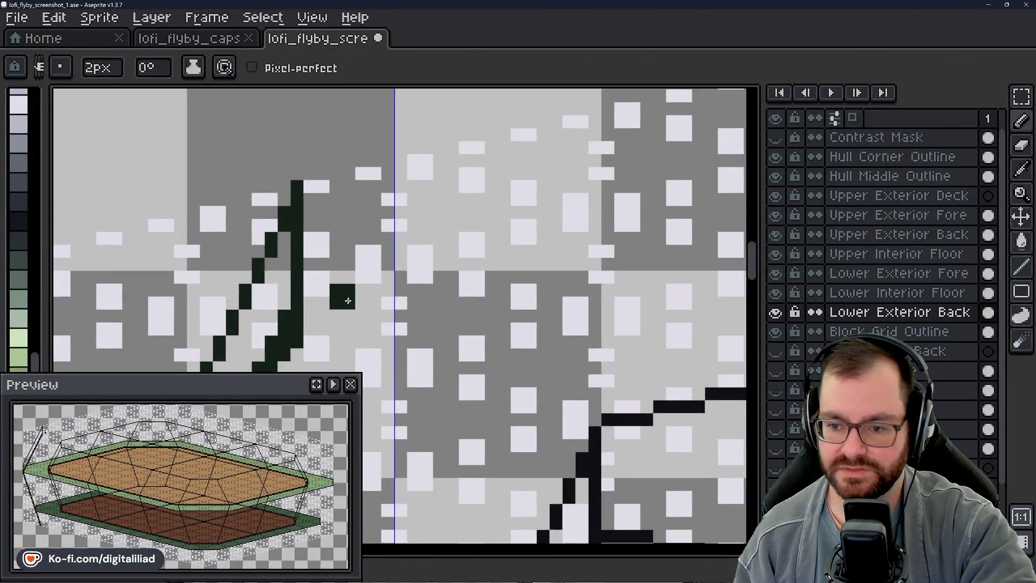
- Switch to the Line tool and select the Upper Exterior Deck layer
scroll(353, 297, down, 2)
click(1021, 267)
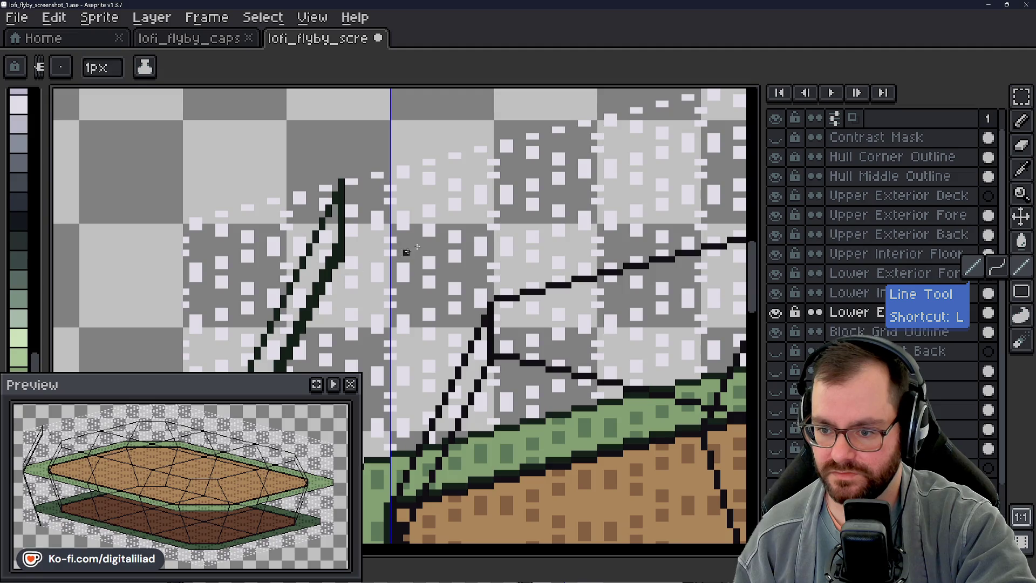
drag(419, 227, 363, 209)
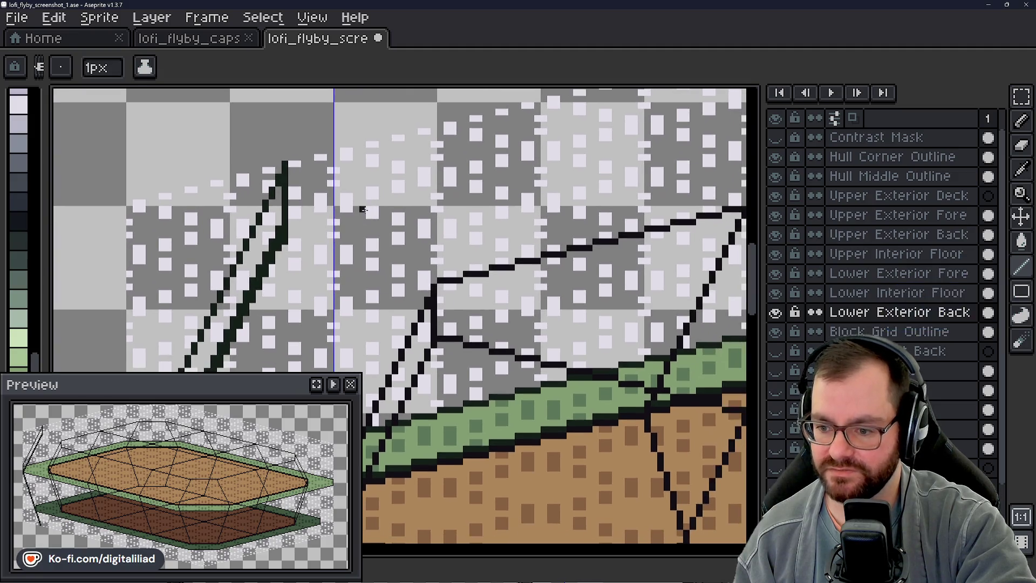
scroll(369, 260, down, 1)
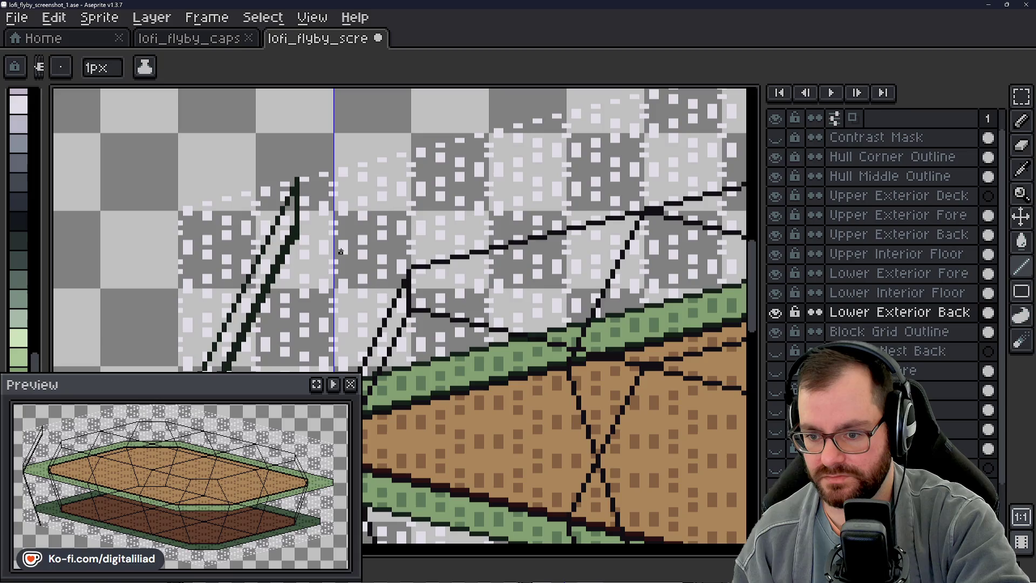
scroll(339, 251, up, 3)
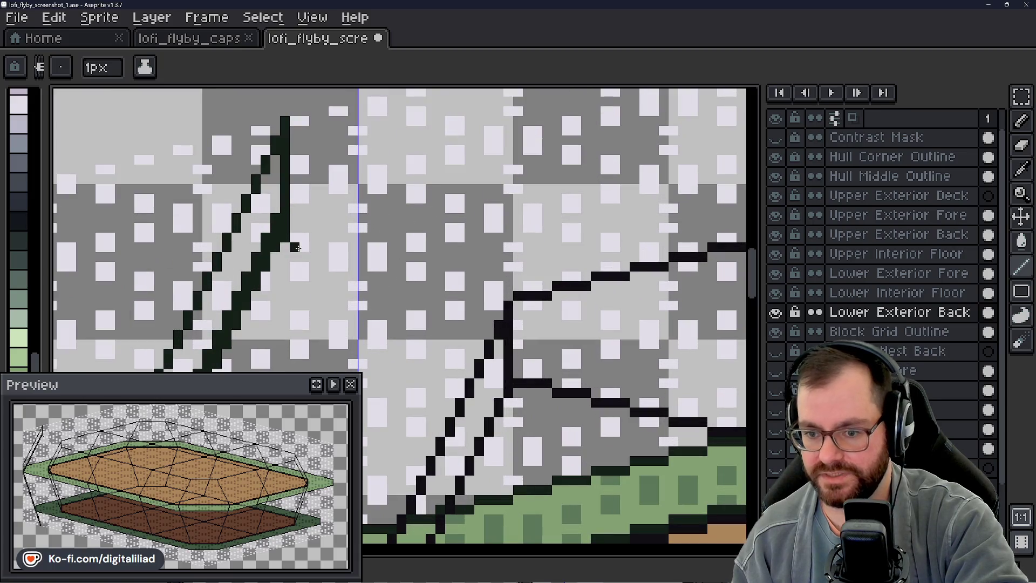
scroll(246, 246, up, 1)
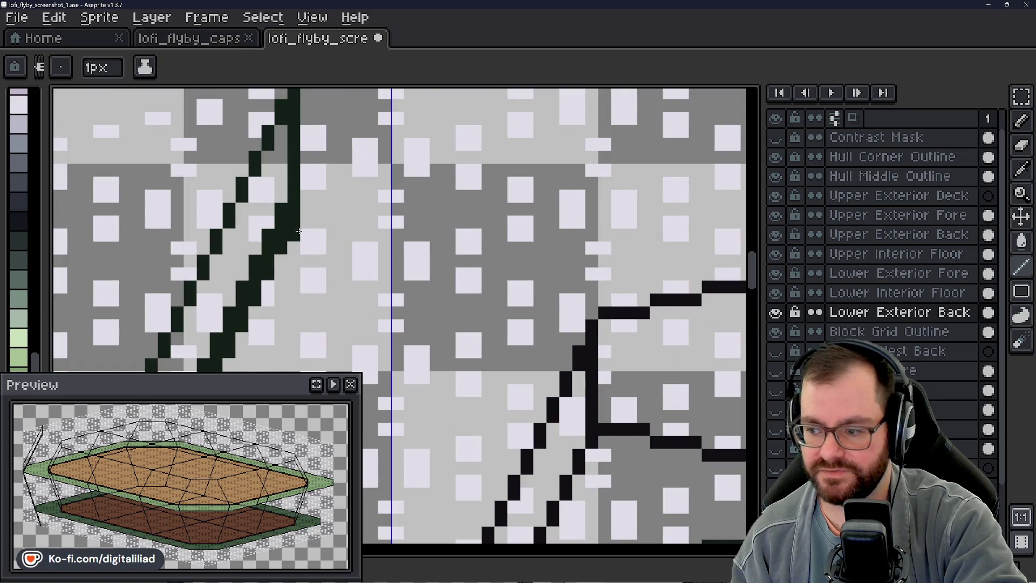
click(895, 198)
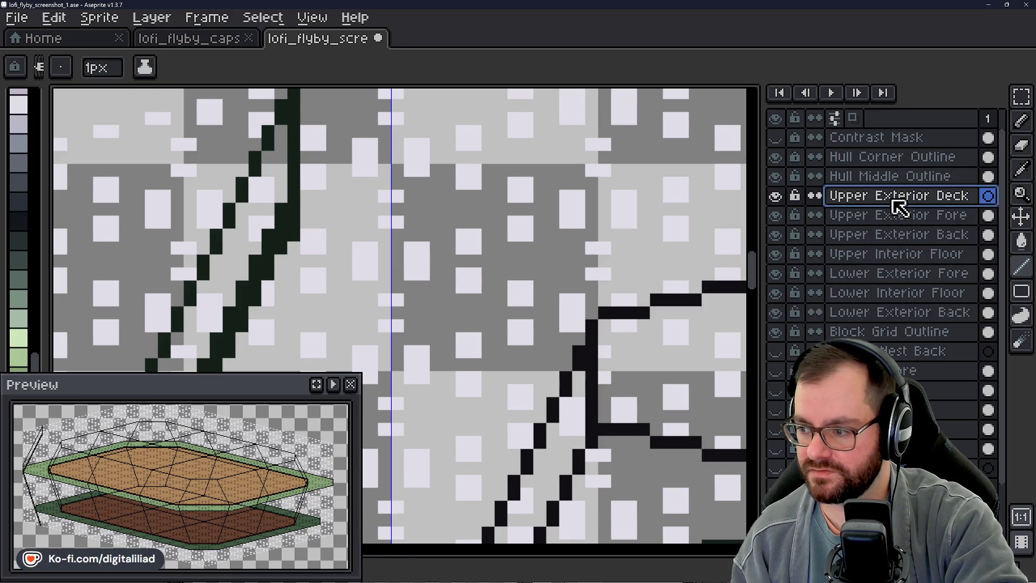
- Eyedrop the dark outline colour from the canvas and frame the bow strut tops over the green deck tip
scroll(318, 258, down, 3)
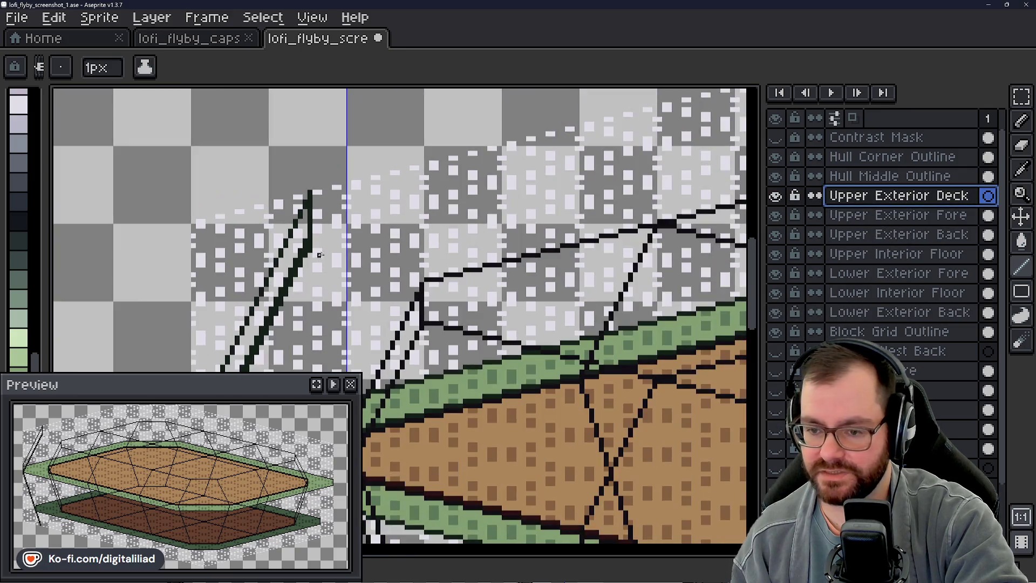
scroll(376, 229, up, 3)
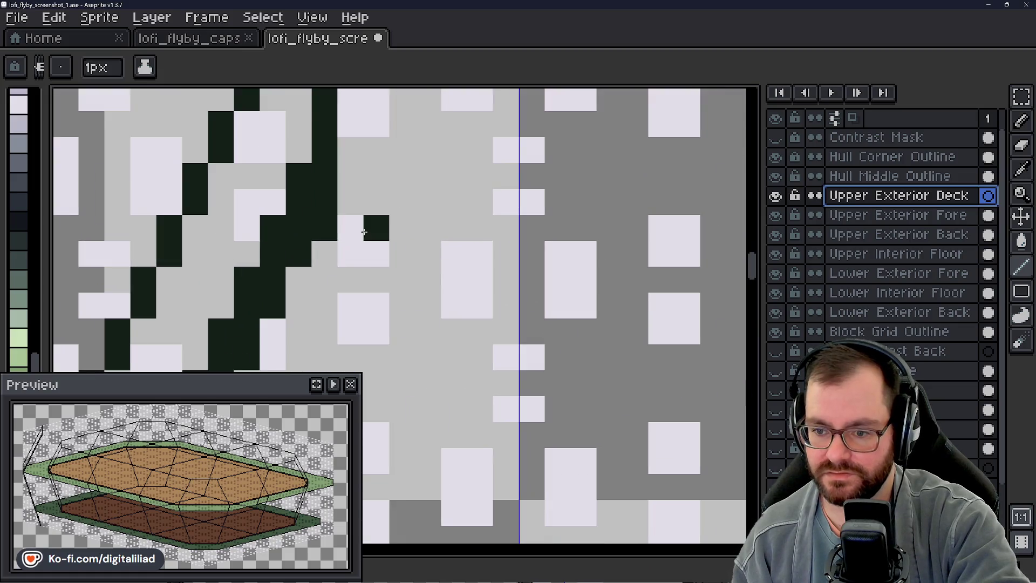
scroll(570, 328, down, 2)
alt+click(542, 327)
scroll(340, 245, up, 2)
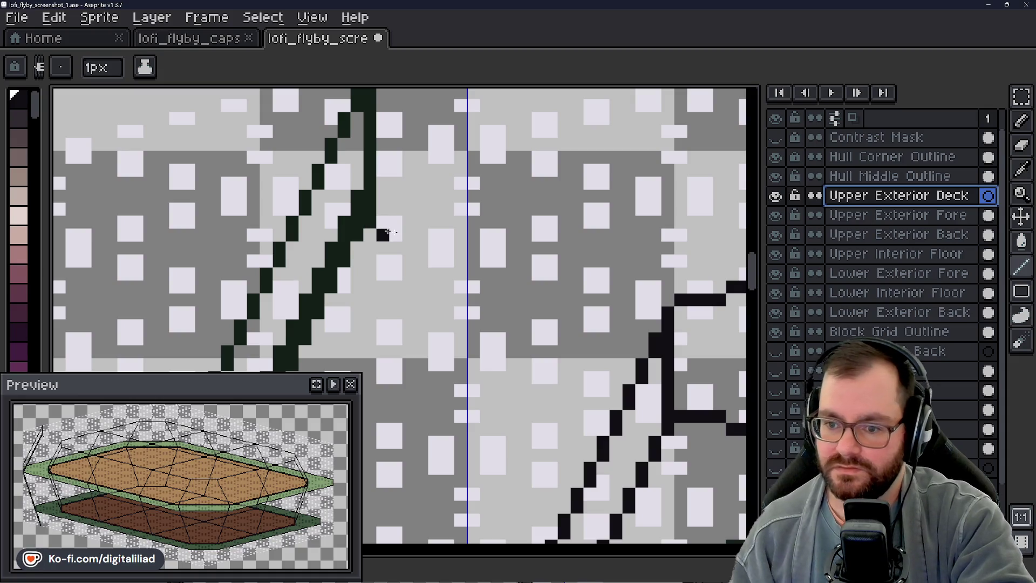
scroll(435, 222, down, 1)
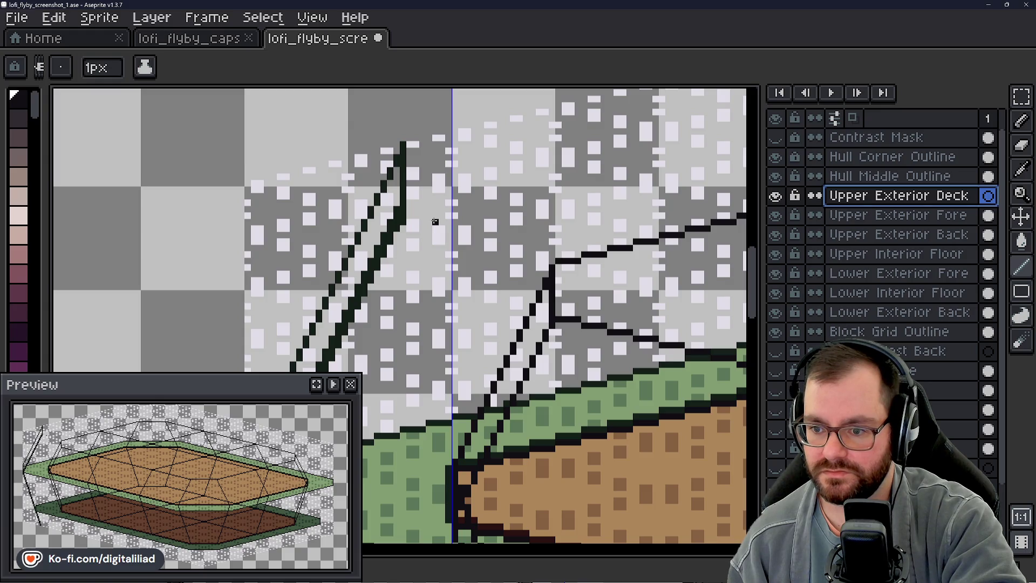
drag(411, 211, 416, 182)
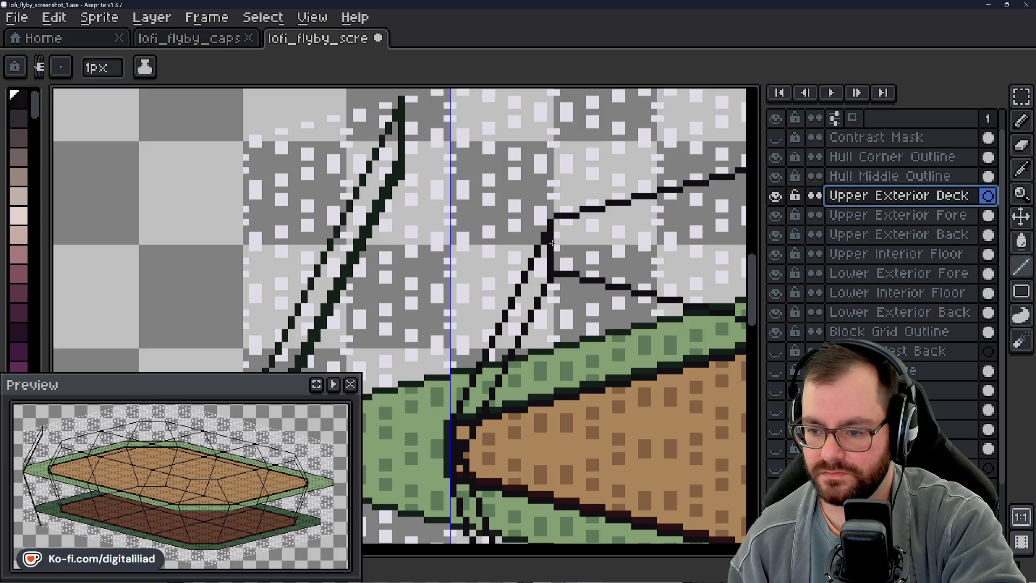
scroll(497, 293, down, 2)
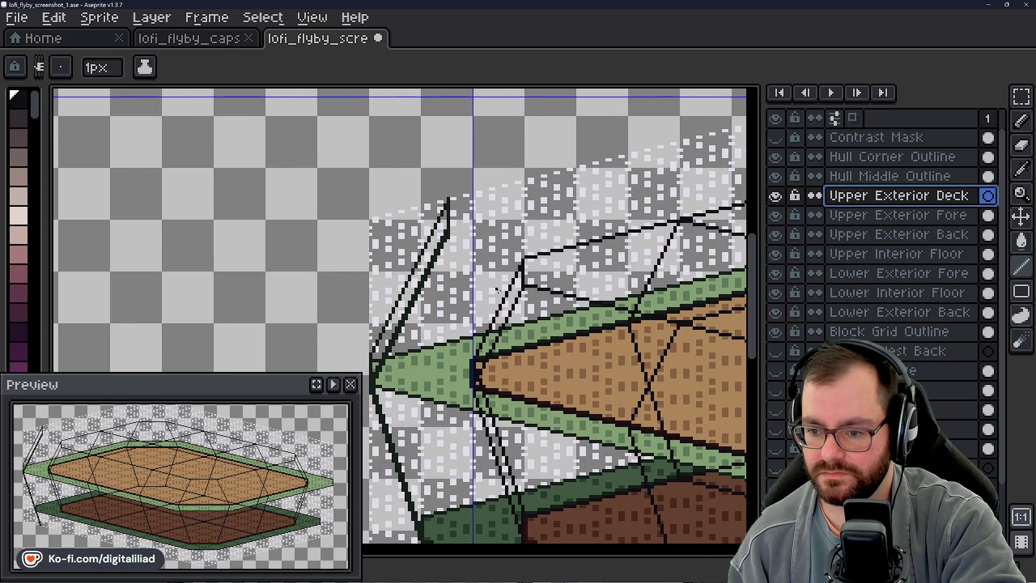
mouse_move(509, 310)
mouse_down()
mouse_move(479, 246)
mouse_move(455, 229)
mouse_up()
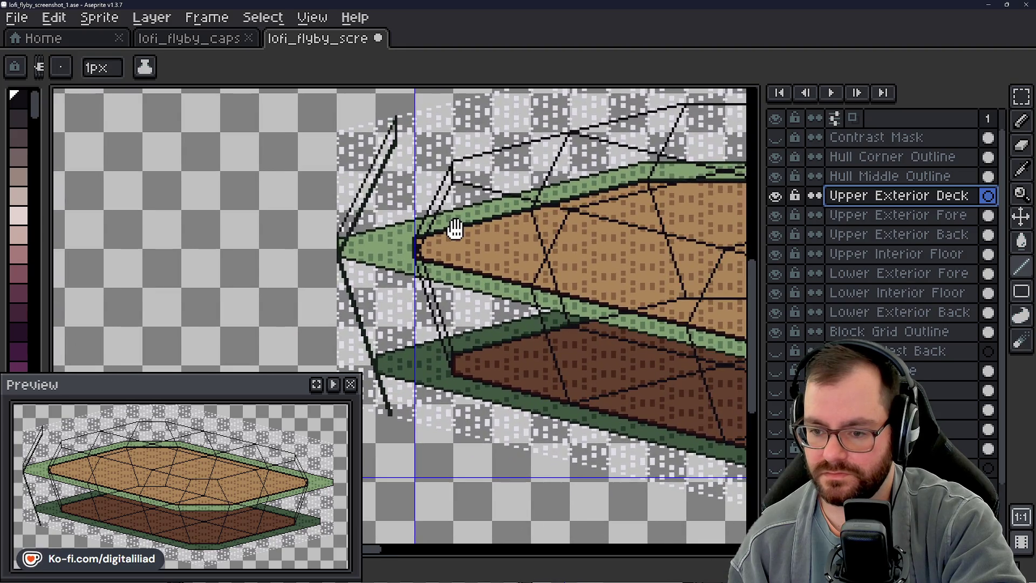
scroll(345, 253, up, 4)
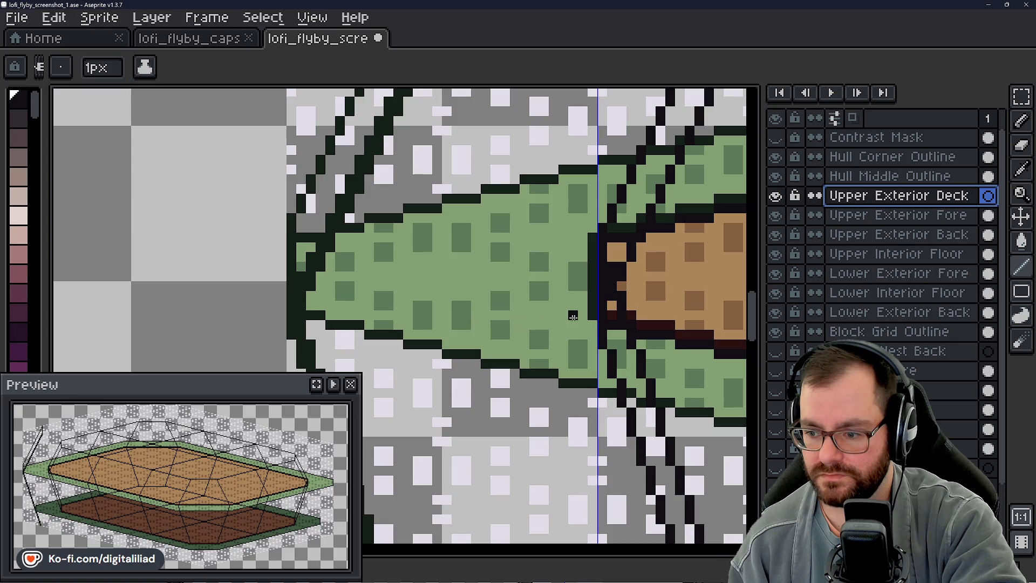
scroll(544, 254, up, 5)
scroll(543, 254, up, 5)
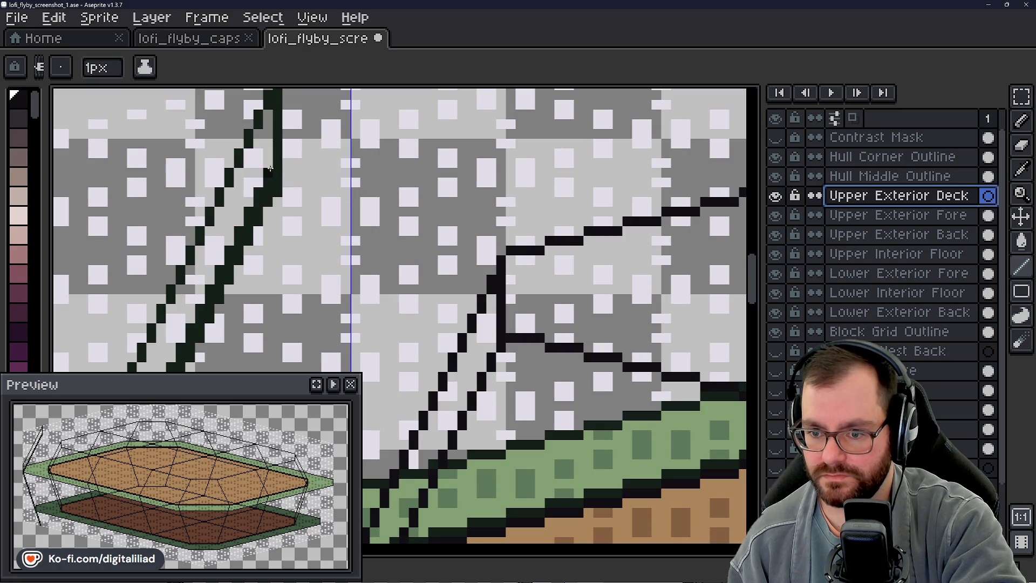
scroll(423, 251, down, 3)
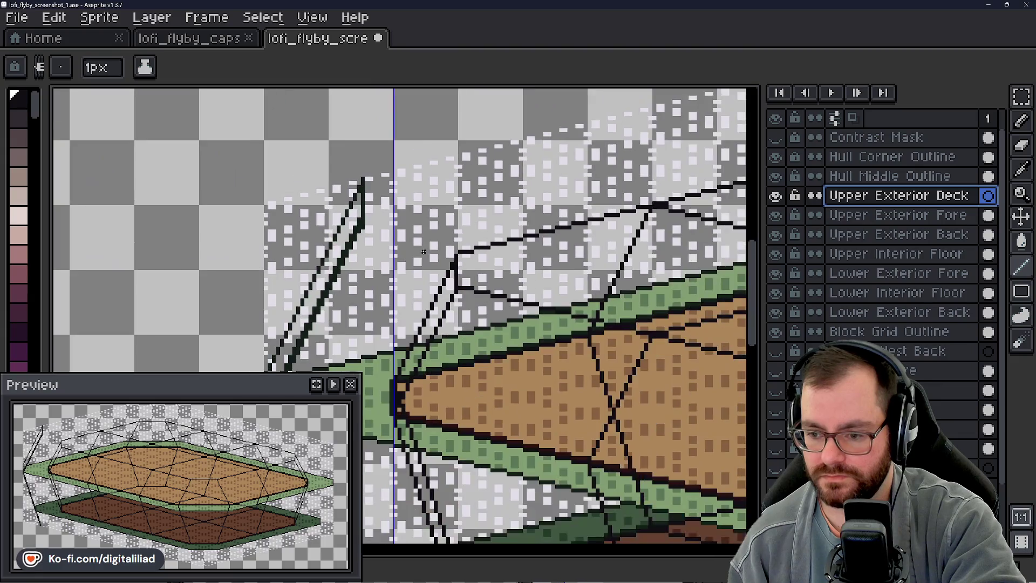
scroll(432, 250, up, 4)
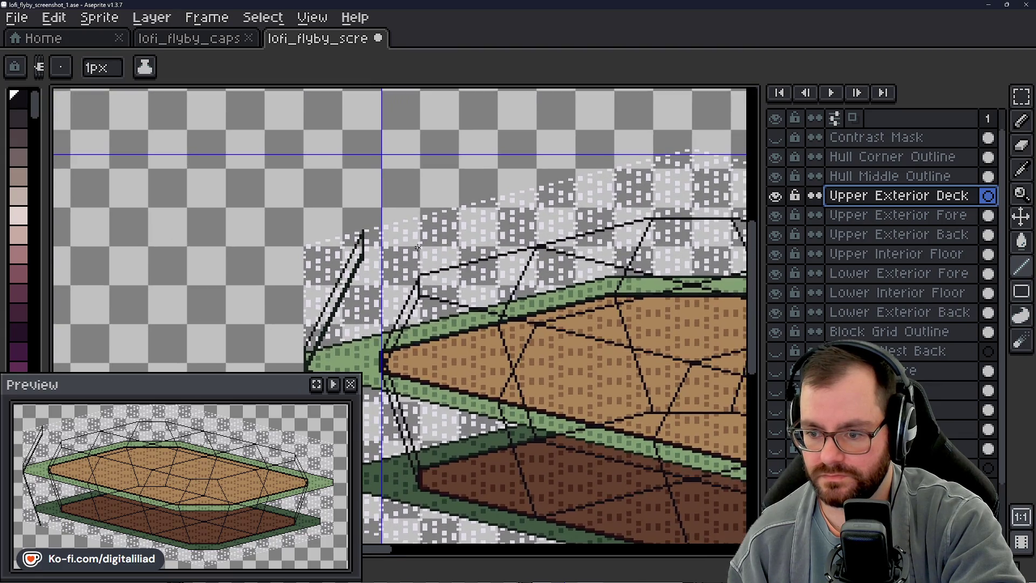
scroll(420, 260, up, 1)
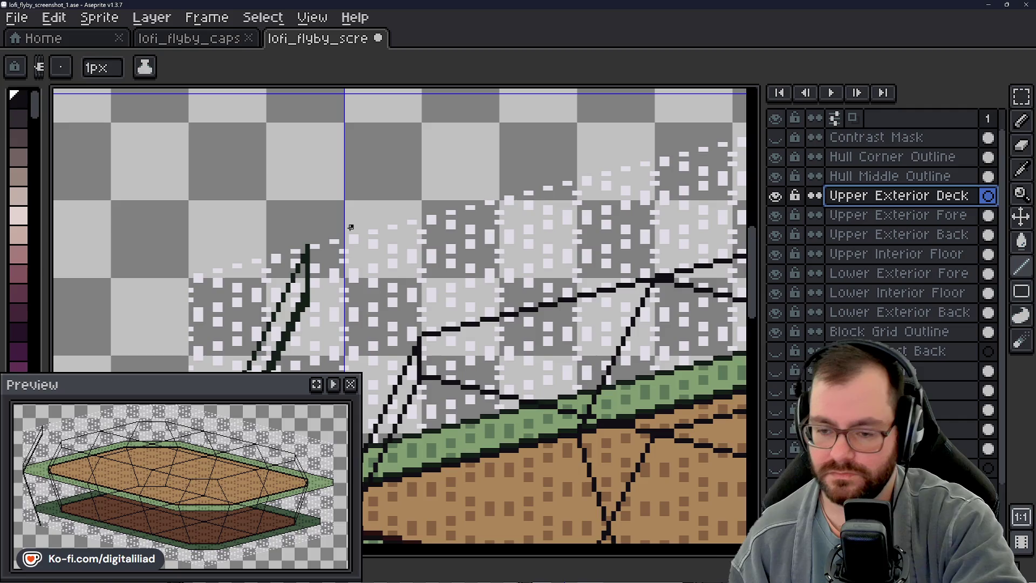
scroll(300, 284, up, 1)
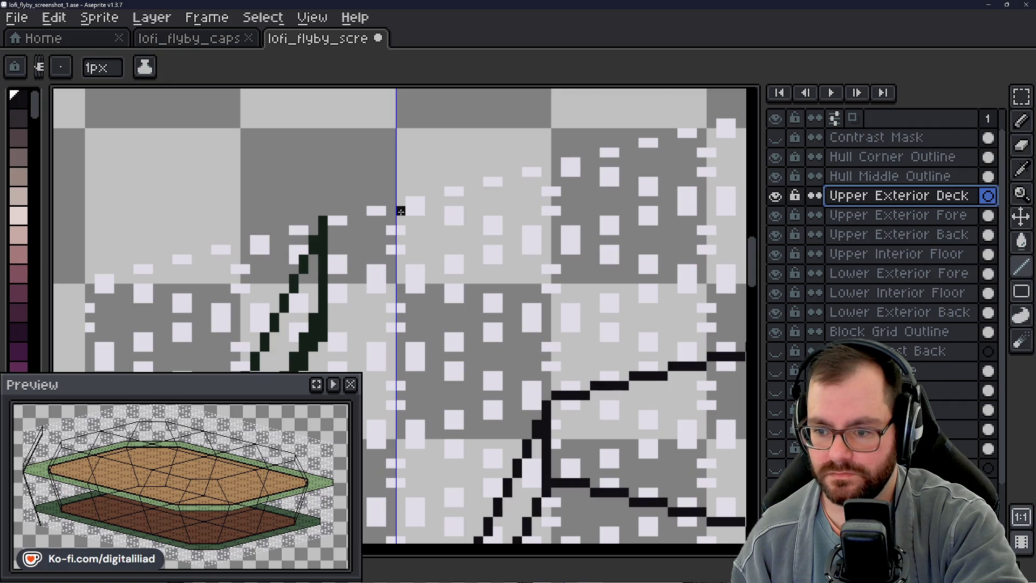
scroll(401, 203, down, 4)
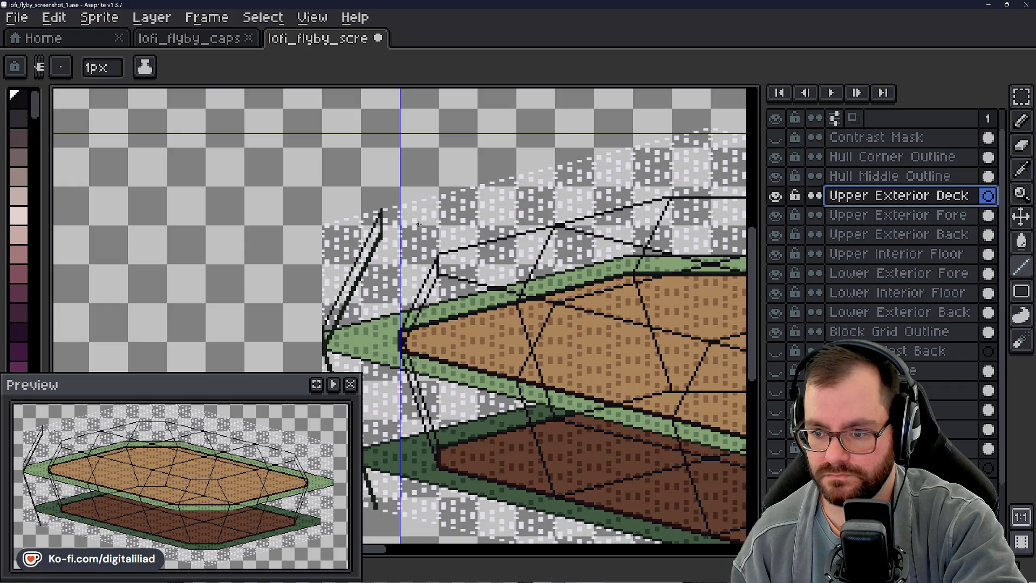
mouse_move(429, 215)
mouse_down()
mouse_move(287, 231)
mouse_move(254, 158)
mouse_move(382, 273)
mouse_up()
scroll(328, 278, up, 2)
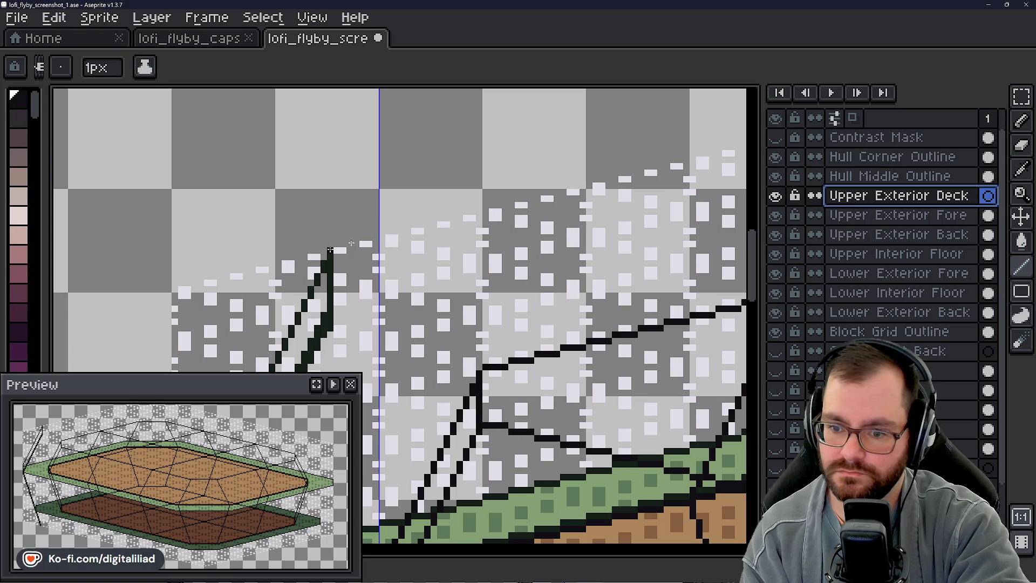
drag(351, 244, 379, 244)
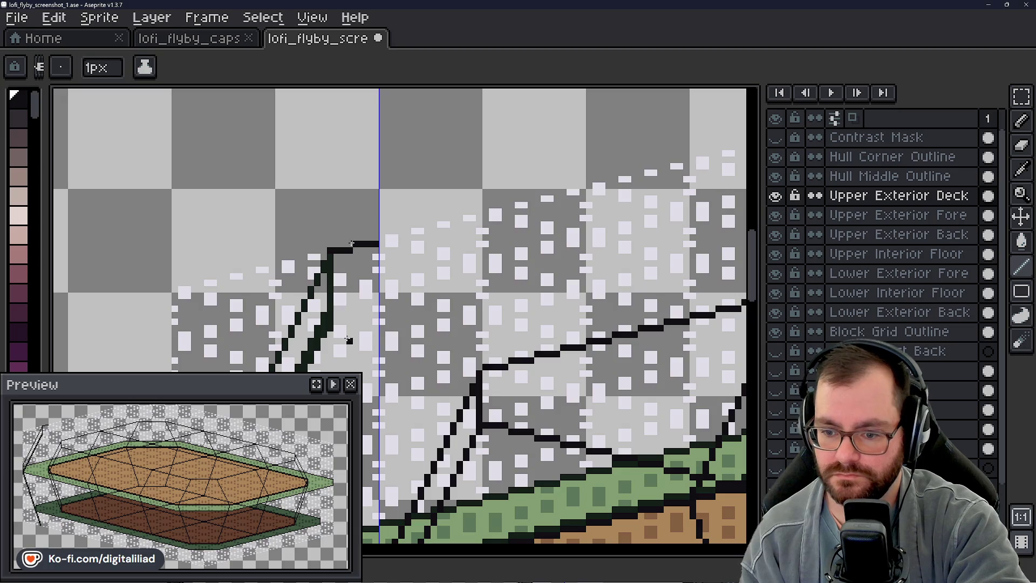
drag(336, 328, 353, 328)
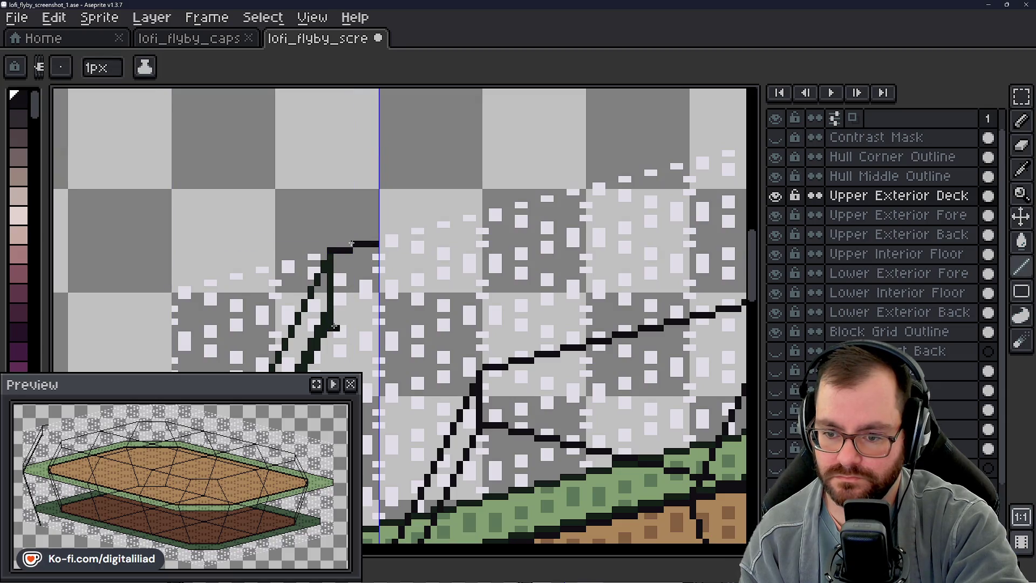
scroll(412, 496, down, 2)
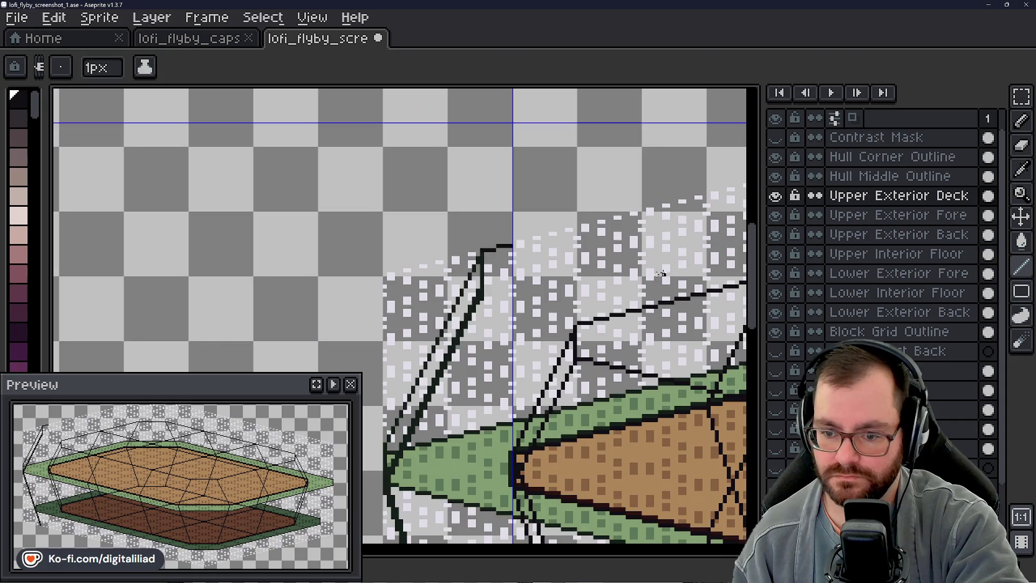
scroll(432, 451, up, 2)
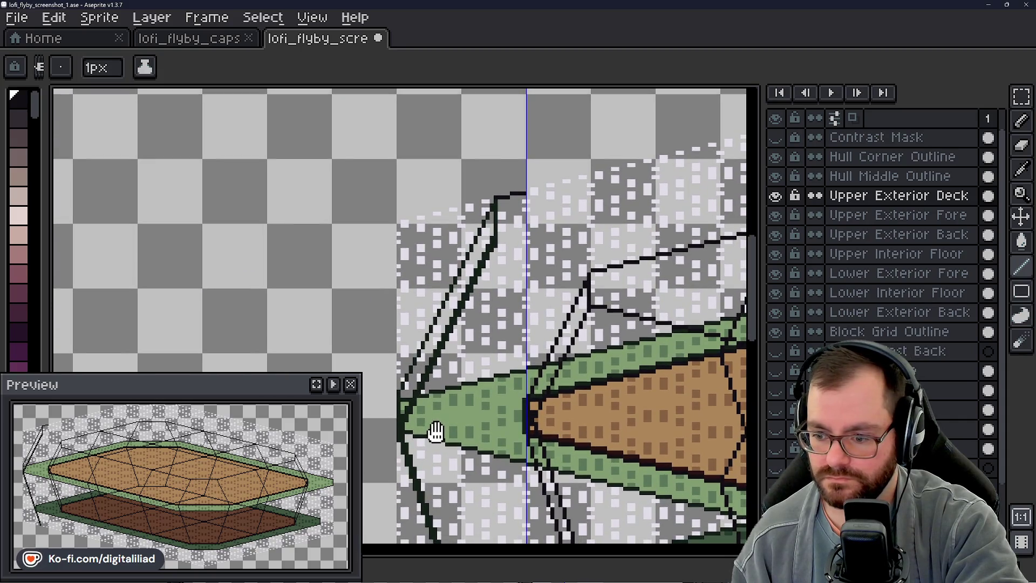
scroll(596, 395, down, 1)
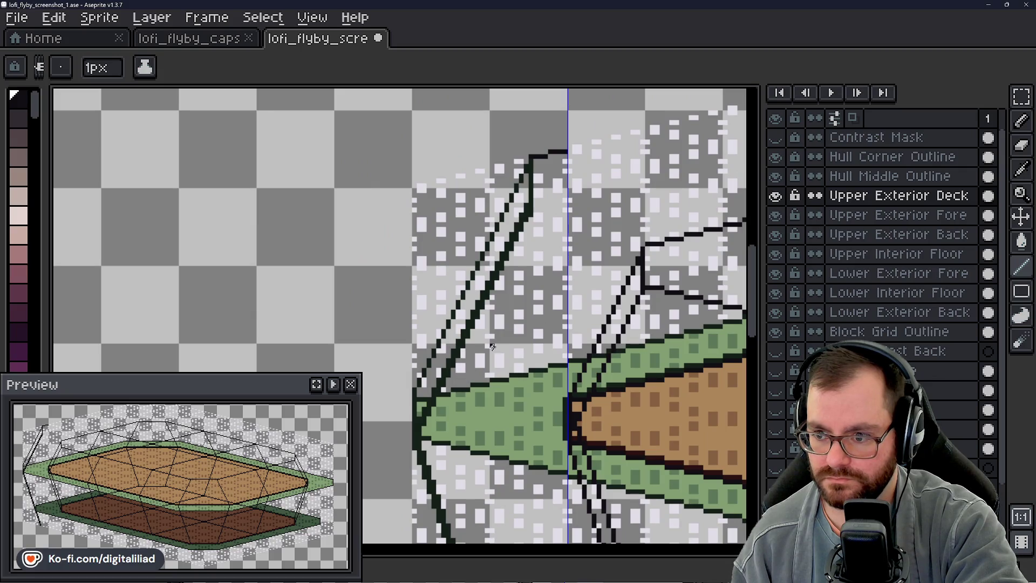
mouse_move(507, 323)
mouse_down()
mouse_move(398, 319)
mouse_move(386, 298)
mouse_move(332, 282)
mouse_move(270, 298)
mouse_move(322, 219)
mouse_move(306, 275)
mouse_up()
scroll(352, 258, up, 1)
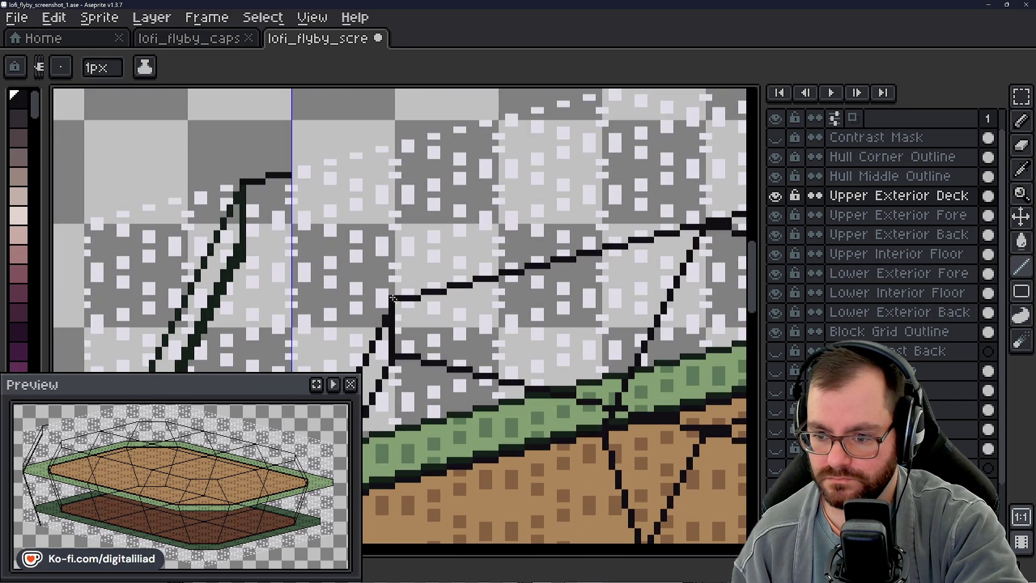
scroll(430, 349, down, 3)
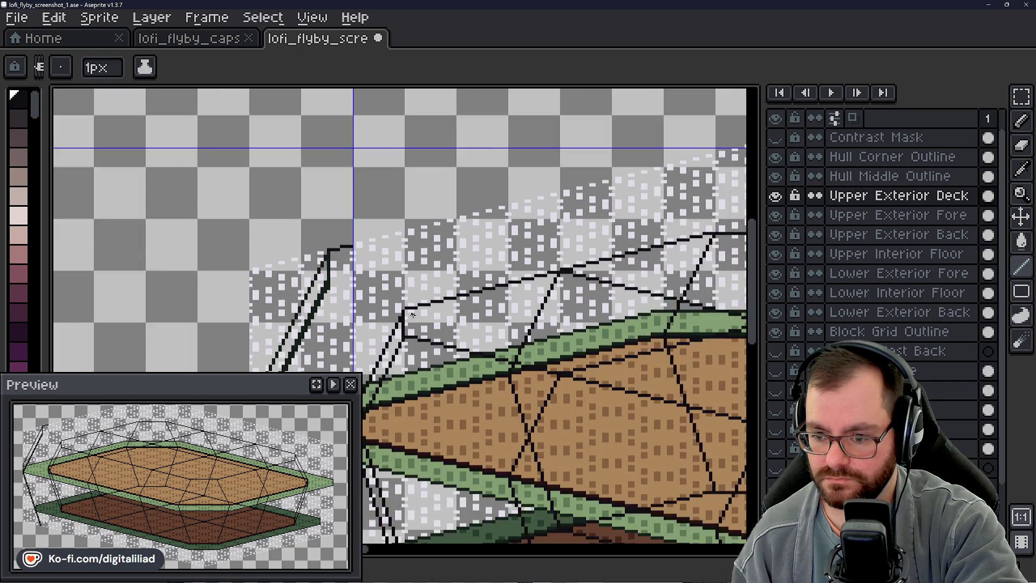
scroll(413, 315, up, 2)
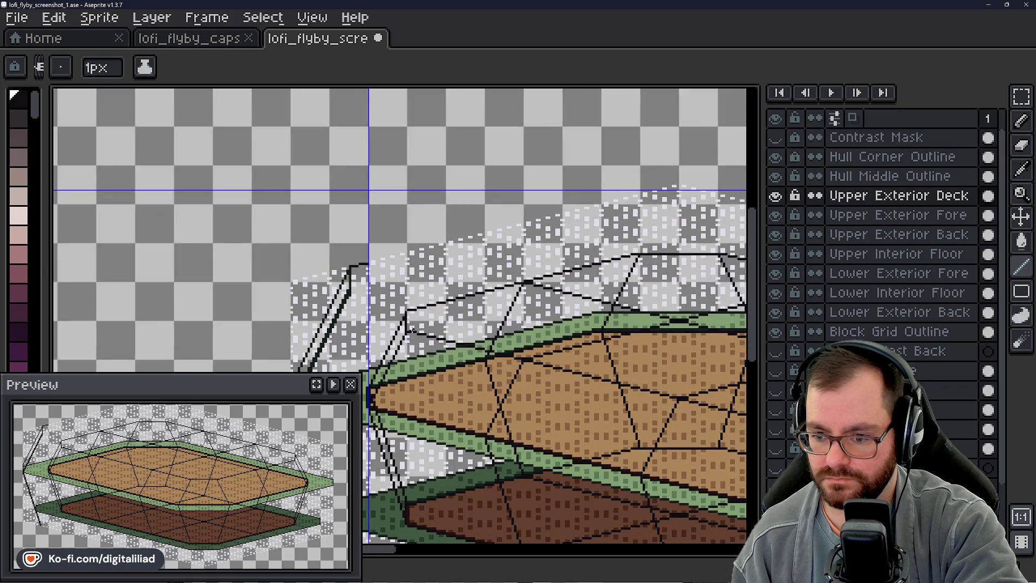
scroll(421, 331, up, 4)
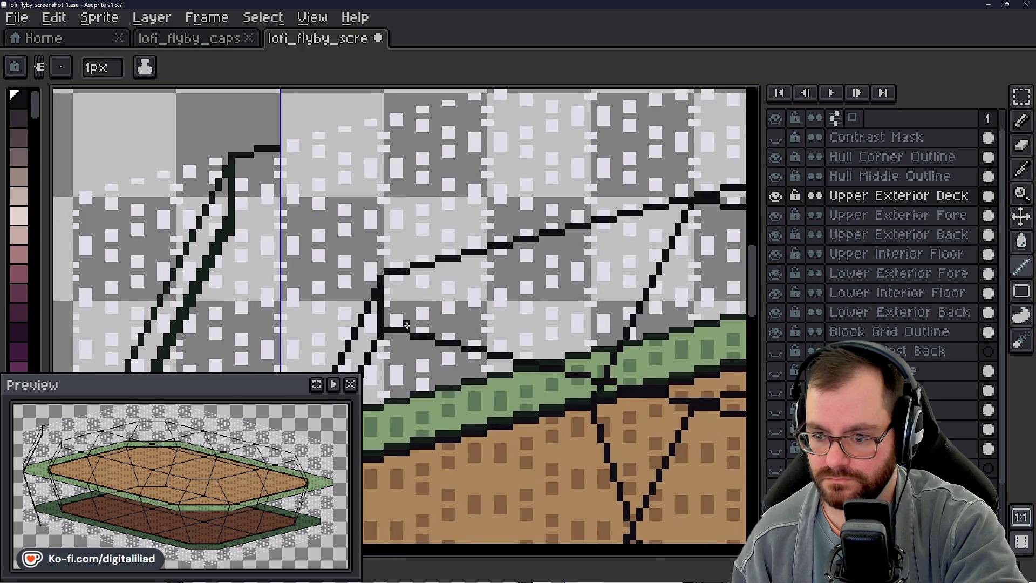
drag(386, 285, 416, 354)
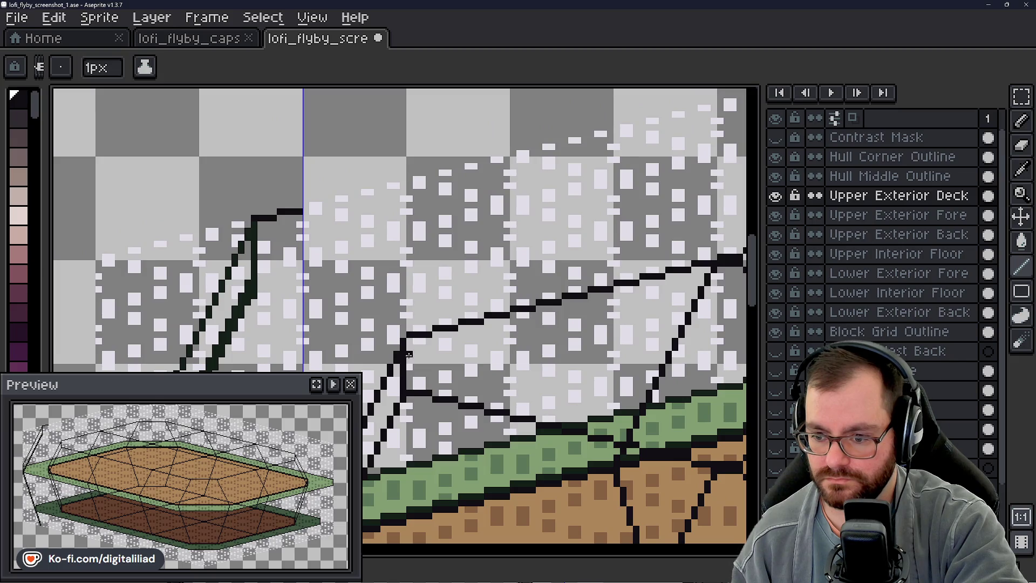
scroll(408, 334, down, 2)
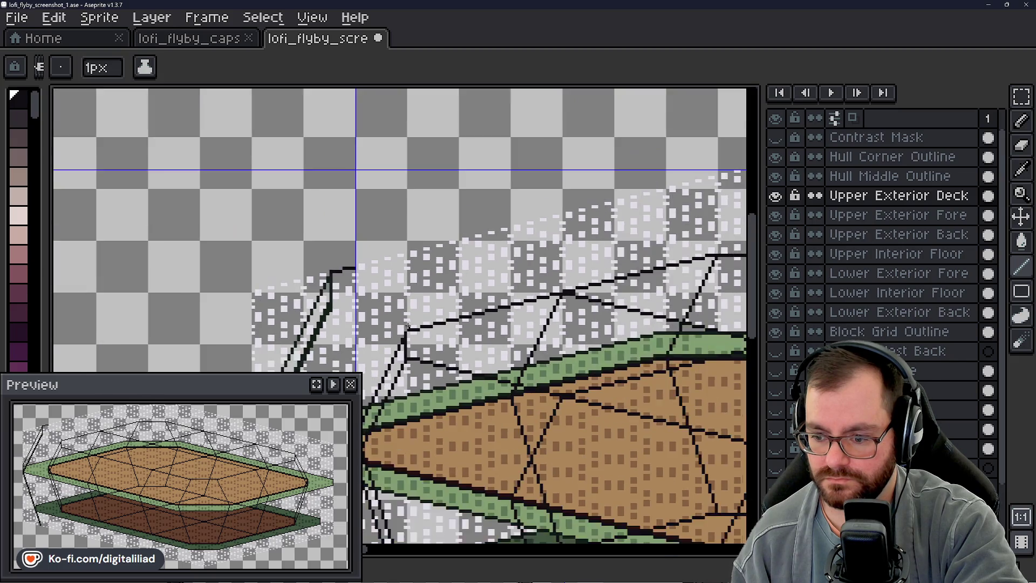
drag(458, 351, 360, 249)
drag(493, 238, 353, 211)
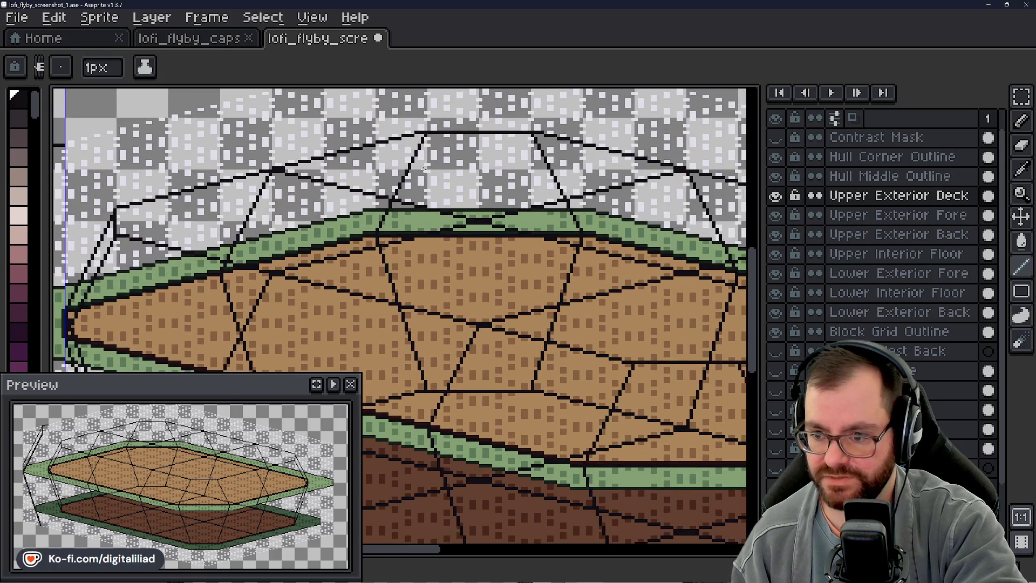
drag(164, 183, 451, 331)
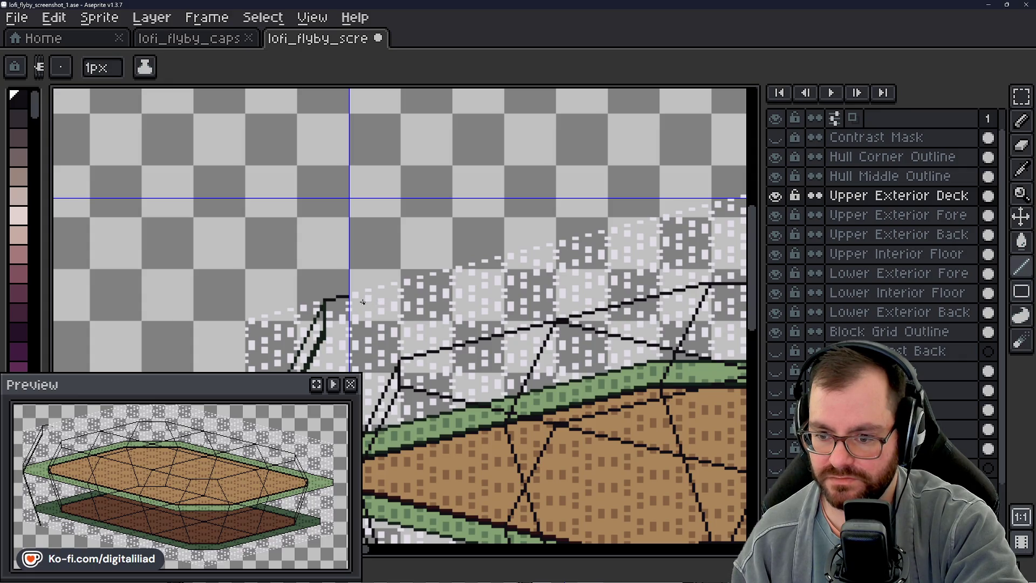
drag(370, 303, 394, 291)
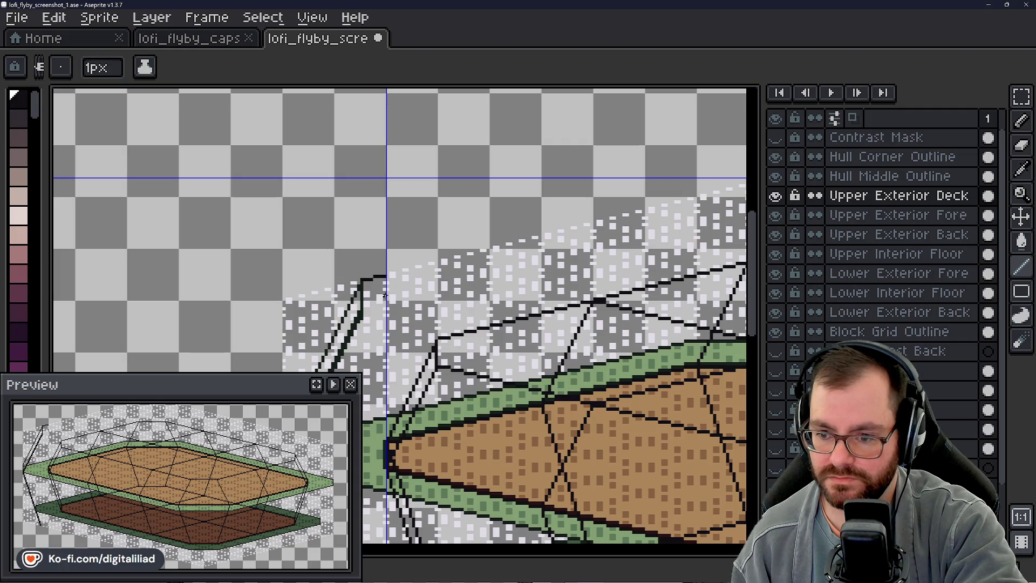
scroll(385, 295, down, 3)
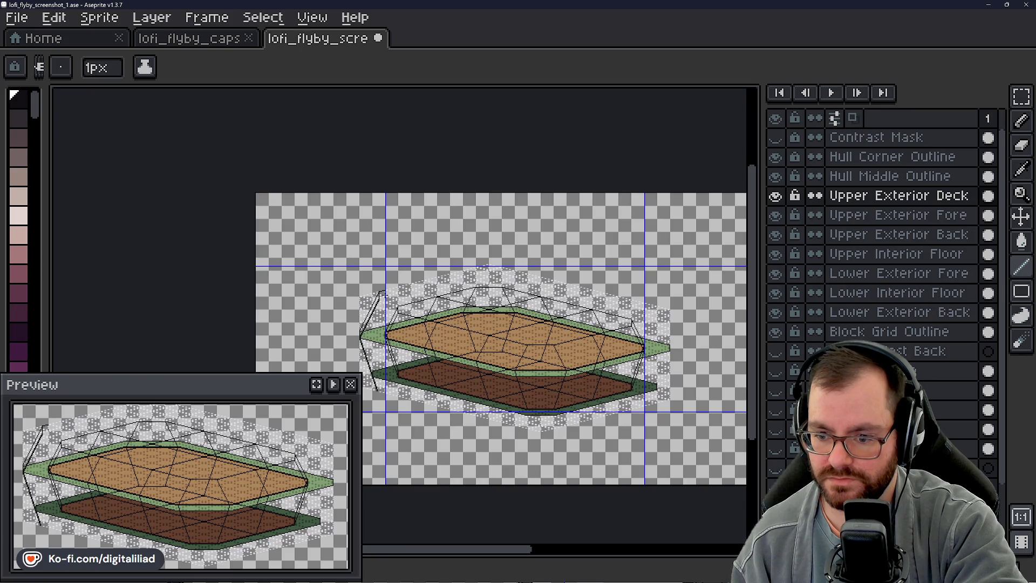
scroll(381, 294, up, 5)
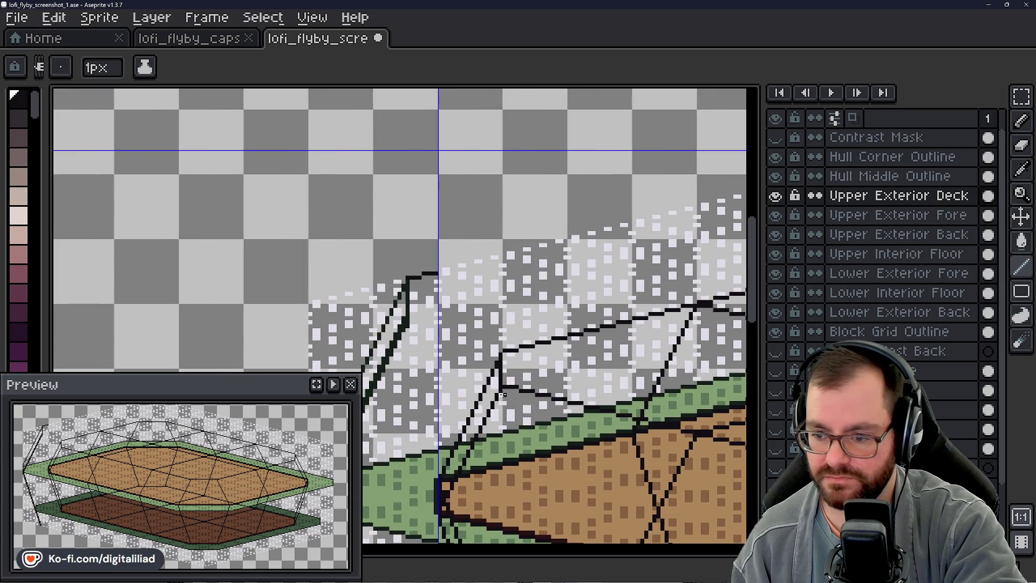
scroll(464, 337, up, 1)
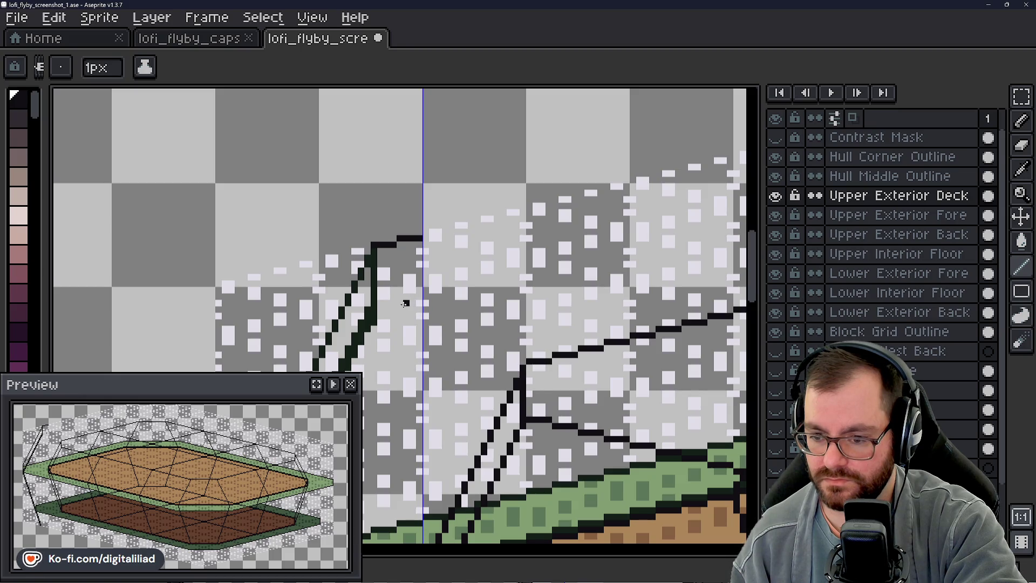
scroll(406, 303, down, 1)
mouse_move(440, 313)
mouse_down()
mouse_move(492, 254)
mouse_move(461, 270)
mouse_up()
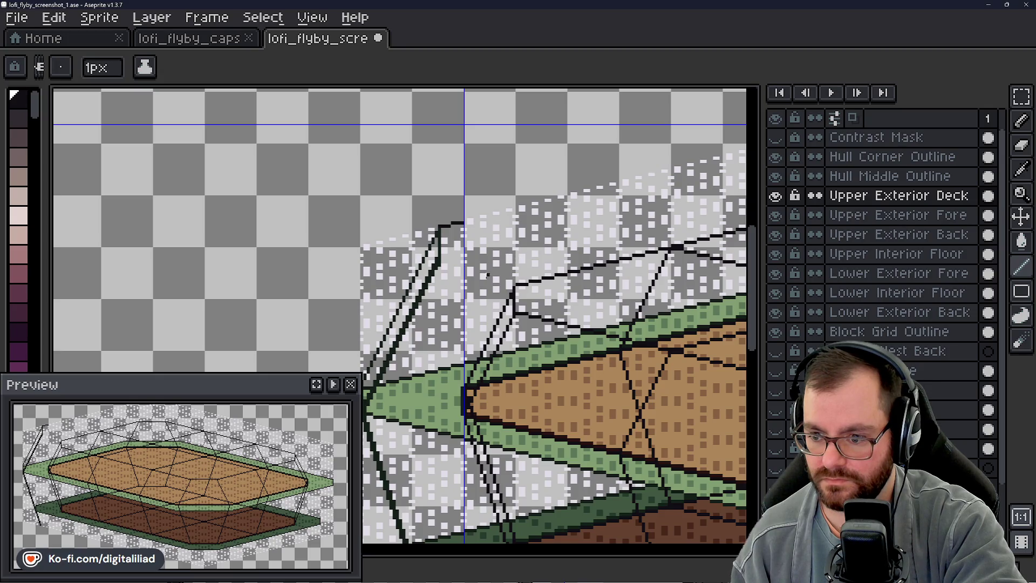
scroll(469, 272, up, 3)
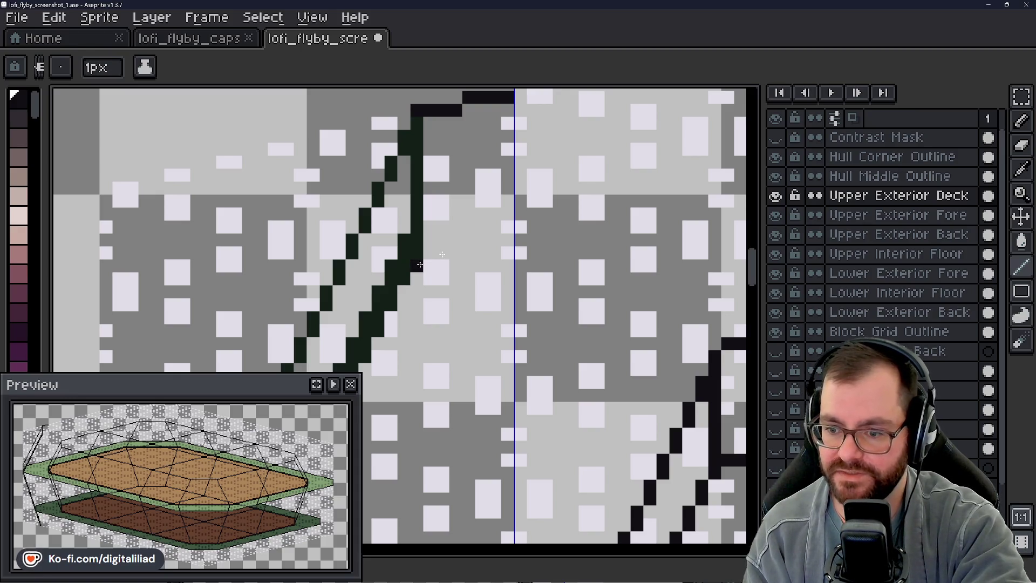
- Extend the top strut line two pixels right and draw a vertical strut line down from it
drag(429, 265, 453, 265)
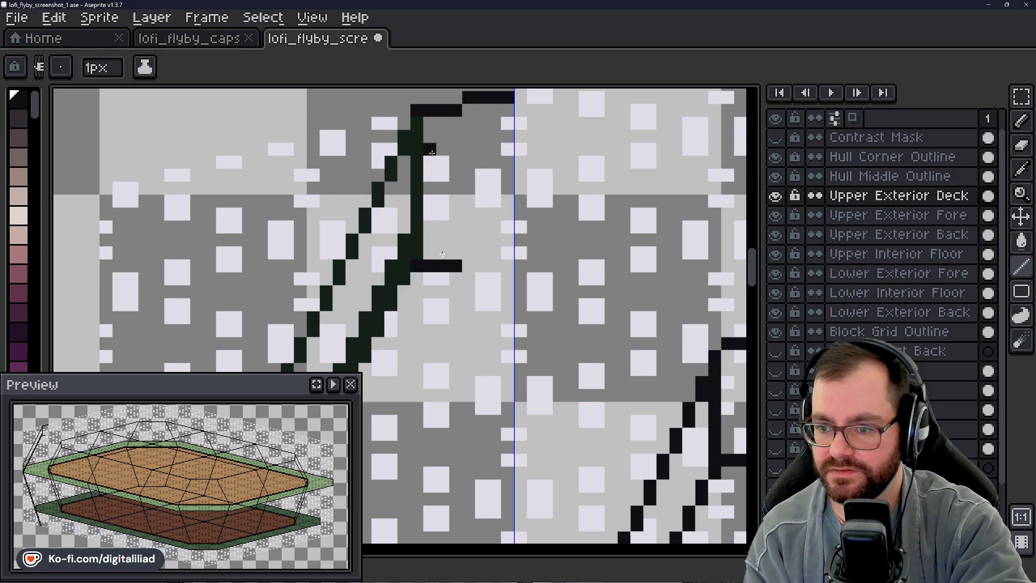
drag(424, 131, 419, 253)
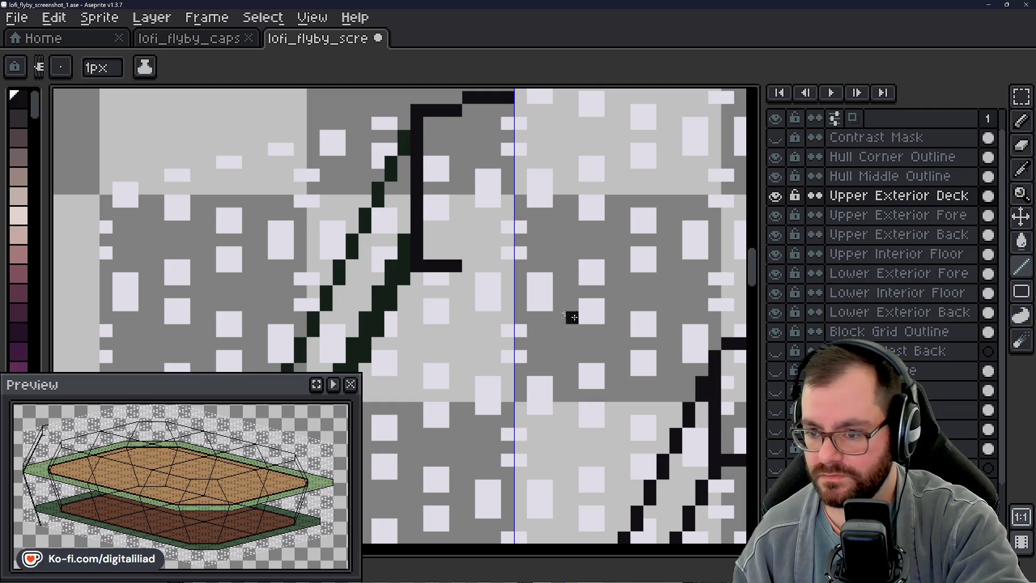
scroll(594, 328, down, 3)
- Draw a short railing line from the left bow strut joining the vertical strut to the deck railing
drag(227, 155, 391, 223)
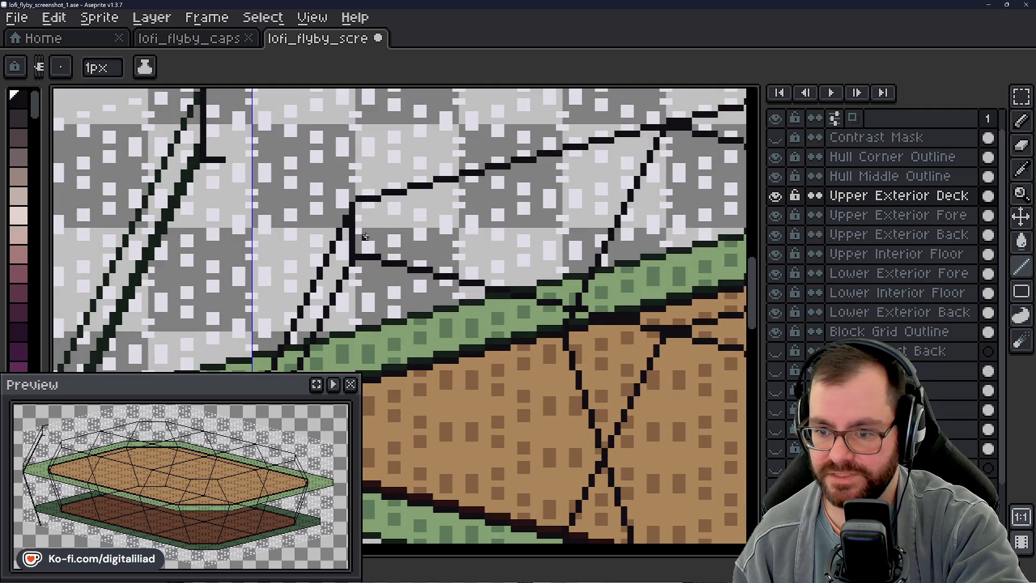
scroll(428, 248, down, 2)
mouse_move(454, 264)
mouse_down()
mouse_move(541, 259)
mouse_move(543, 225)
mouse_move(486, 347)
mouse_up()
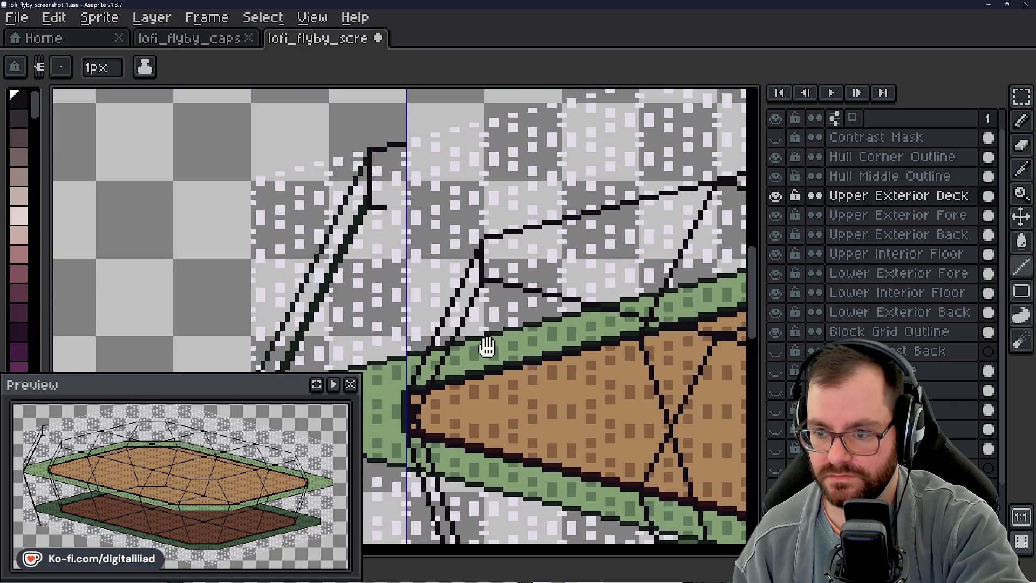
drag(497, 242, 481, 248)
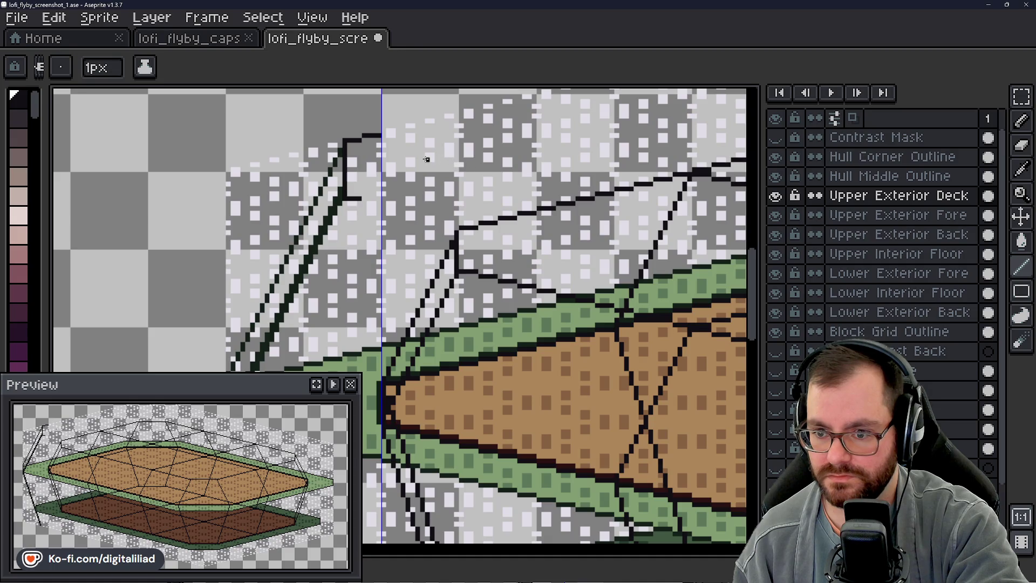
scroll(334, 183, up, 3)
drag(334, 200, 379, 211)
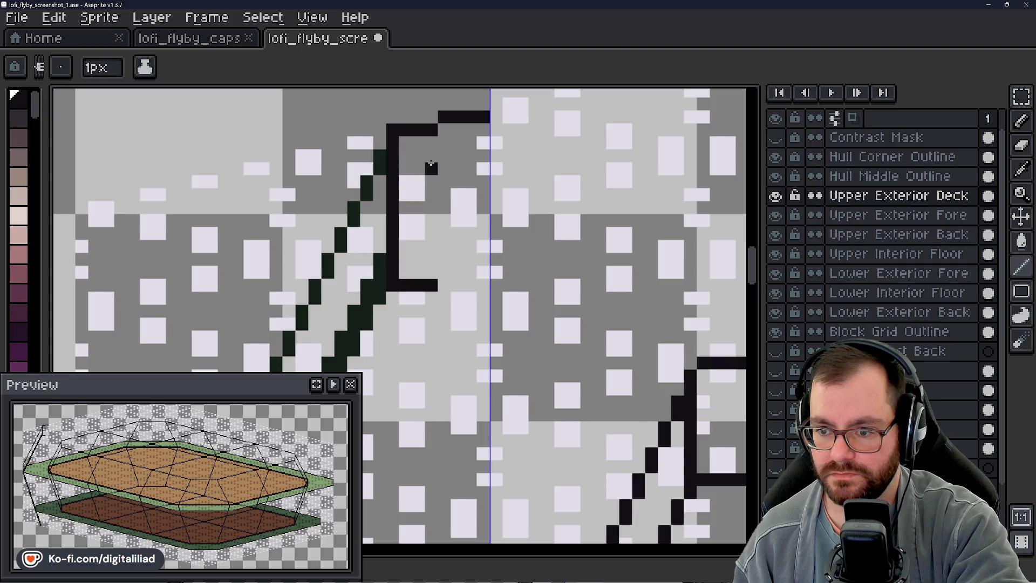
scroll(440, 192, down, 3)
scroll(440, 191, right, 3)
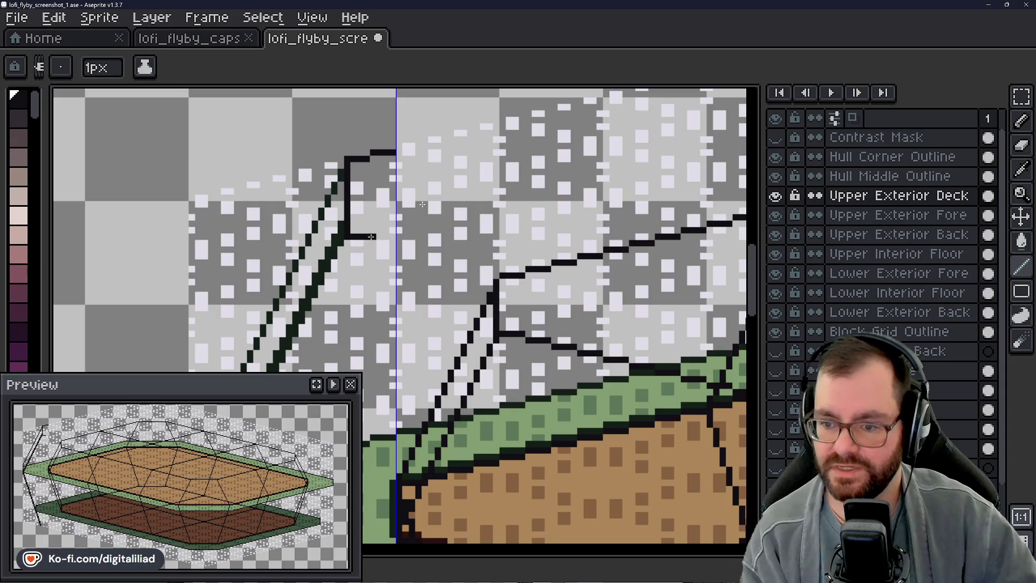
drag(371, 242, 426, 254)
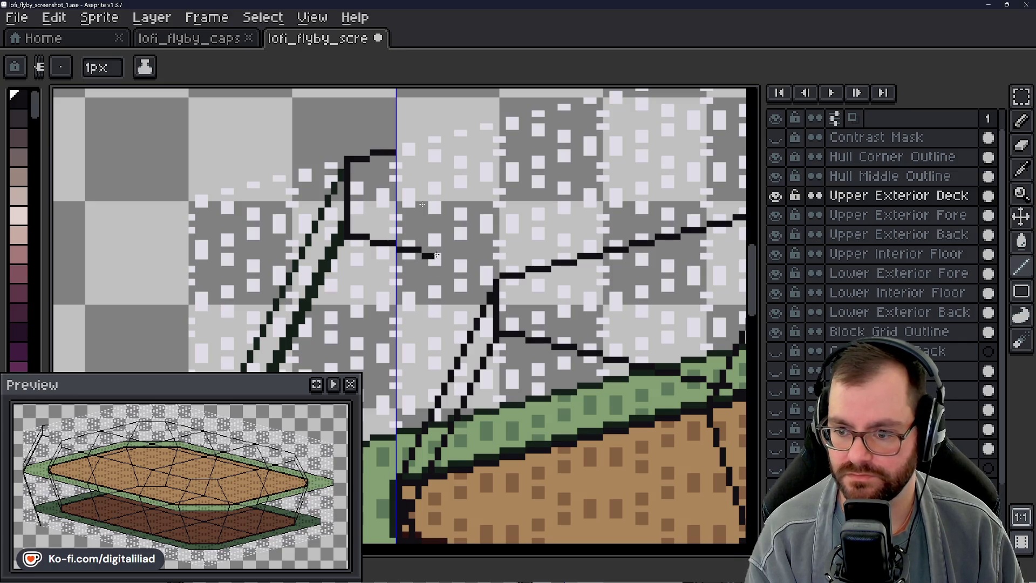
drag(467, 262, 494, 272)
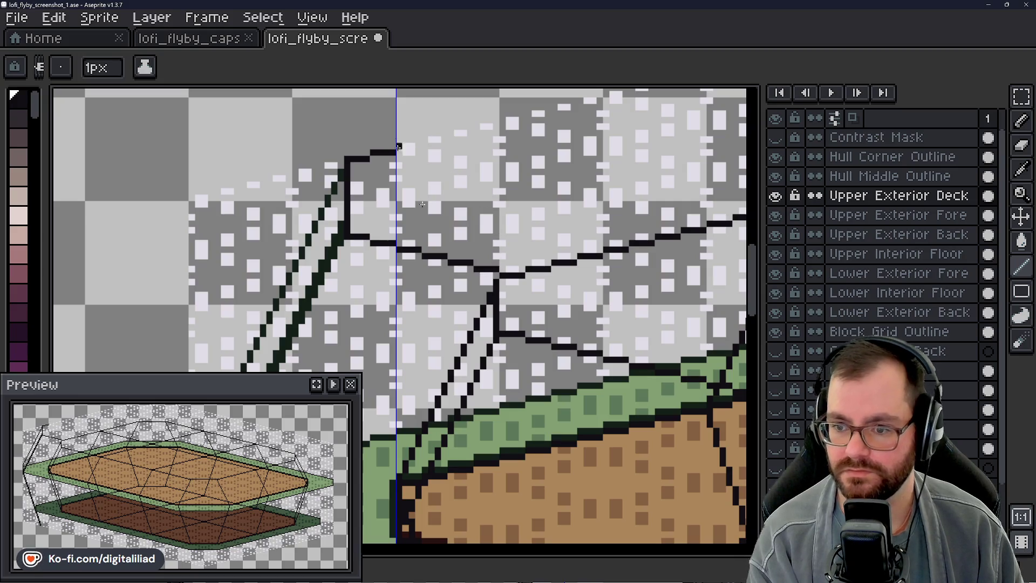
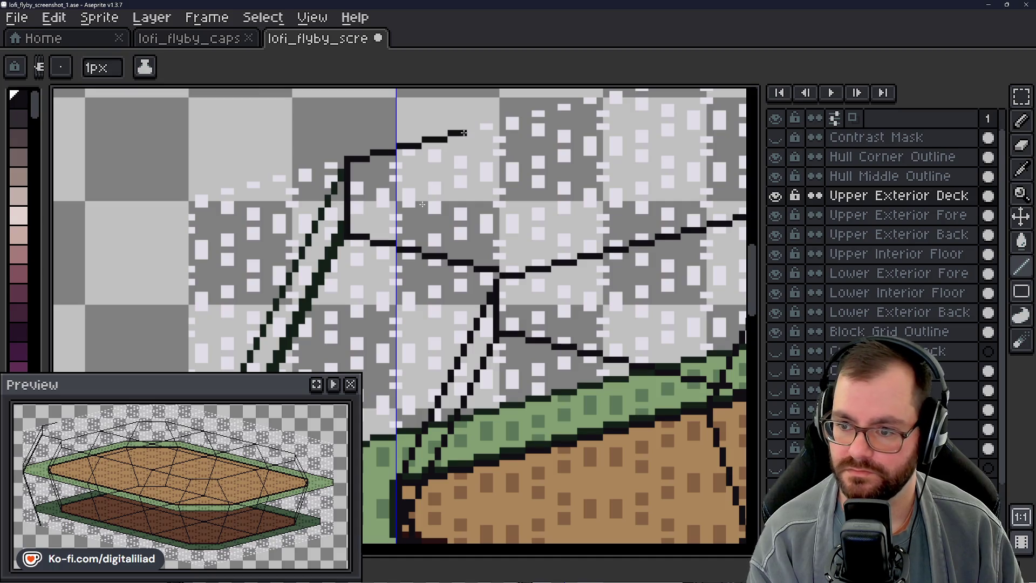
- Extend the upper deck's black top outline further to the right
scroll(422, 204, up, 2)
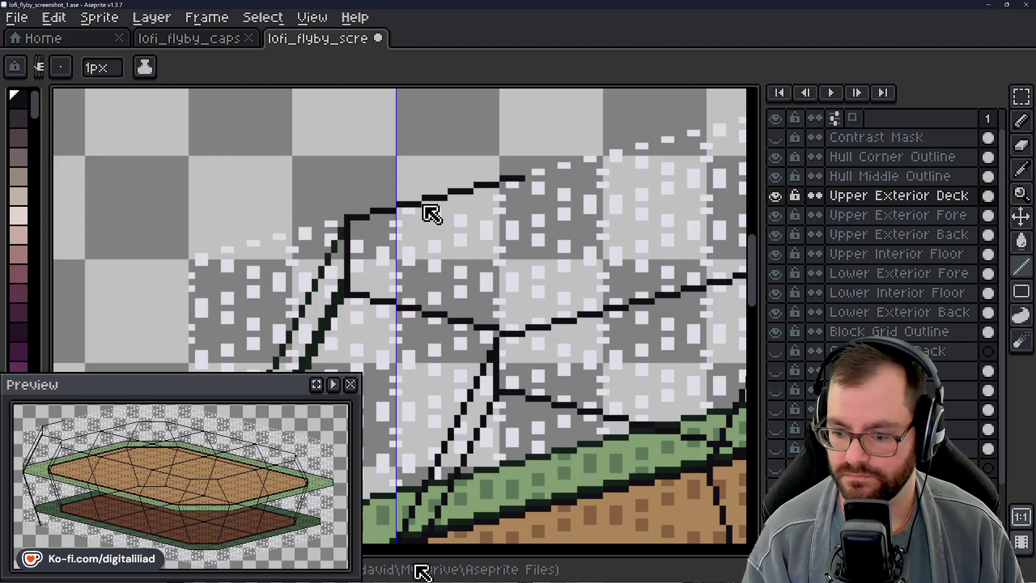
scroll(432, 213, down, 2)
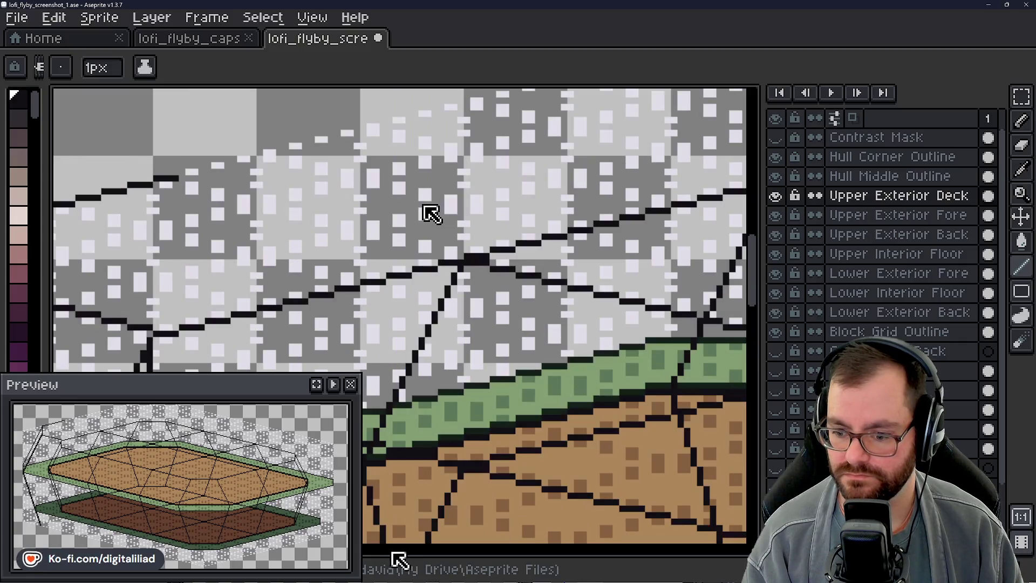
drag(755, 273, 752, 252)
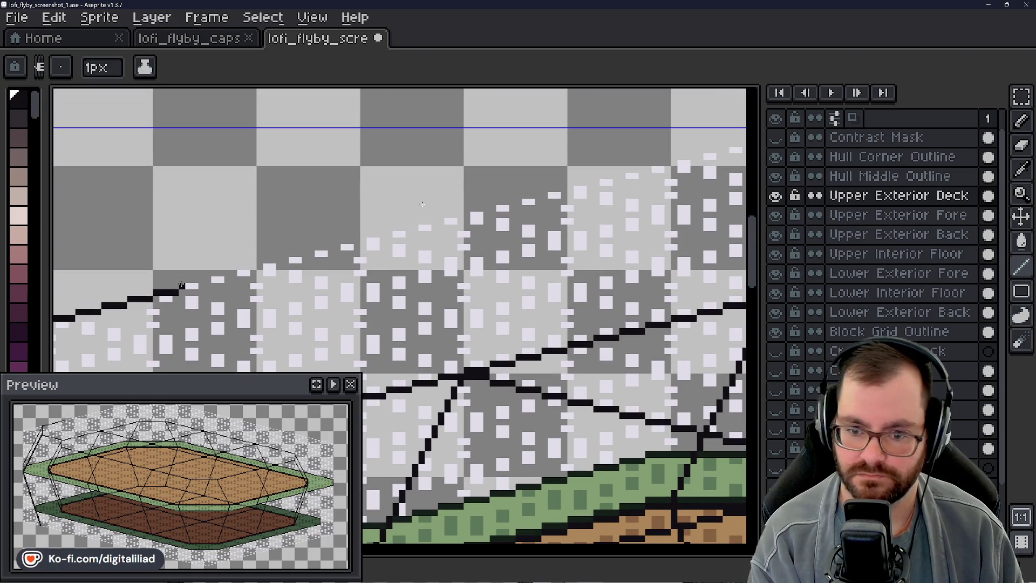
drag(202, 285, 225, 278)
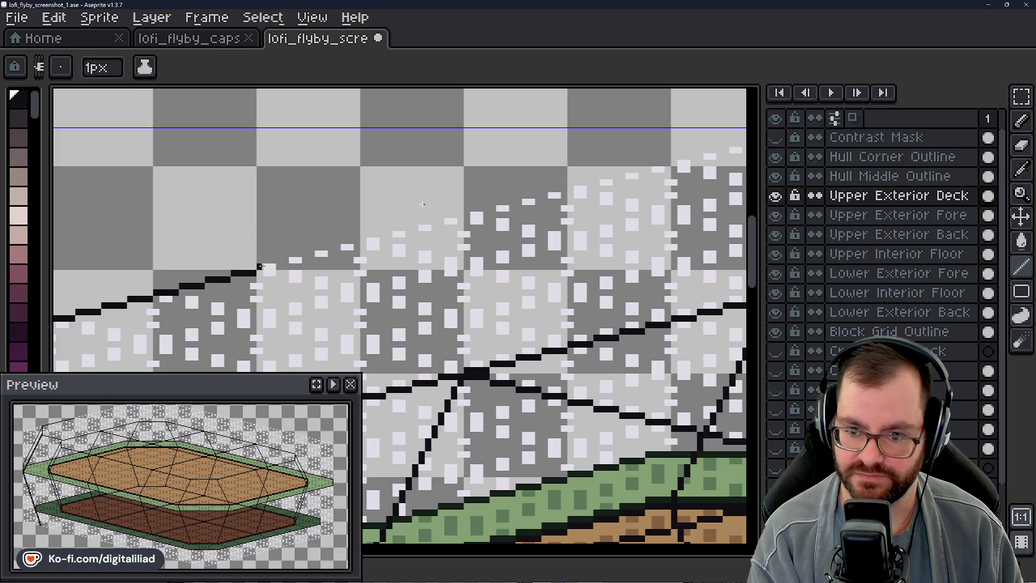
drag(274, 260, 306, 259)
- Pan the view over to the decks' left side and the hull's left corner
scroll(603, 367, down, 5)
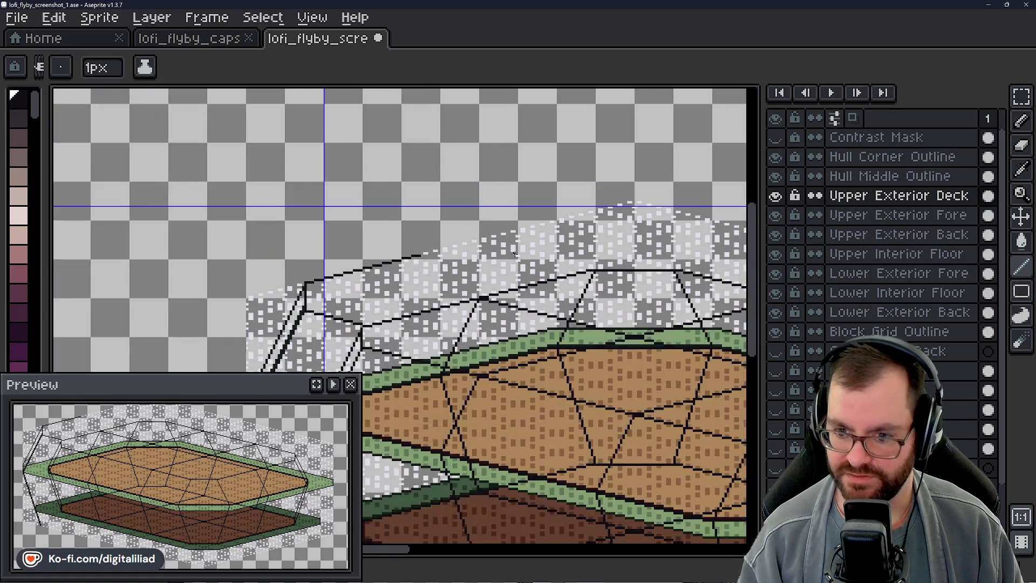
scroll(520, 262, up, 3)
mouse_move(524, 283)
mouse_down()
mouse_move(521, 294)
mouse_move(538, 296)
mouse_move(451, 257)
mouse_up()
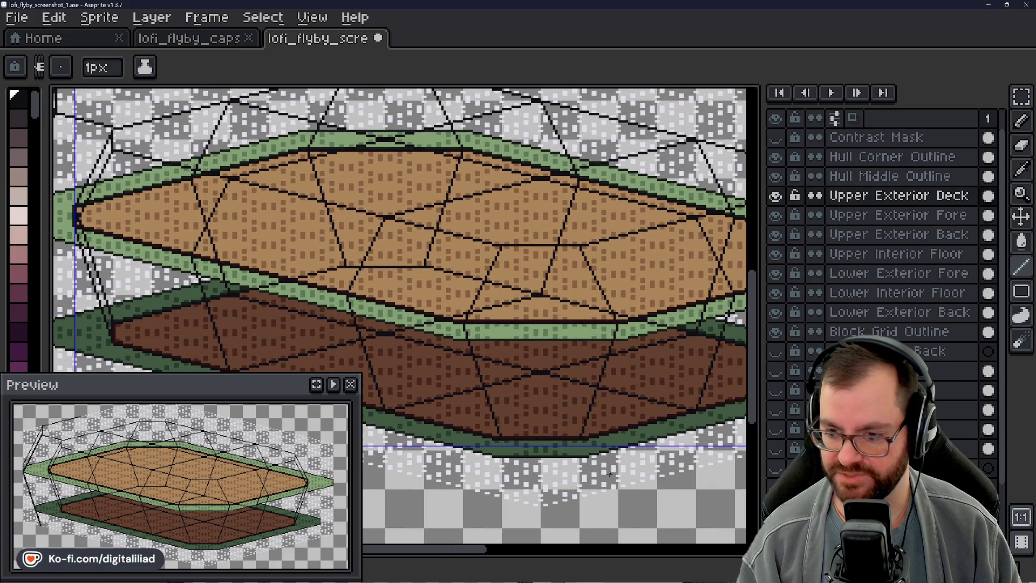
mouse_move(444, 319)
mouse_down()
mouse_move(485, 302)
mouse_move(472, 280)
mouse_move(555, 410)
mouse_move(691, 432)
mouse_up()
mouse_move(426, 406)
mouse_down()
mouse_move(479, 326)
mouse_move(453, 365)
mouse_up()
scroll(397, 163, up, 3)
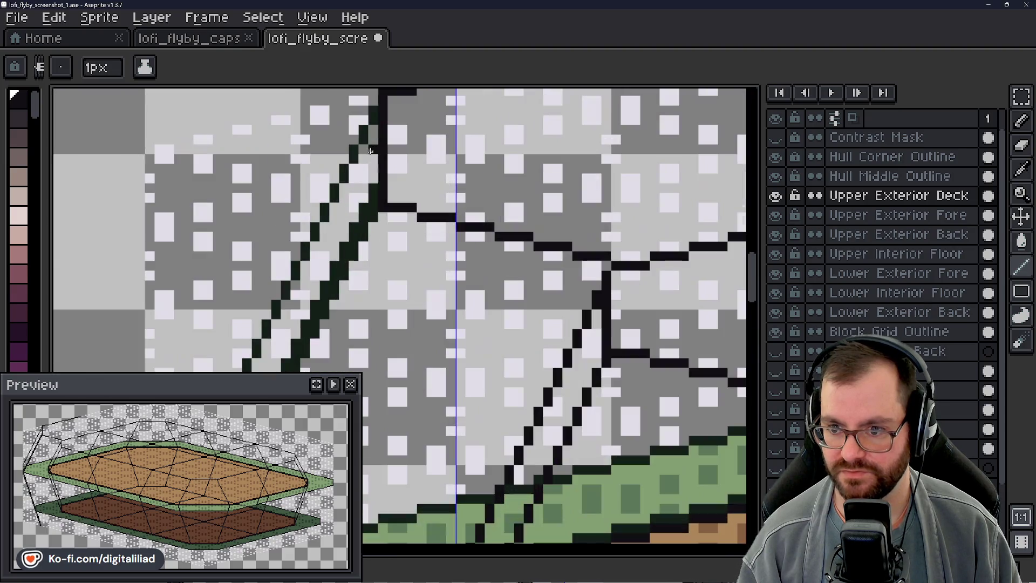
- Fill a dark pixel at the upper deck's outline corner and zoom to check it
click(373, 206)
scroll(381, 284, down, 1)
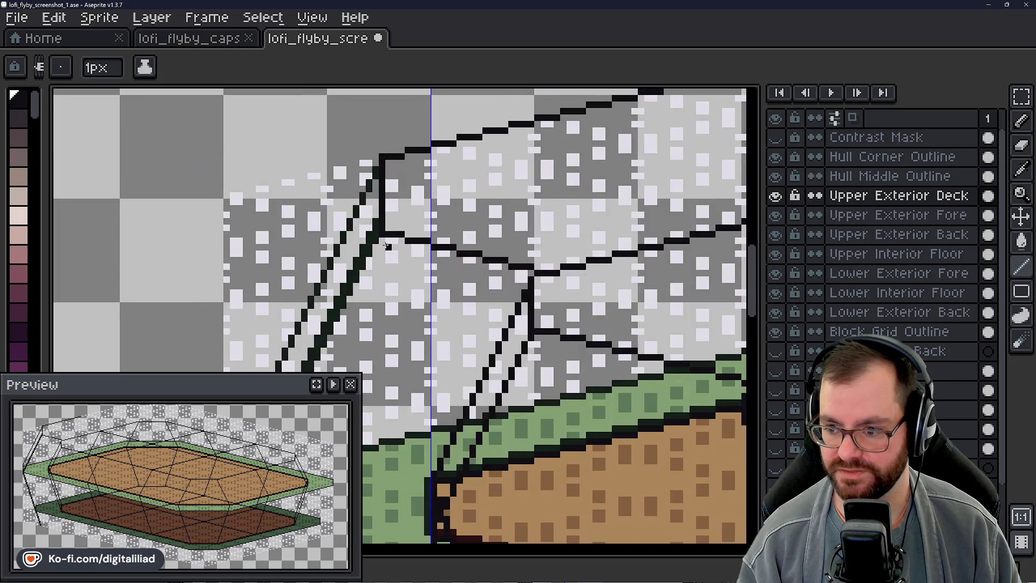
scroll(379, 197, up, 1)
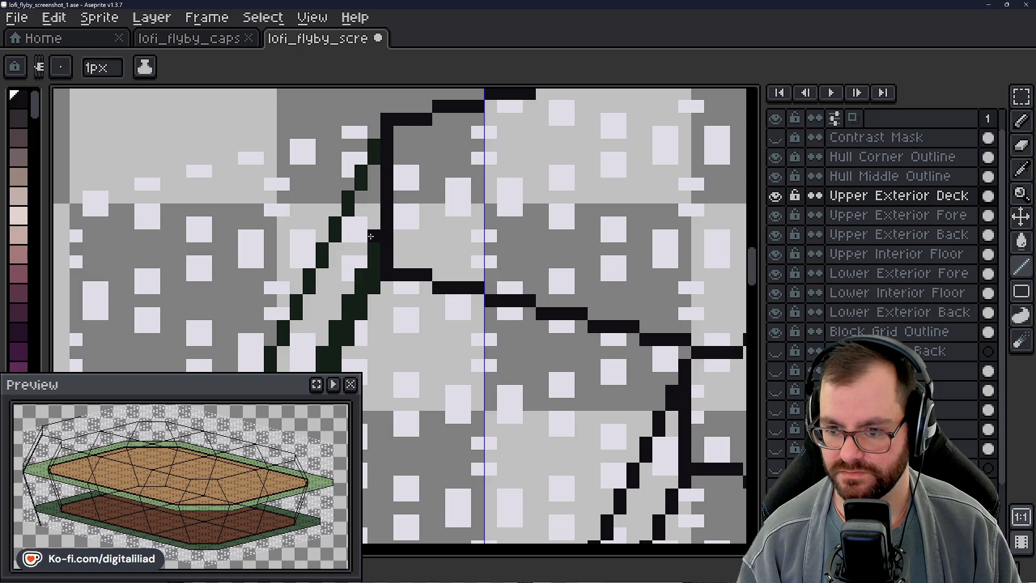
scroll(390, 197, down, 1)
scroll(391, 198, down, 2)
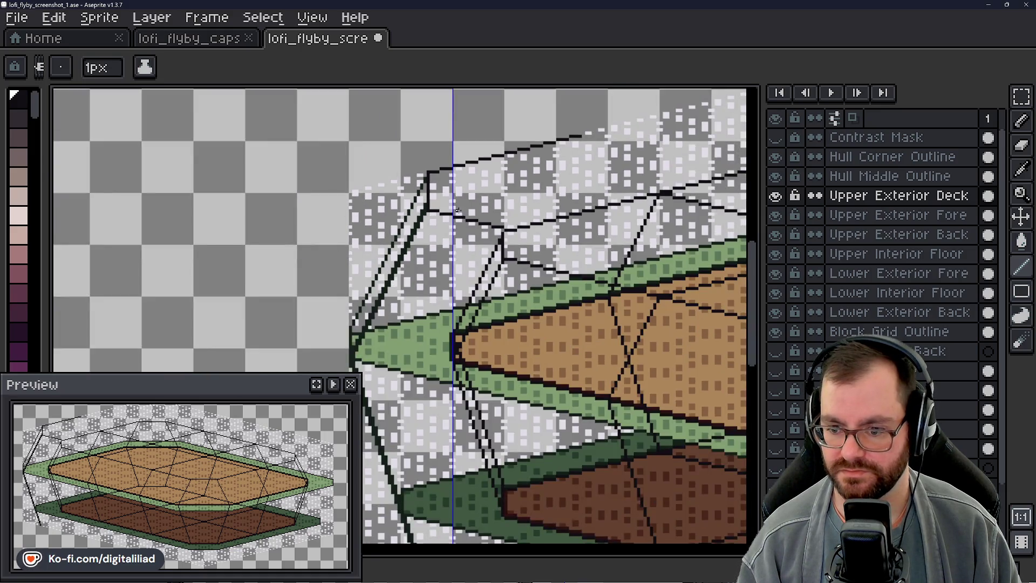
scroll(424, 196, up, 4)
scroll(425, 197, up, 1)
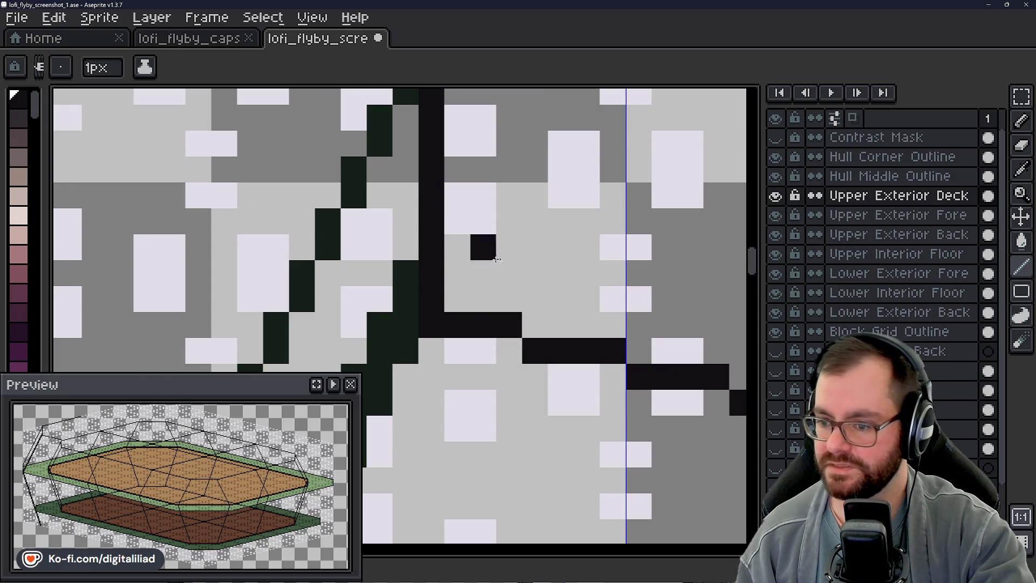
scroll(506, 248, down, 2)
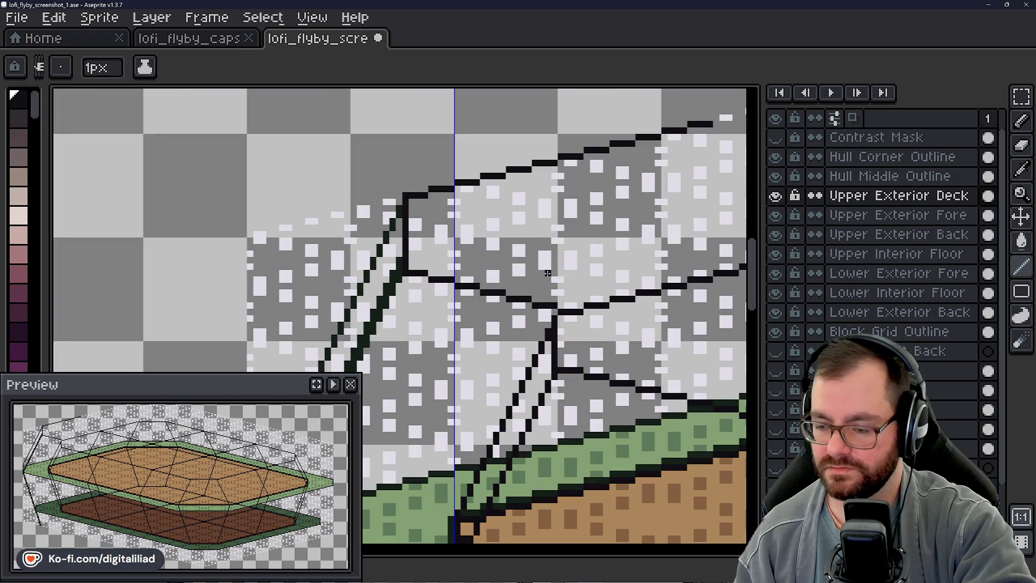
scroll(463, 266, down, 3)
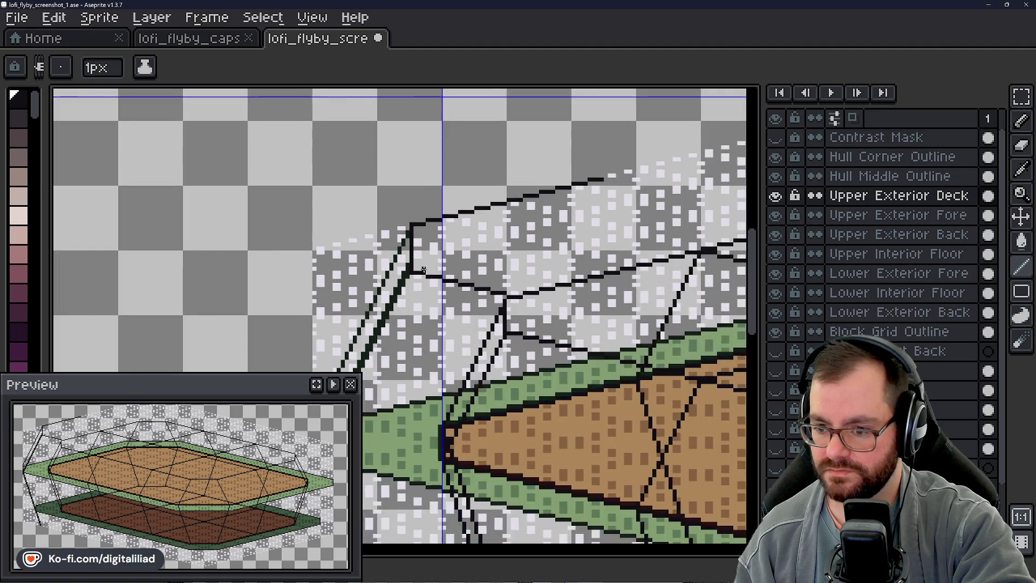
- Centre the view on the deck's left corner and switch to the Upper Exterior Back layer
drag(486, 238, 442, 241)
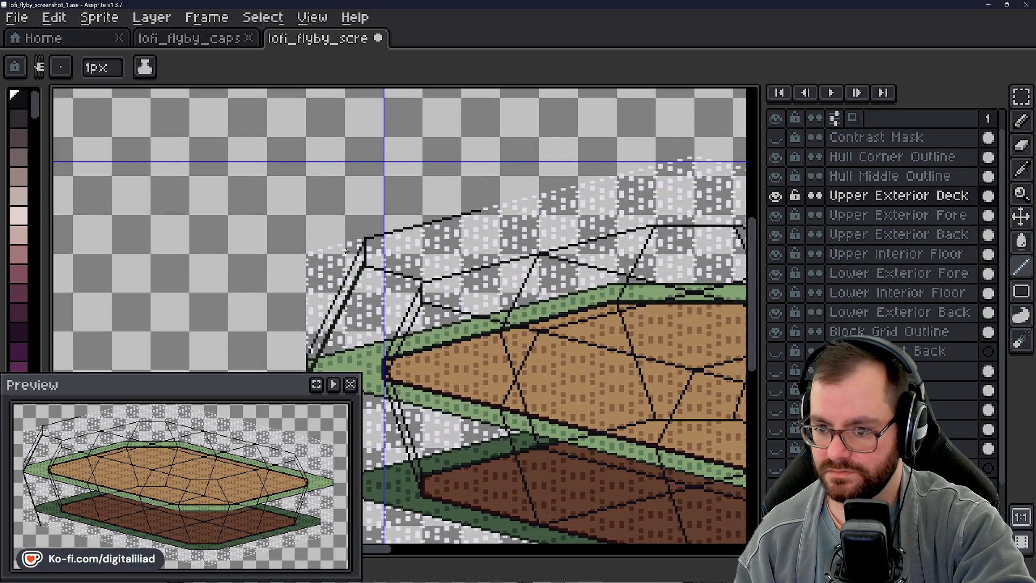
scroll(405, 247, down, 2)
scroll(405, 246, right, 3)
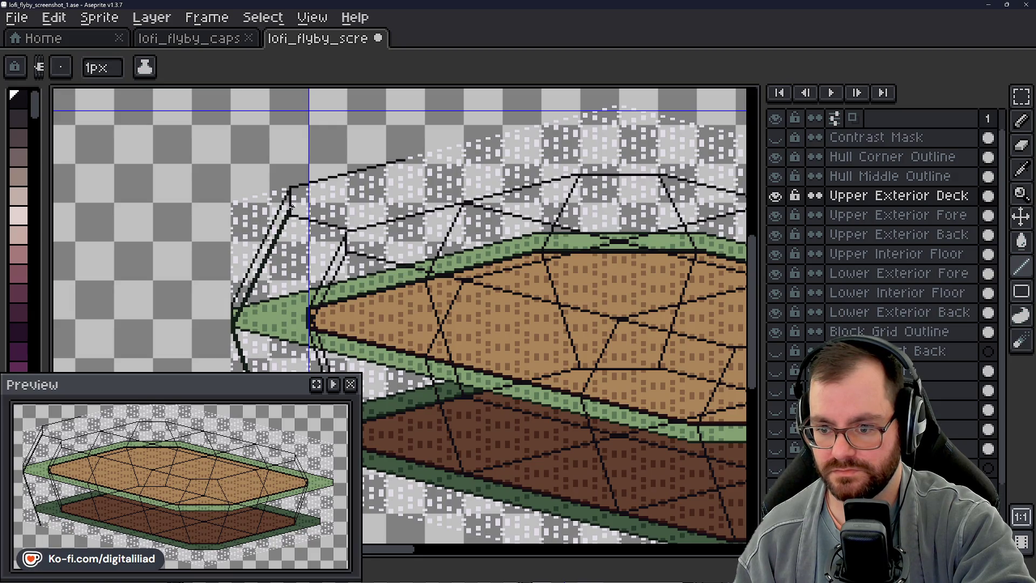
scroll(291, 206, up, 4)
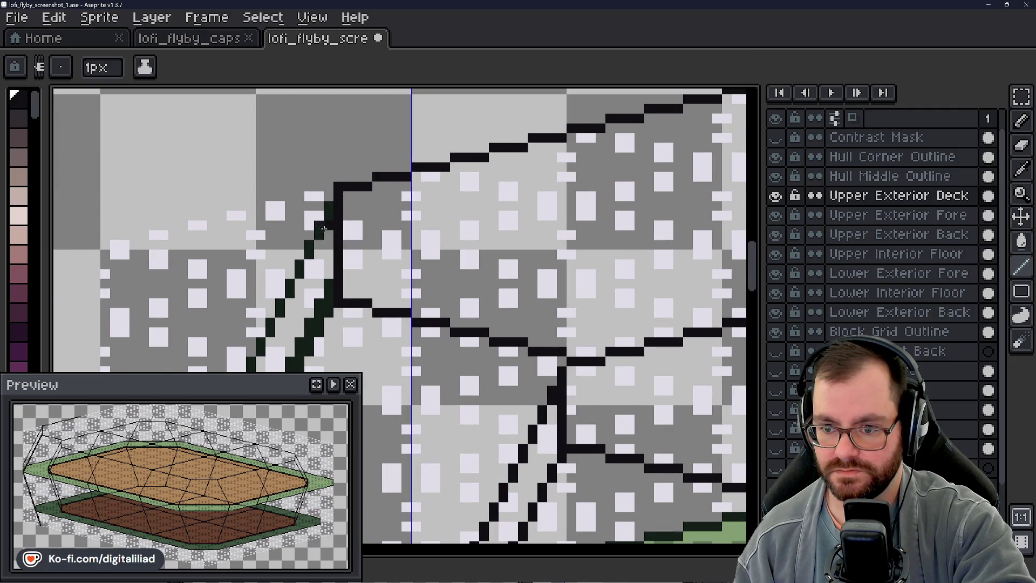
drag(323, 228, 441, 242)
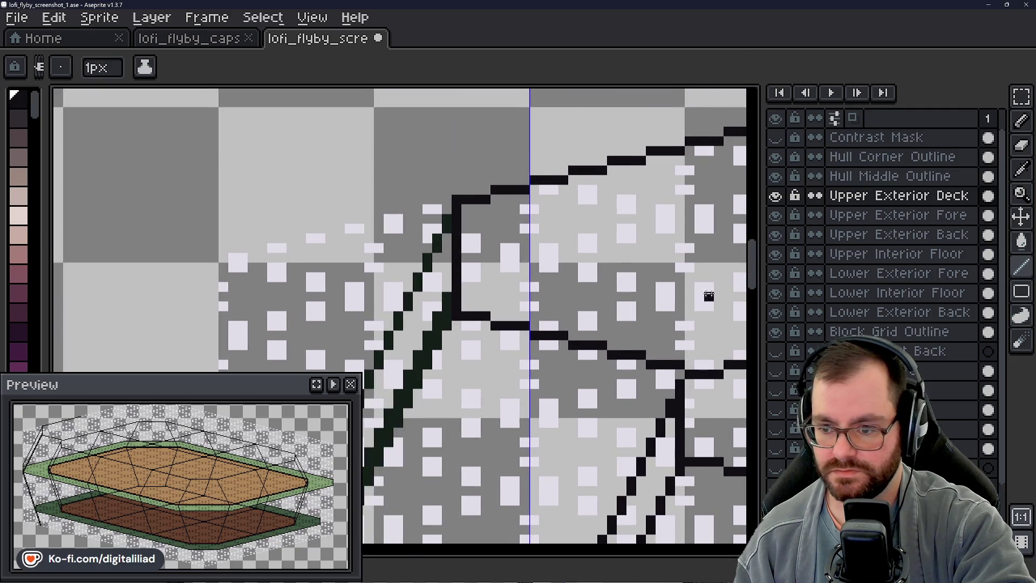
click(885, 234)
scroll(429, 261, up, 1)
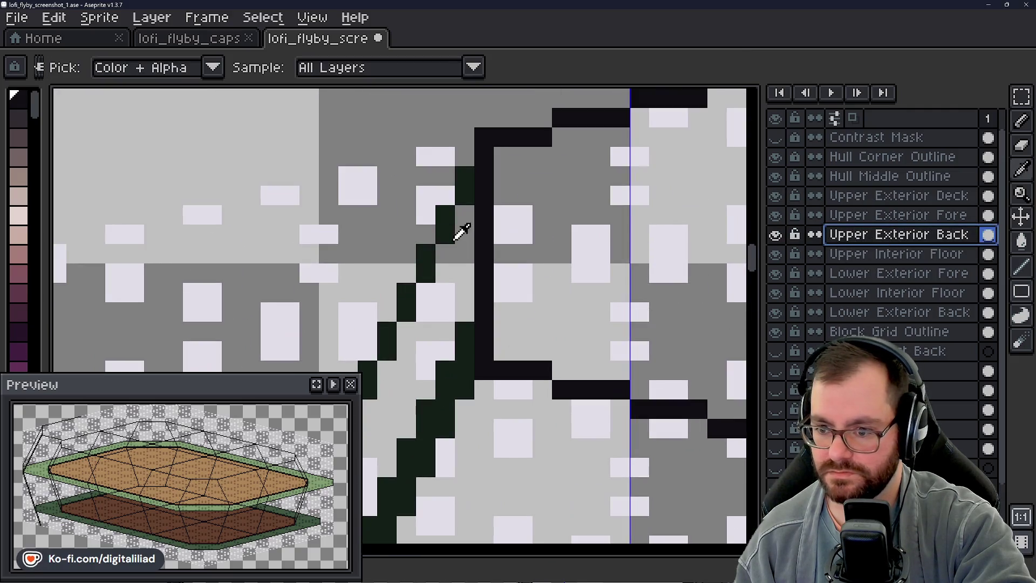
- Thicken the hull edge with a dark green pixel column eyedropped from the hull
alt+click(460, 232)
drag(463, 213, 460, 328)
scroll(460, 328, down, 3)
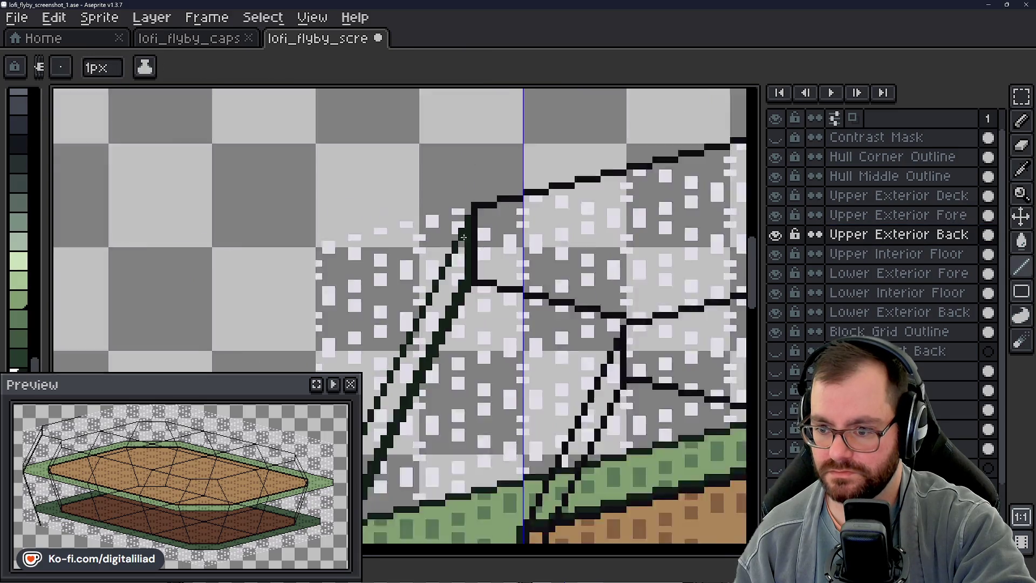
scroll(444, 260, up, 2)
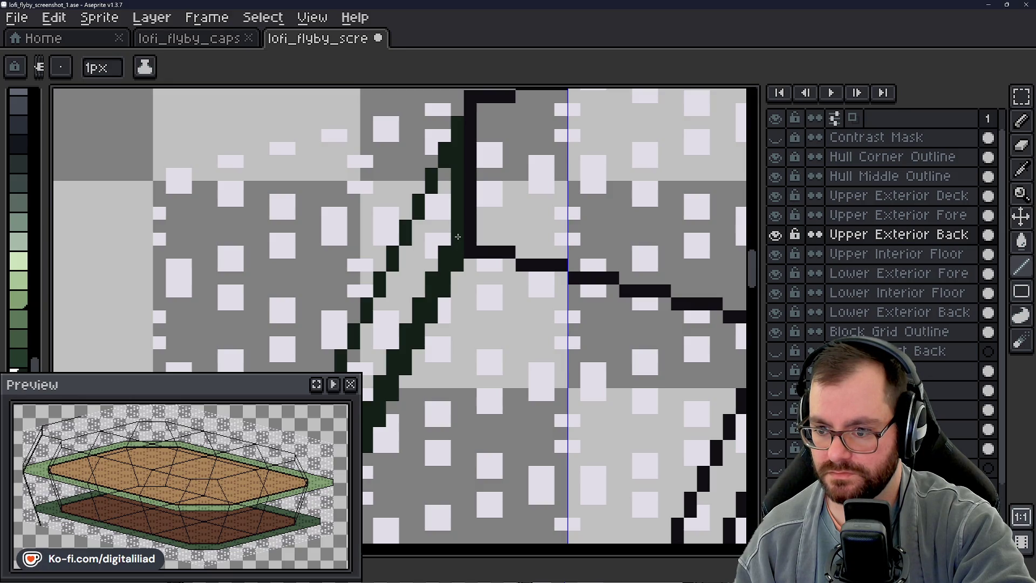
scroll(459, 130, down, 5)
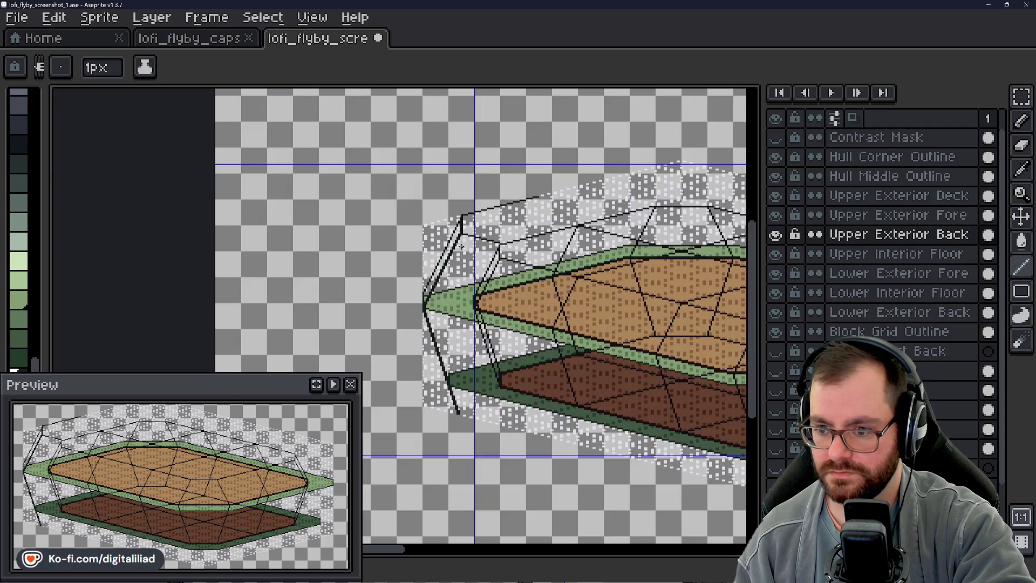
- Save the file and return to the Upper Exterior Deck layer
key(ctrl+s)
scroll(458, 273, up, 3)
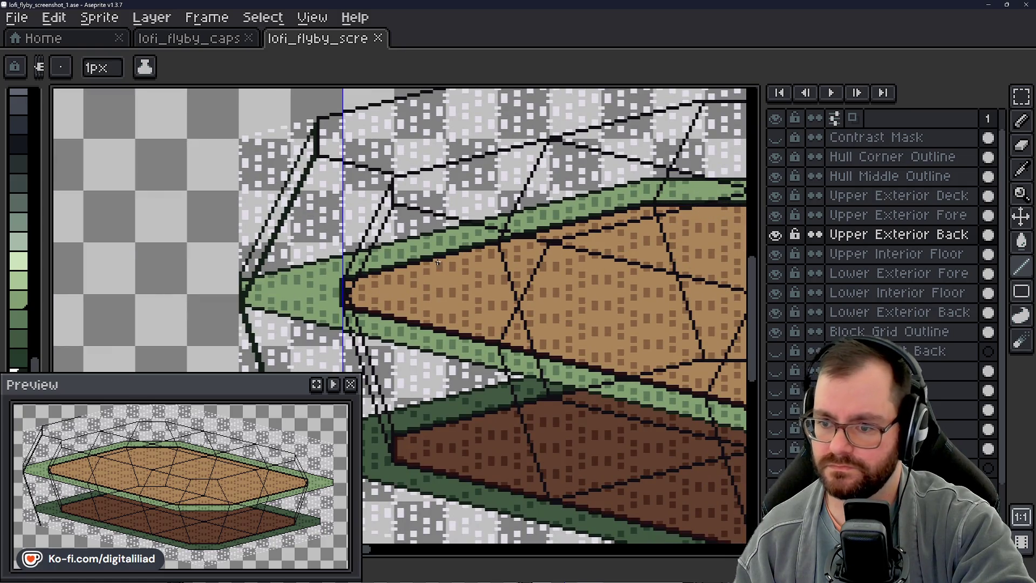
drag(414, 156, 409, 229)
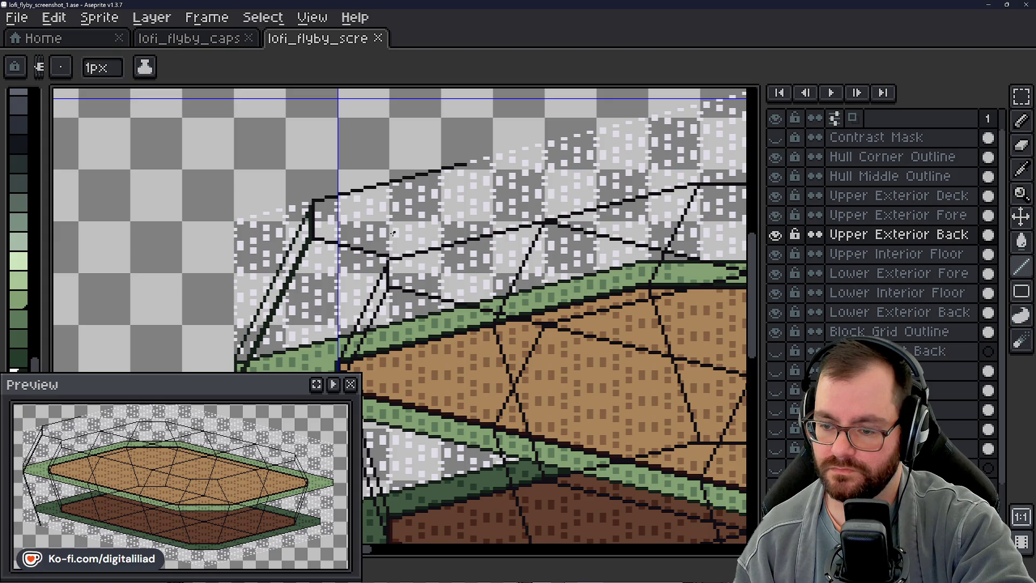
scroll(443, 229, down, 4)
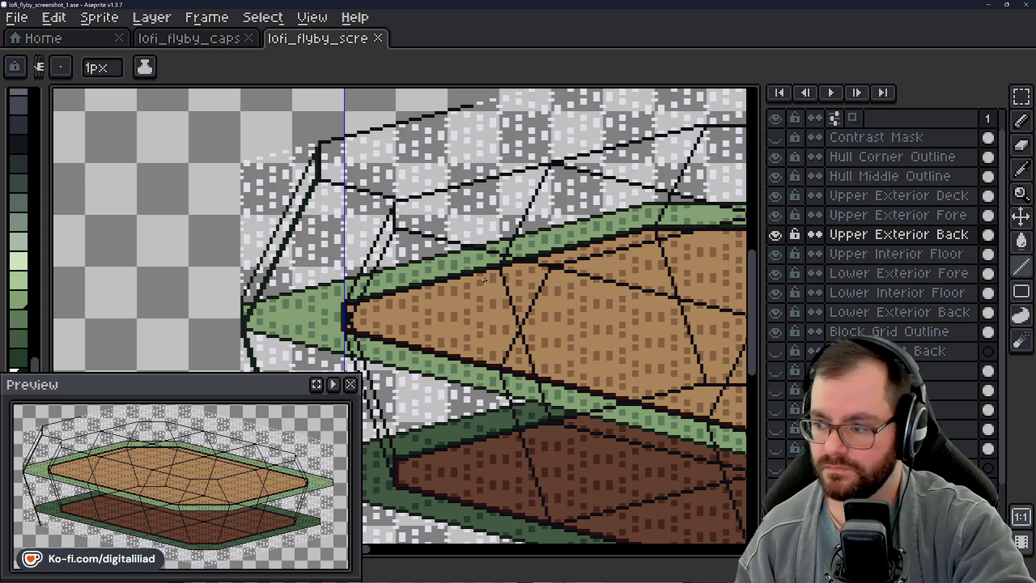
click(865, 197)
scroll(475, 245, up, 3)
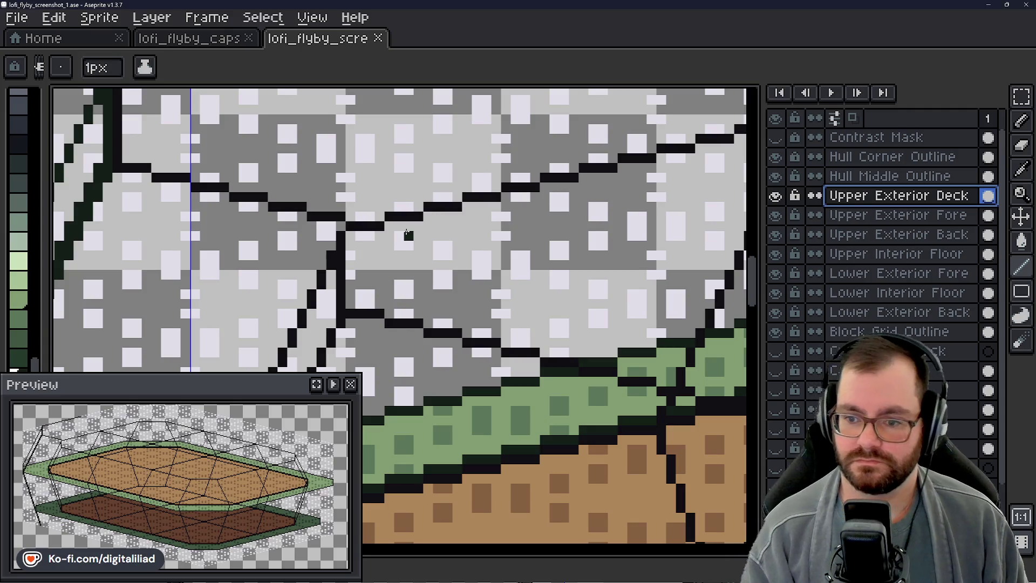
- Eyedrop the black outline colour and draw a straight line below the deck's edge
key(i)
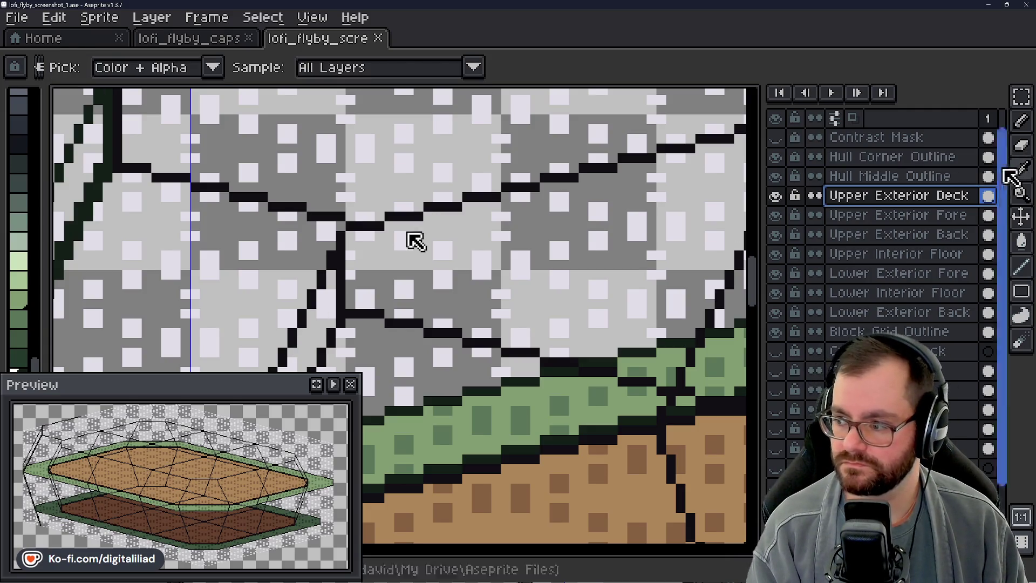
click(410, 226)
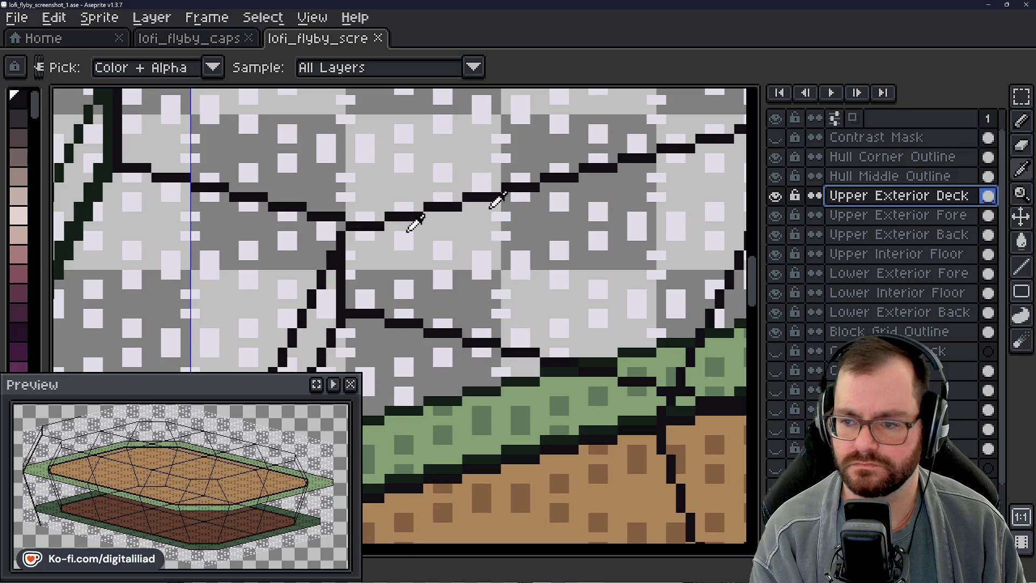
click(1021, 267)
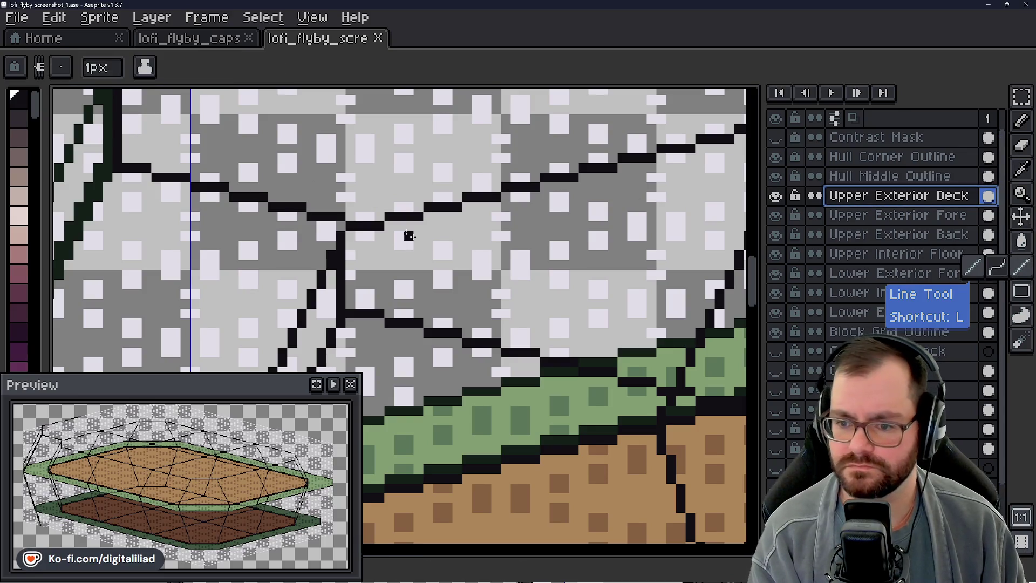
drag(394, 234, 683, 305)
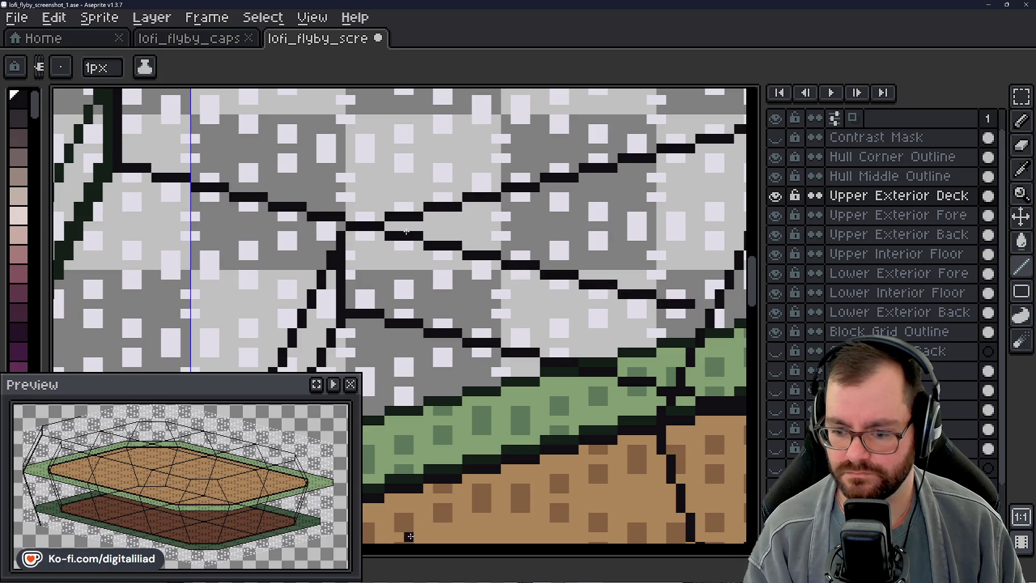
- Extend the dark deck edge outline by a pixel and further rightward
scroll(410, 238, down, 3)
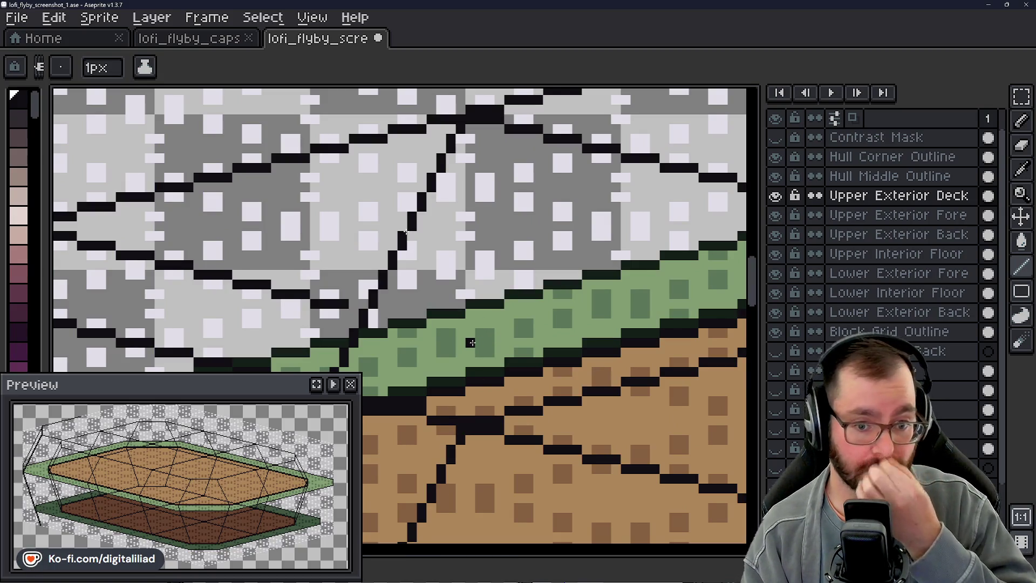
scroll(745, 286, down, 3)
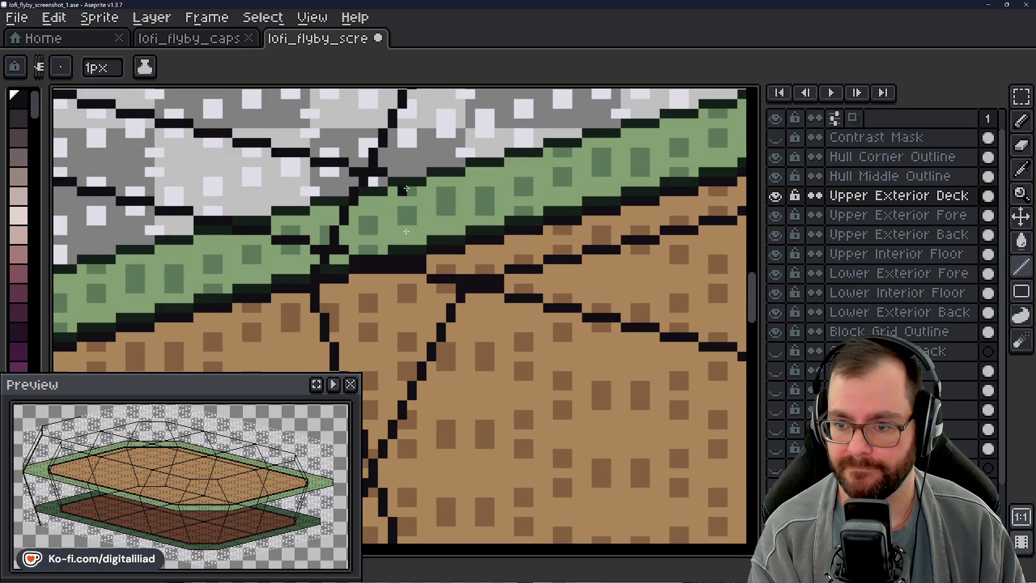
drag(432, 191, 447, 191)
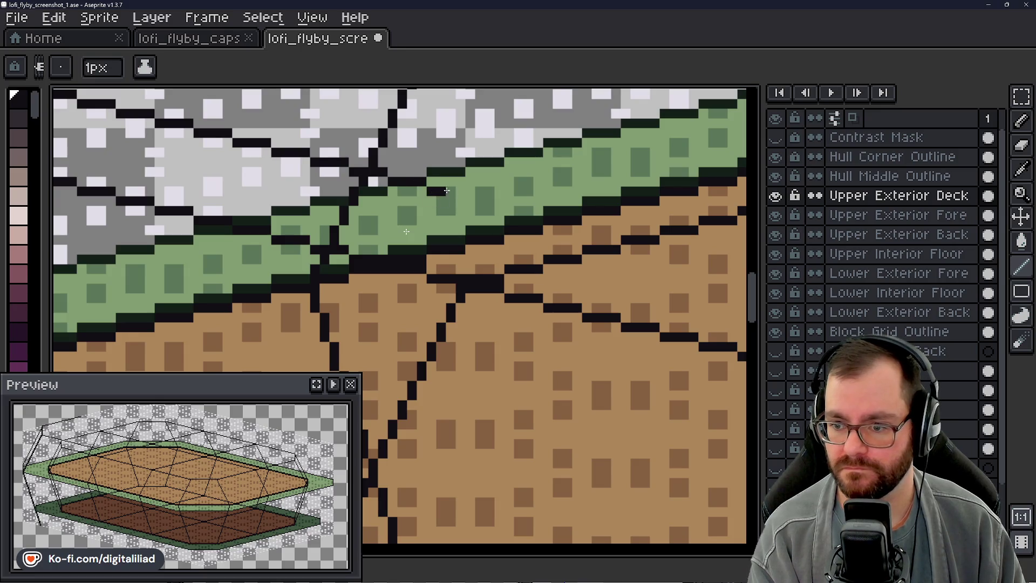
mouse_move(509, 211)
mouse_down()
mouse_move(540, 209)
mouse_move(696, 249)
mouse_up()
scroll(415, 240, right, 5)
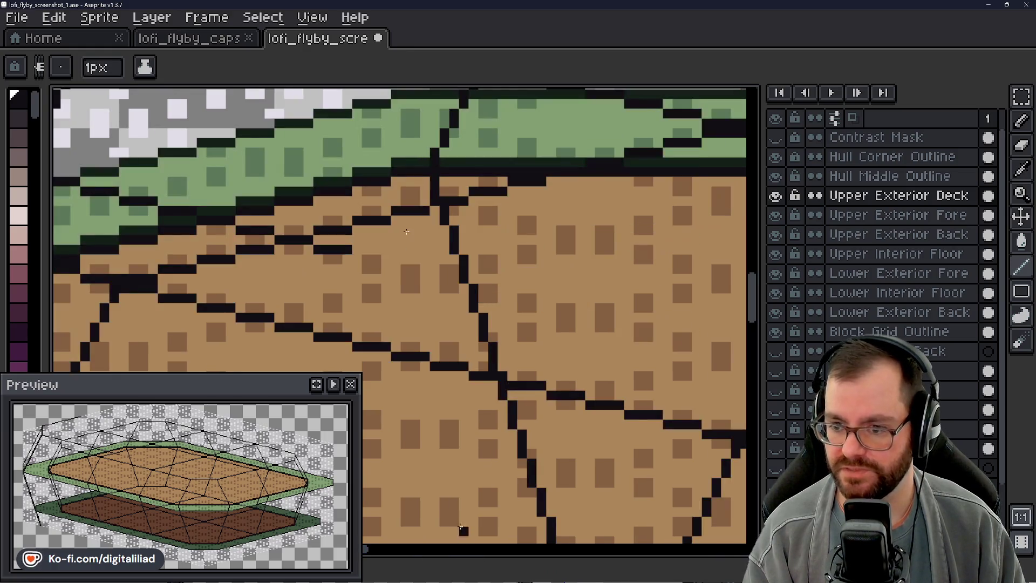
- Draw a stepped dark grid line down-right across the tan deck
drag(358, 259, 507, 288)
click(502, 307)
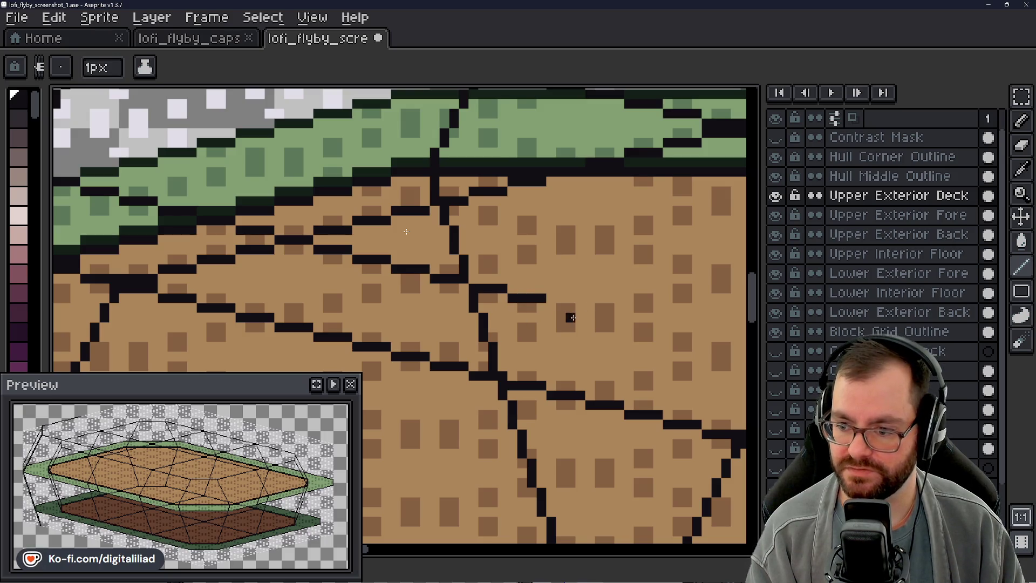
drag(554, 309, 620, 318)
click(628, 327)
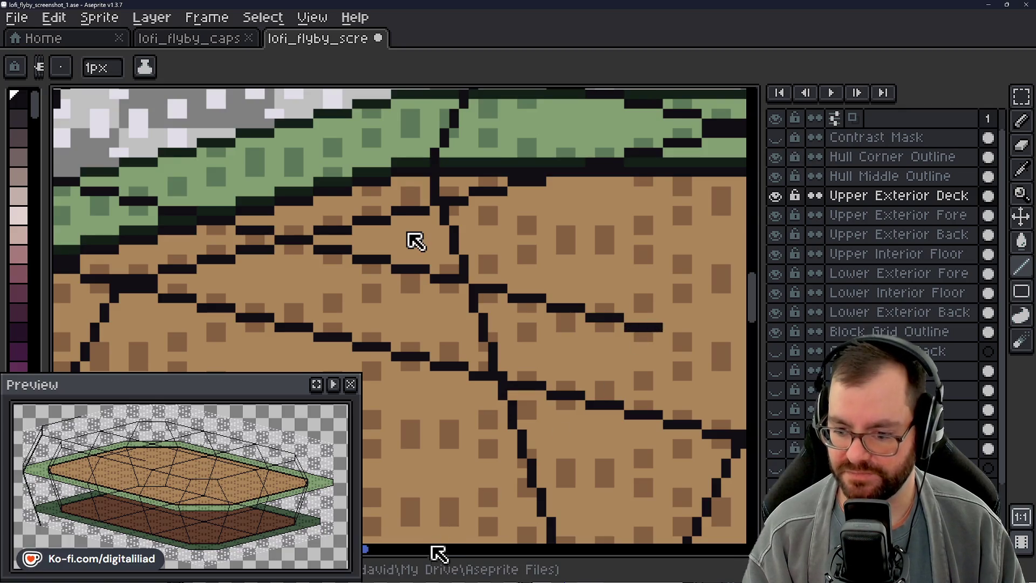
click(442, 549)
click(321, 336)
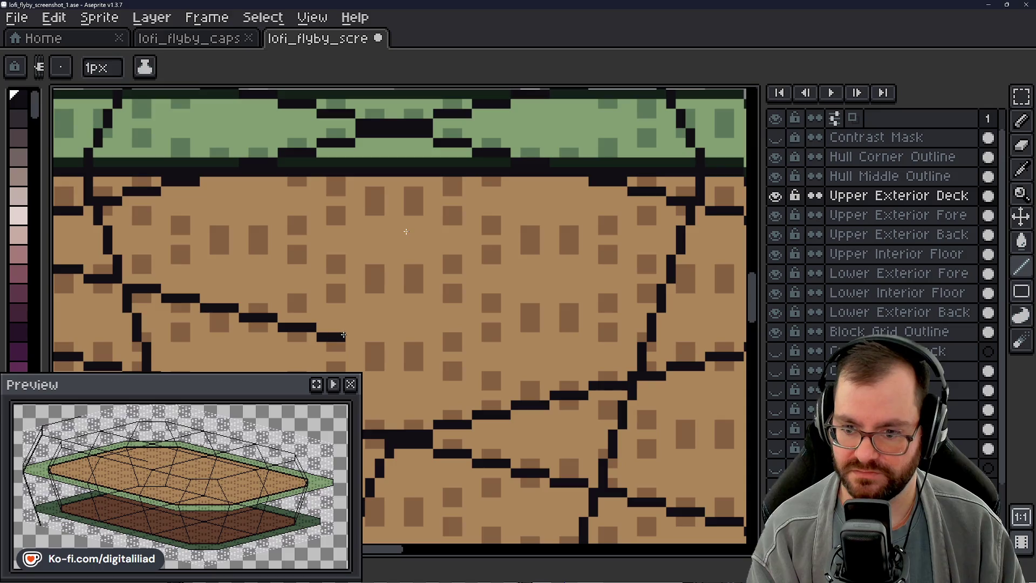
- Continue a second isometric grid line rightward toward the deck's right side
drag(404, 356, 429, 356)
click(458, 366)
click(467, 366)
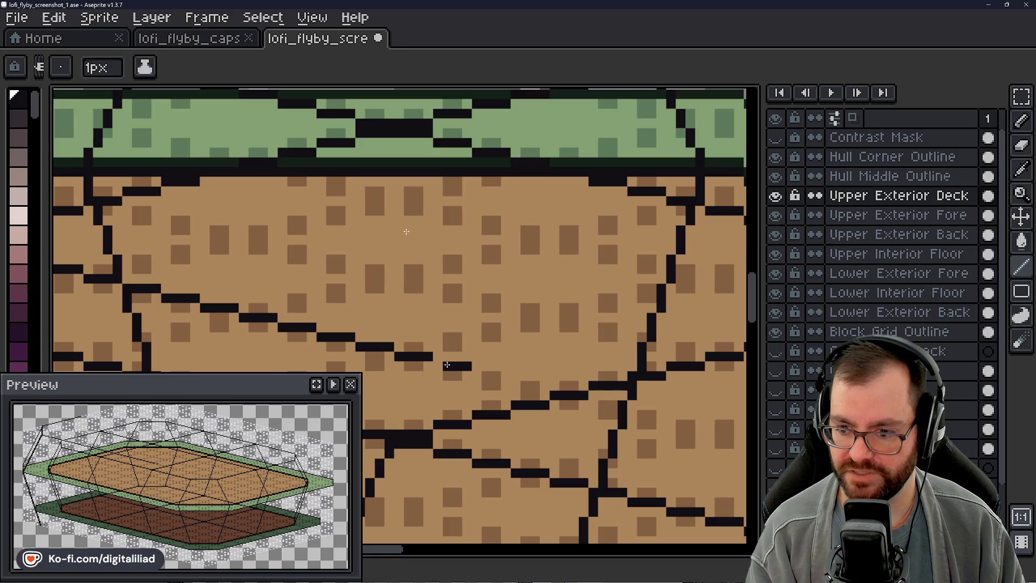
click(477, 375)
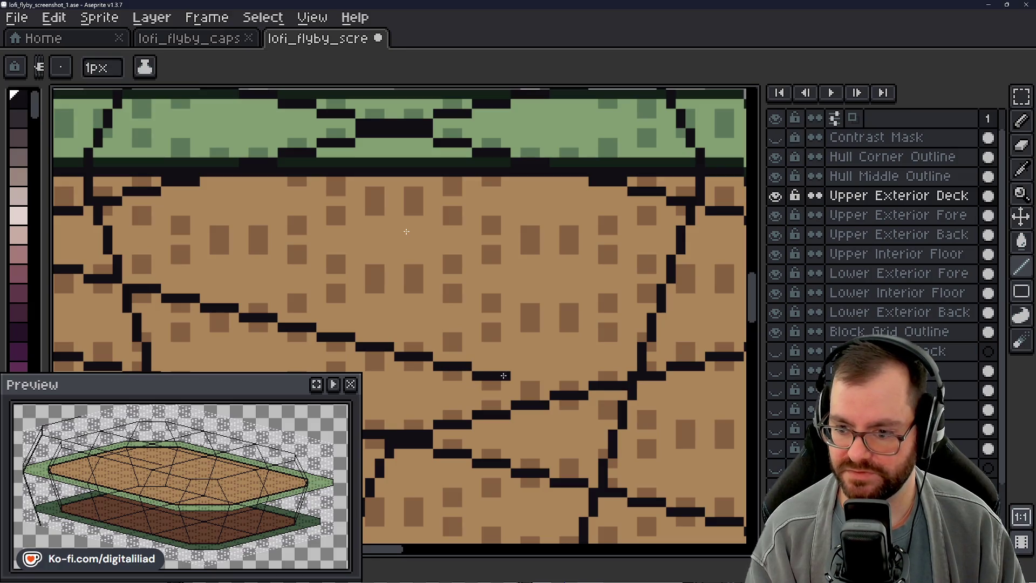
drag(516, 386, 542, 385)
mouse_move(603, 405)
mouse_down()
mouse_move(591, 405)
mouse_move(622, 403)
mouse_up()
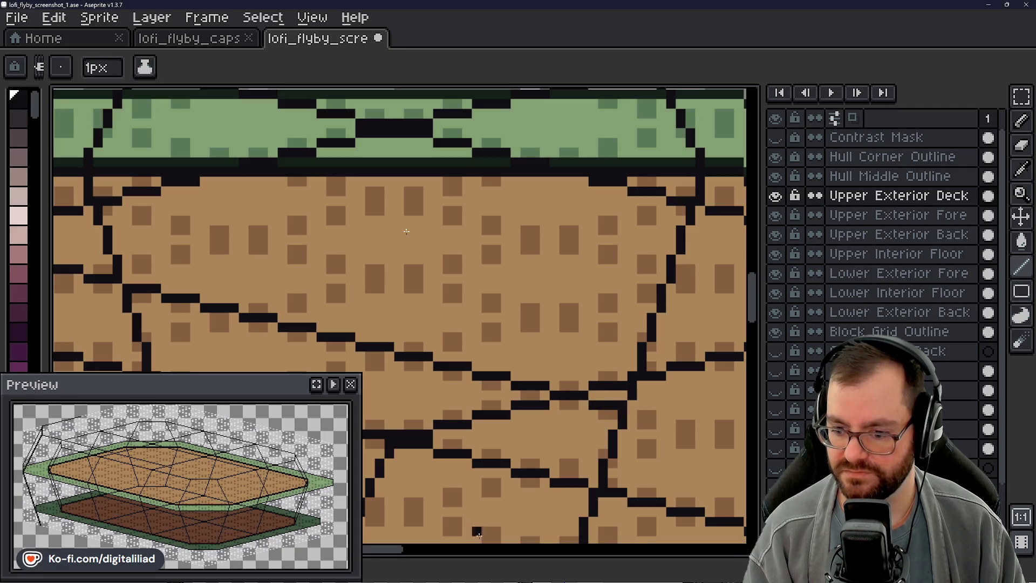
click(483, 549)
- Add another stepped dark outline segment across the deck
drag(758, 312, 755, 335)
drag(285, 216, 499, 270)
scroll(415, 241, up, 1)
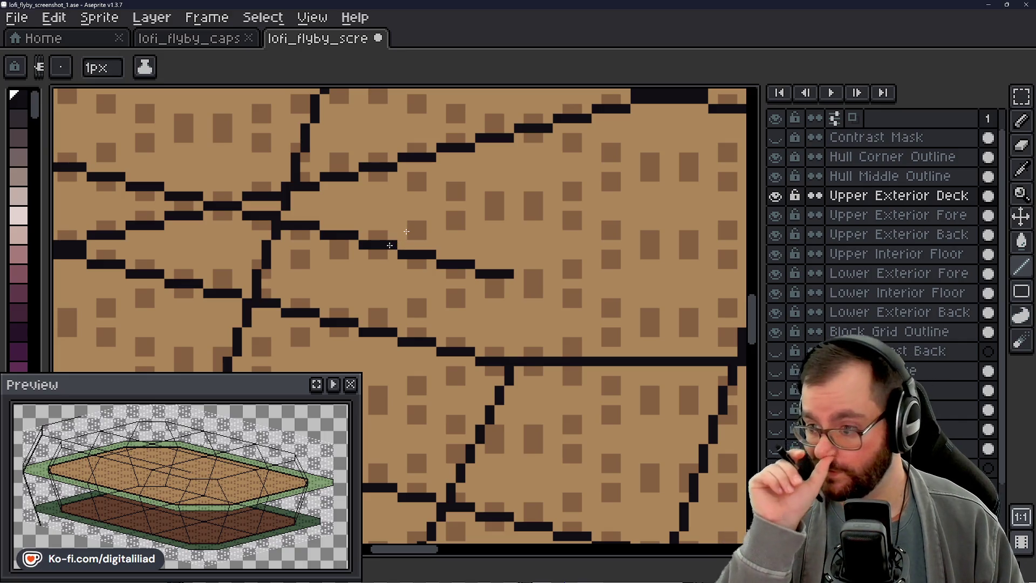
scroll(416, 243, down, 2)
scroll(416, 243, down, 3)
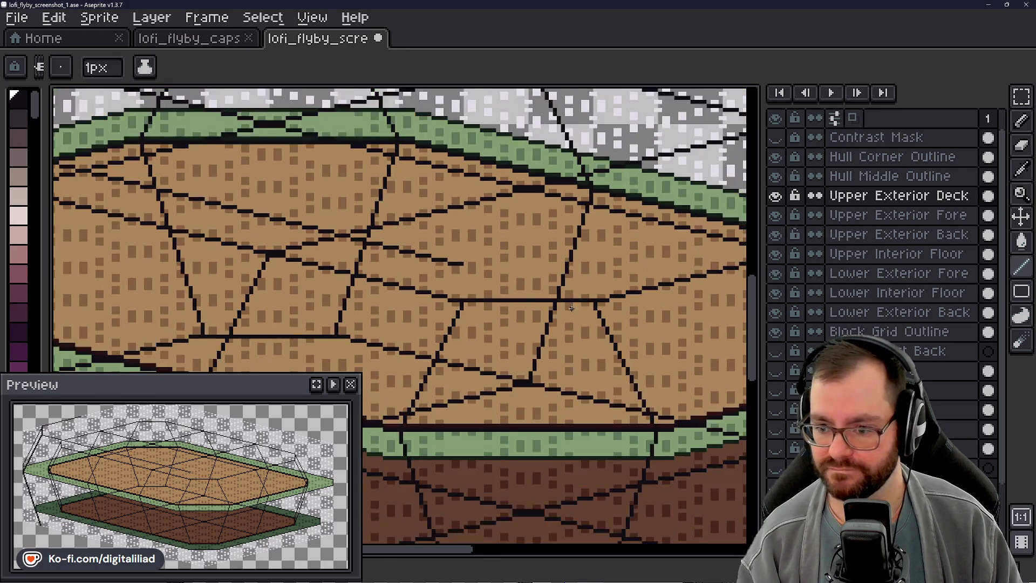
scroll(483, 270, up, 3)
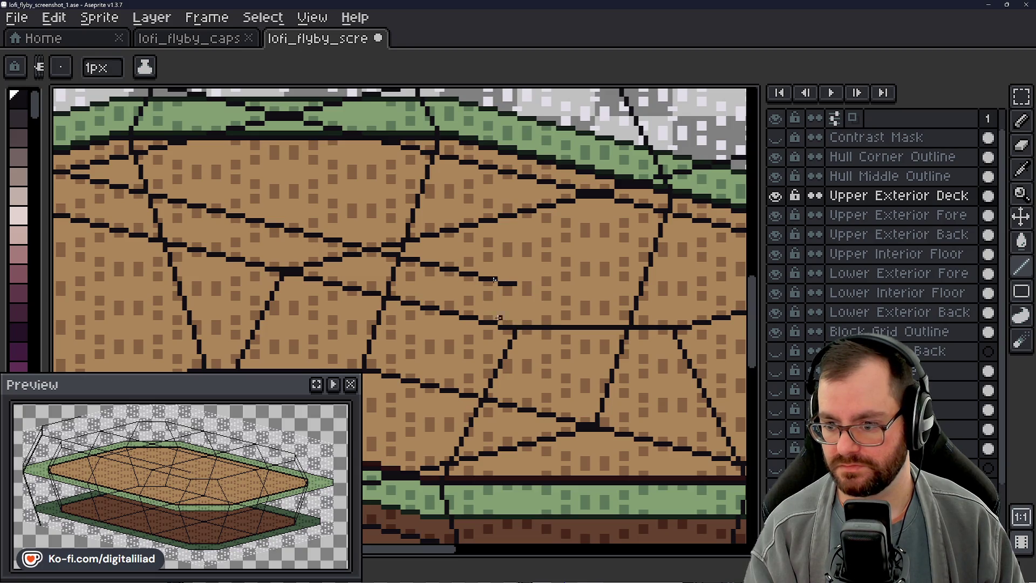
scroll(494, 280, down, 3)
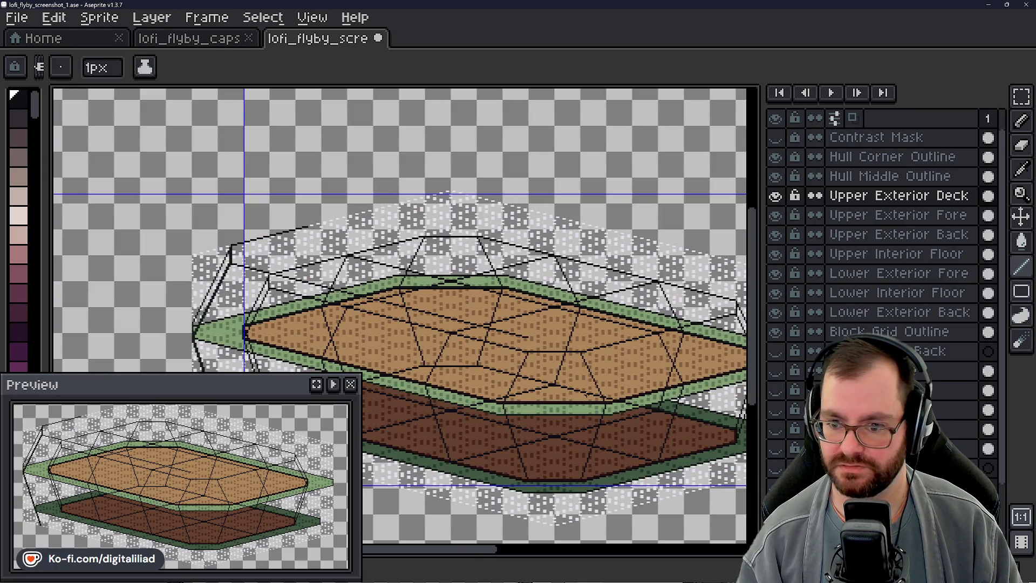
- Draw a diagonal black line from the wireframe junction above the hull's upper-left green rim
scroll(189, 195, up, 2)
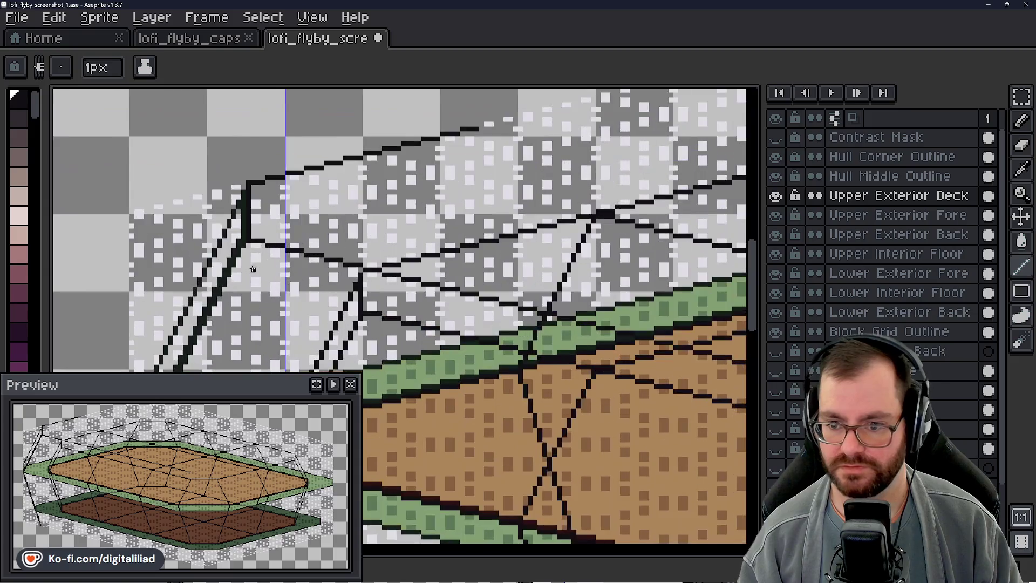
scroll(189, 195, up, 1)
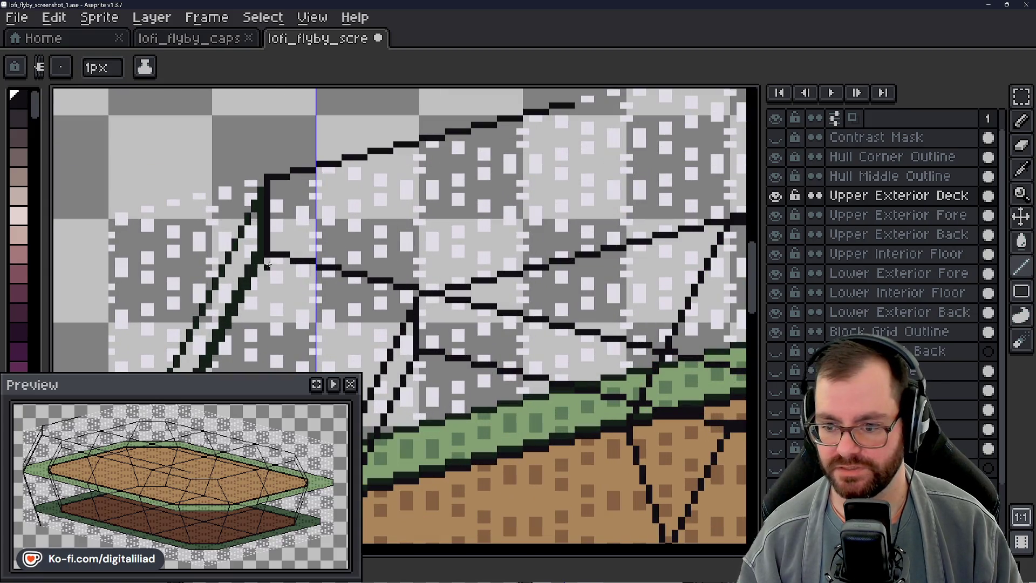
mouse_move(268, 257)
mouse_down()
mouse_move(394, 348)
mouse_move(421, 352)
mouse_move(421, 331)
mouse_up()
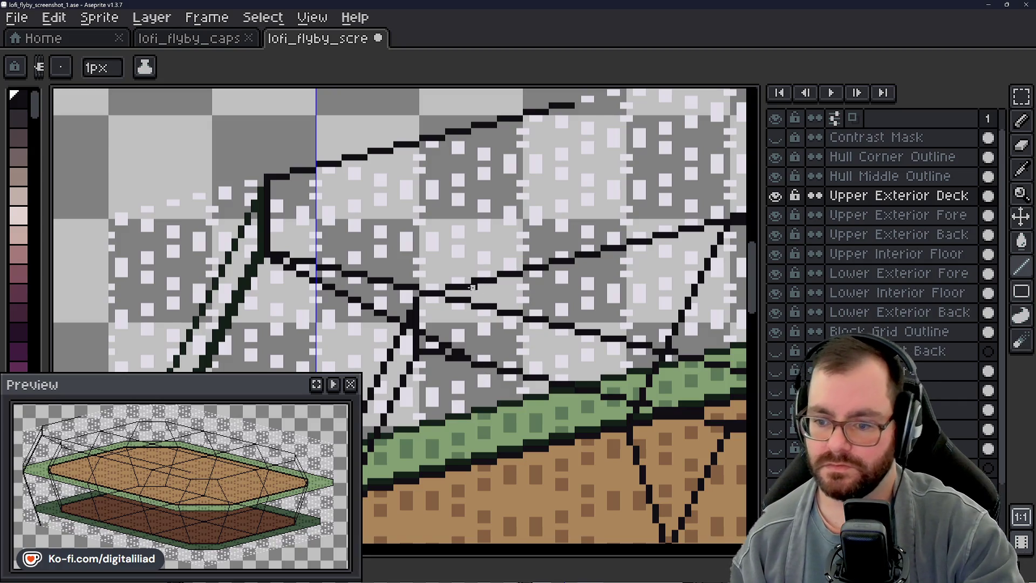
scroll(413, 286, down, 3)
scroll(413, 287, down, 1)
scroll(413, 287, up, 3)
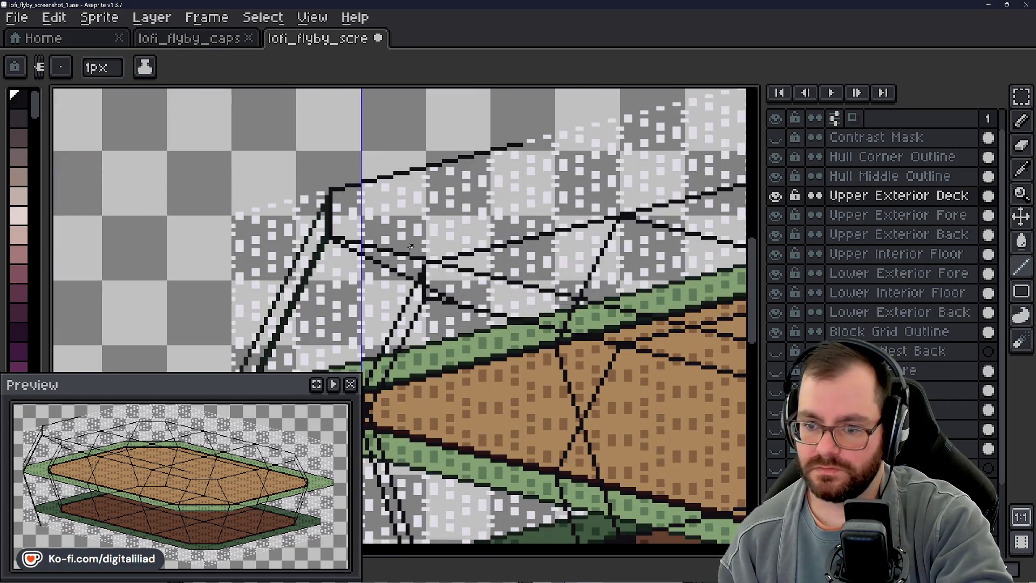
key(v)
key(b)
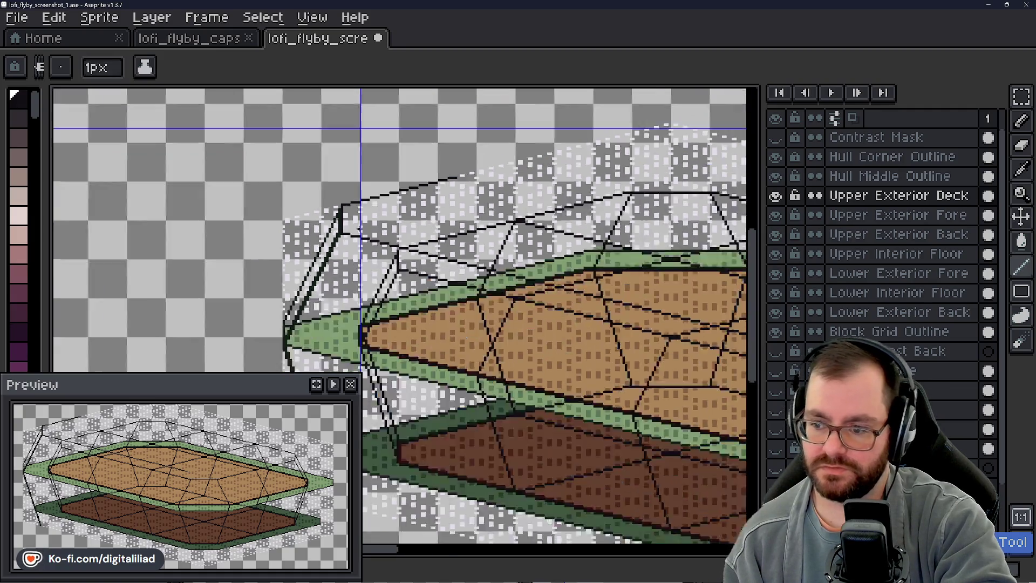
scroll(435, 219, down, 1)
scroll(637, 307, up, 1)
scroll(645, 324, down, 2)
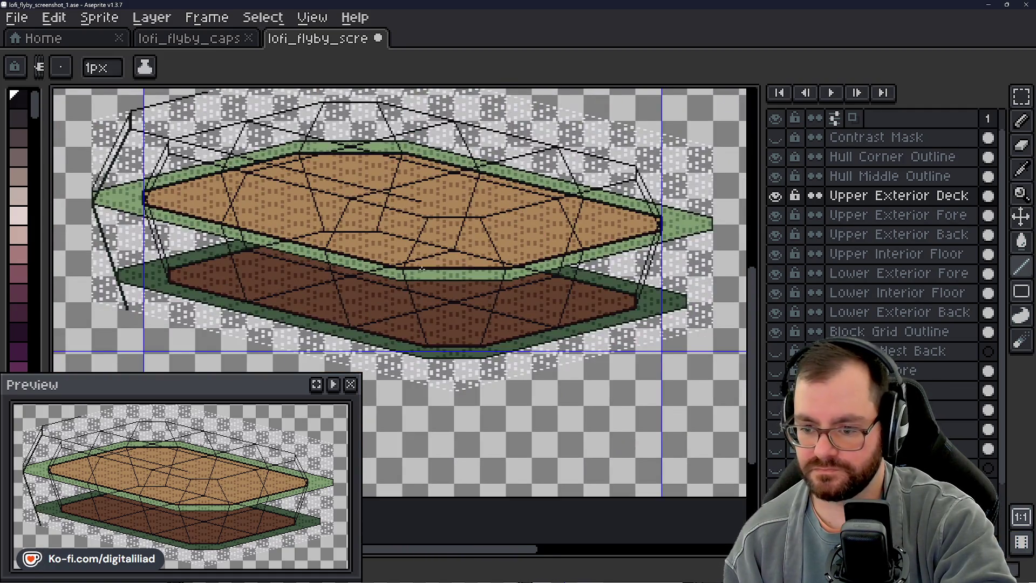
scroll(456, 237, up, 1)
scroll(456, 237, up, 3)
scroll(456, 237, down, 2)
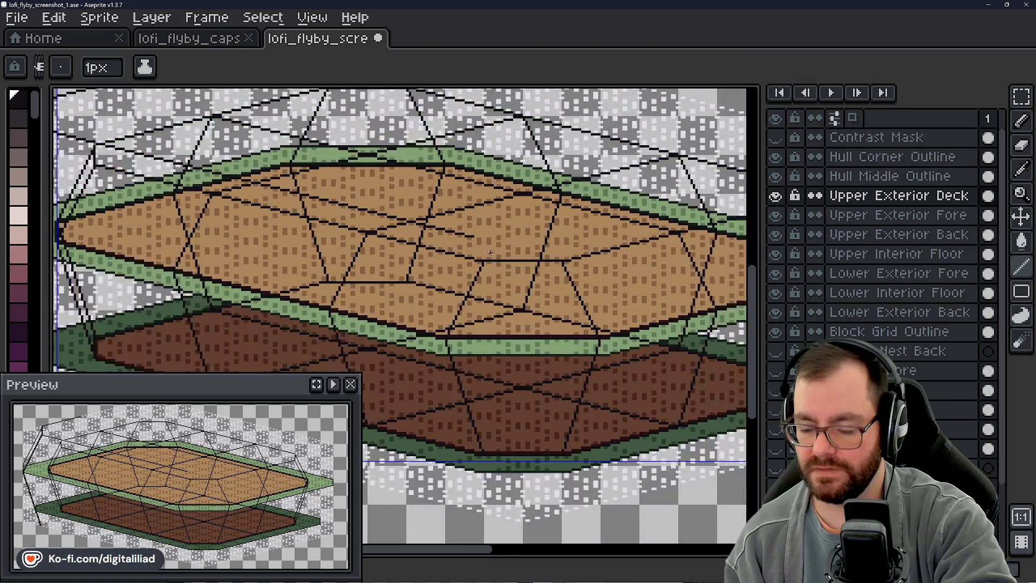
scroll(418, 293, up, 2)
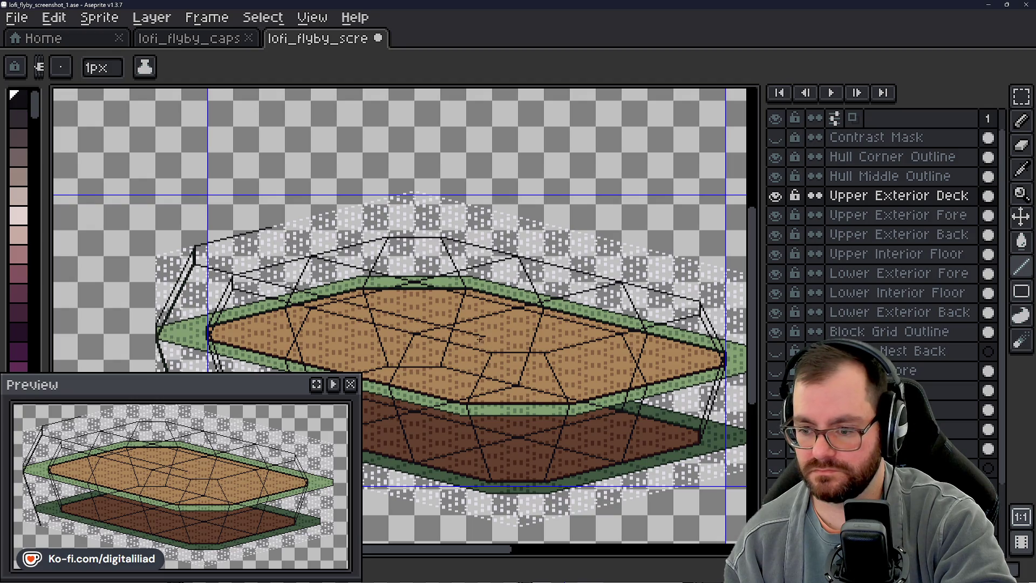
scroll(479, 338, up, 1)
scroll(490, 403, down, 1)
scroll(509, 400, up, 3)
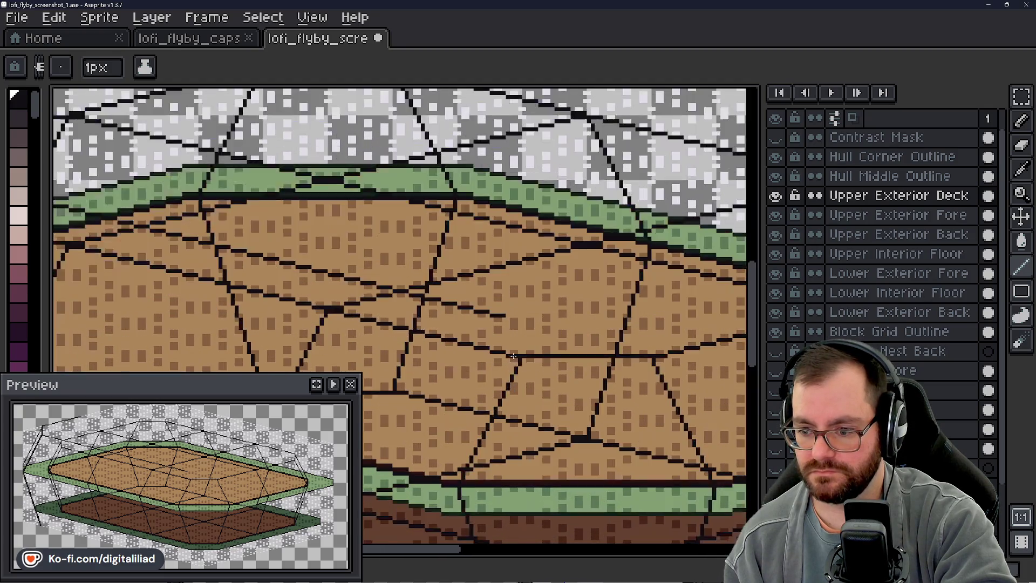
scroll(525, 309, up, 1)
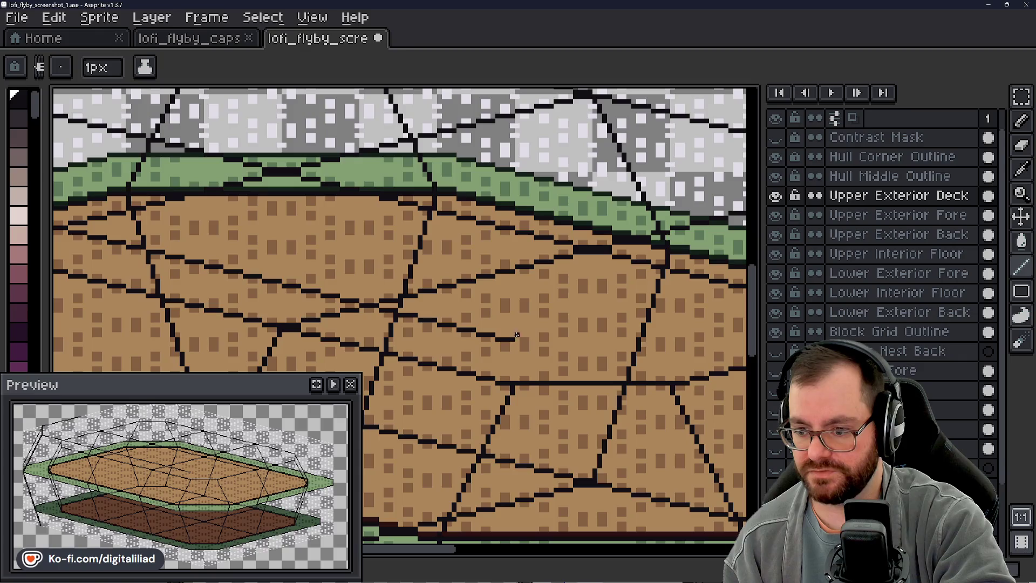
scroll(517, 308, down, 2)
scroll(517, 308, down, 3)
scroll(517, 308, up, 1)
mouse_move(520, 340)
mouse_down()
mouse_move(568, 274)
mouse_move(577, 281)
mouse_up()
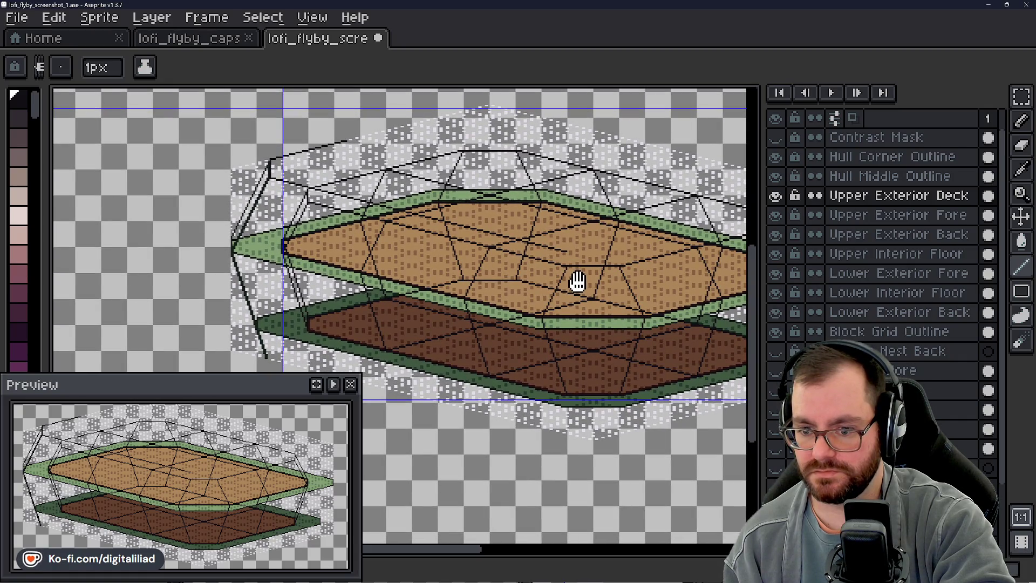
mouse_move(577, 281)
mouse_down()
mouse_move(407, 261)
mouse_move(473, 277)
mouse_up()
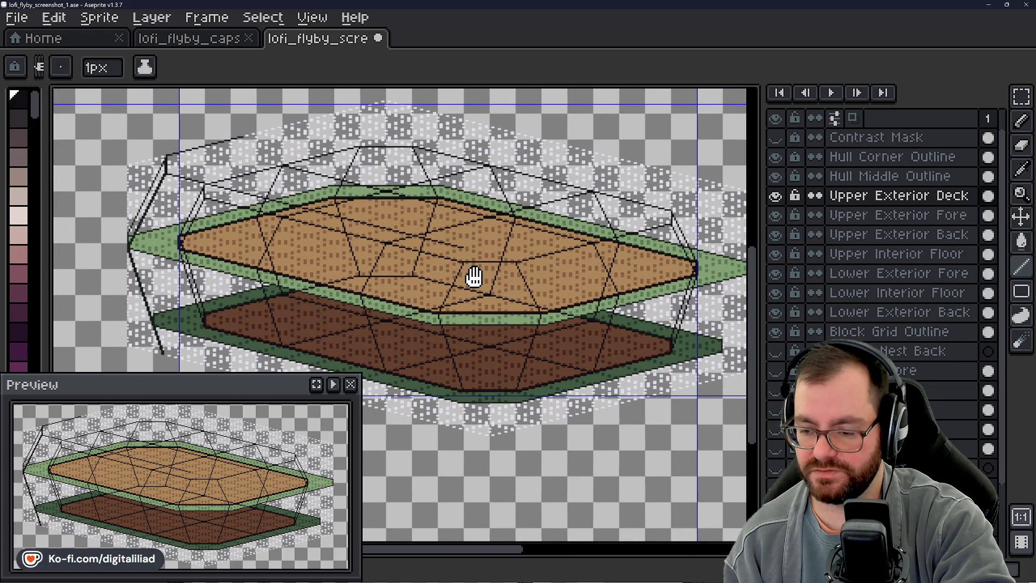
scroll(473, 277, up, 3)
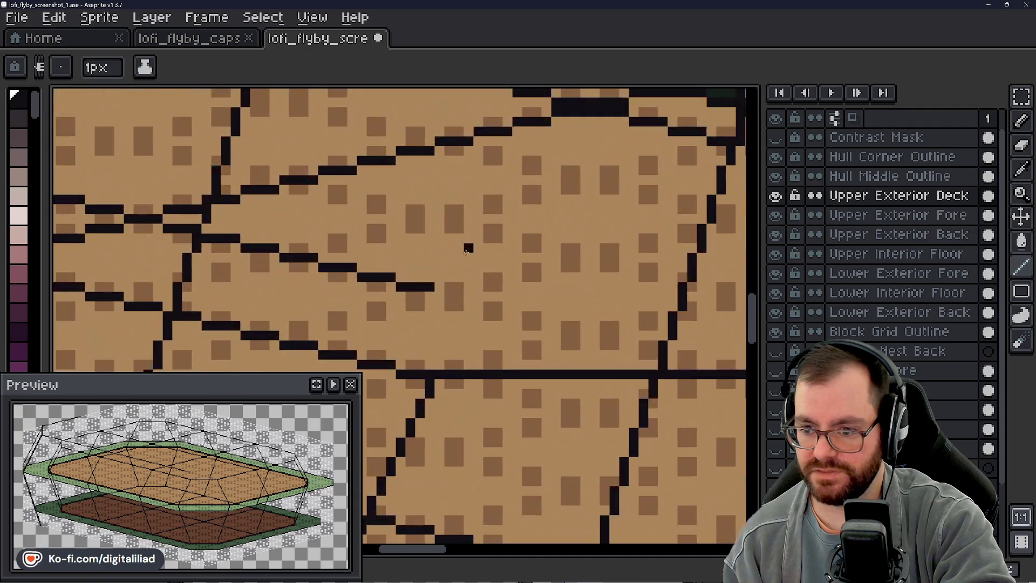
- Lengthen the dark deck line rightward in two short strokes
scroll(481, 275, down, 3)
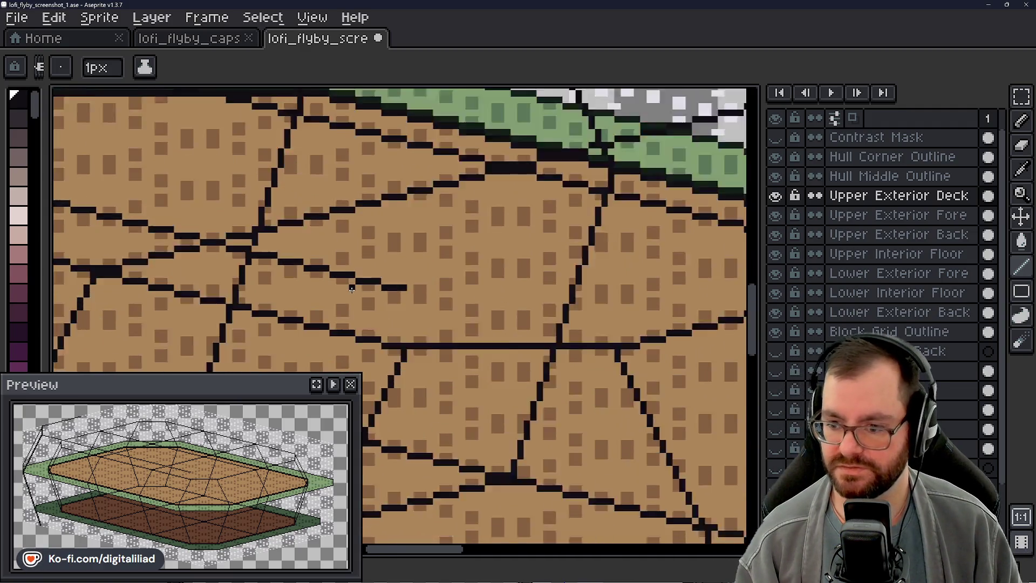
scroll(480, 275, up, 1)
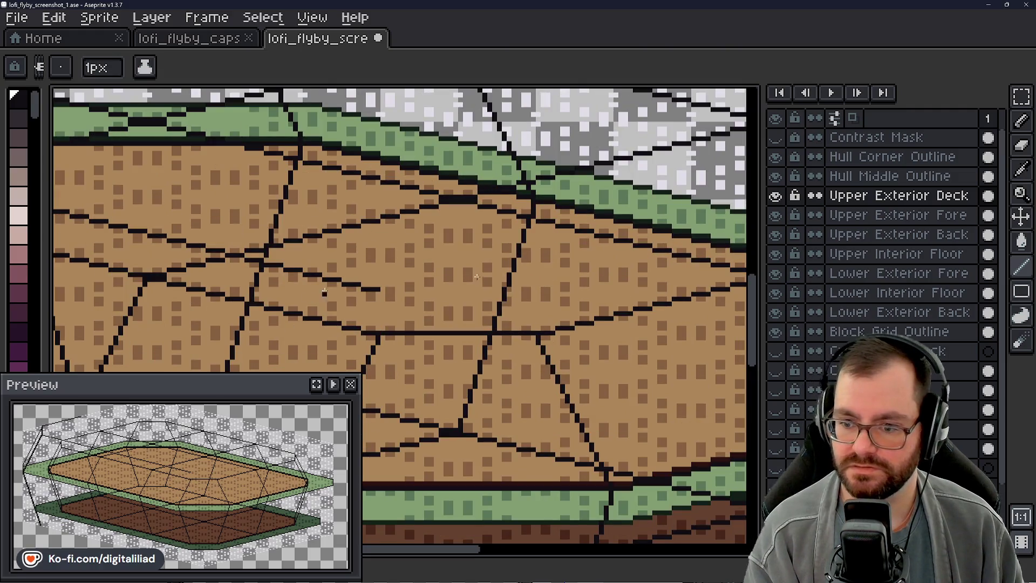
drag(387, 289, 401, 288)
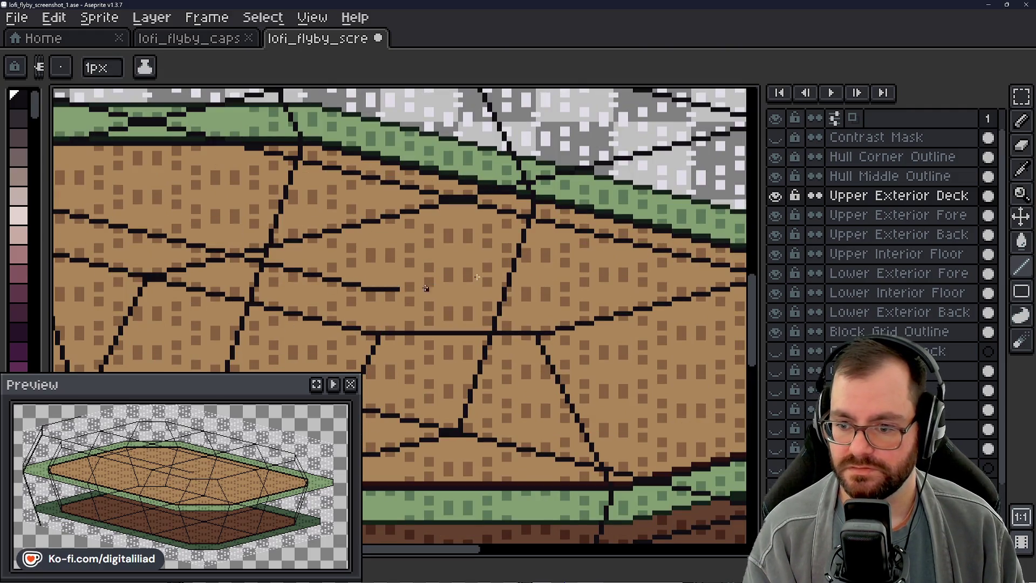
drag(469, 290, 508, 289)
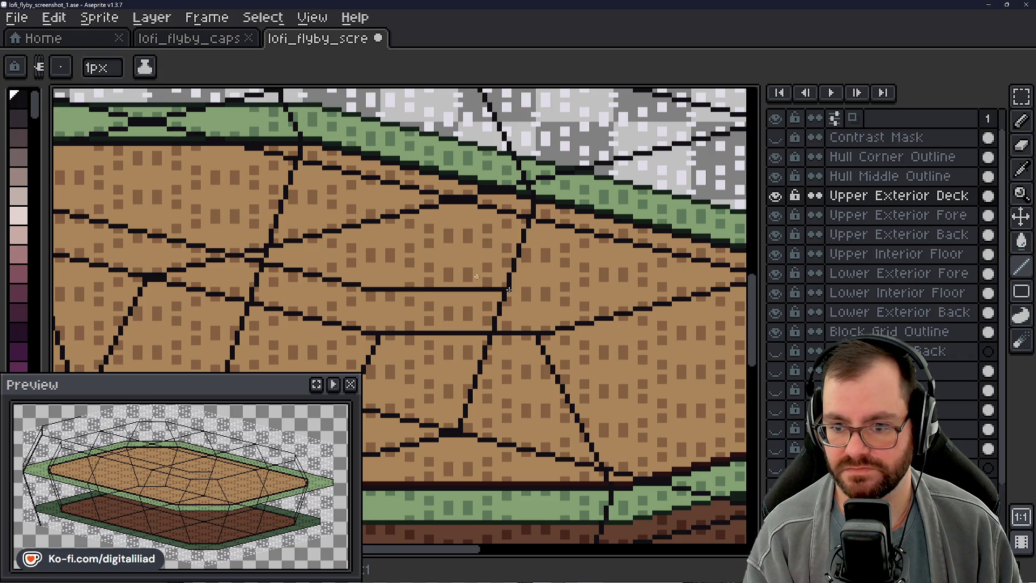
- Extend the horizontal grid line right and up-right to join the existing stroke
scroll(477, 277, down, 2)
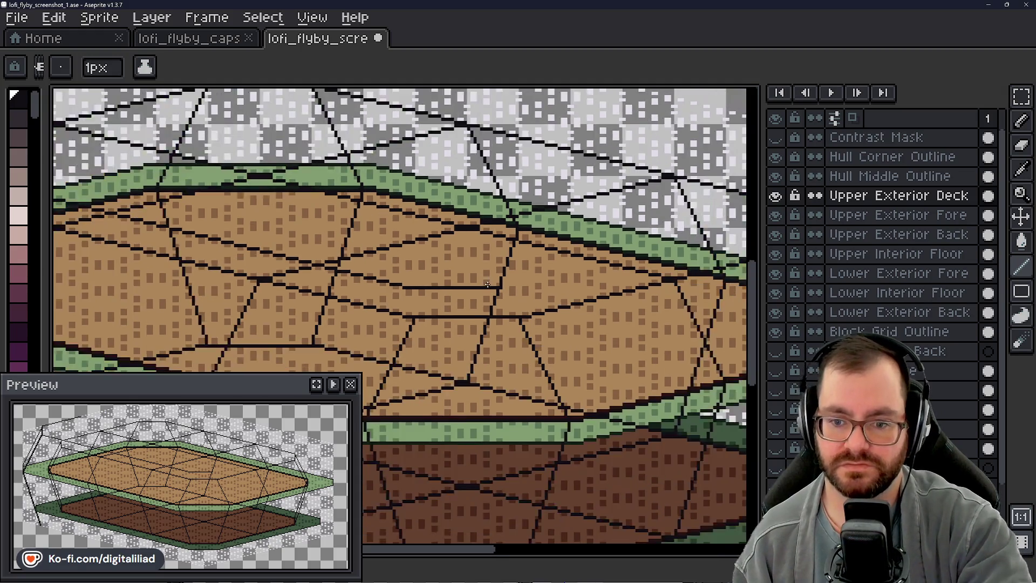
scroll(486, 298, up, 2)
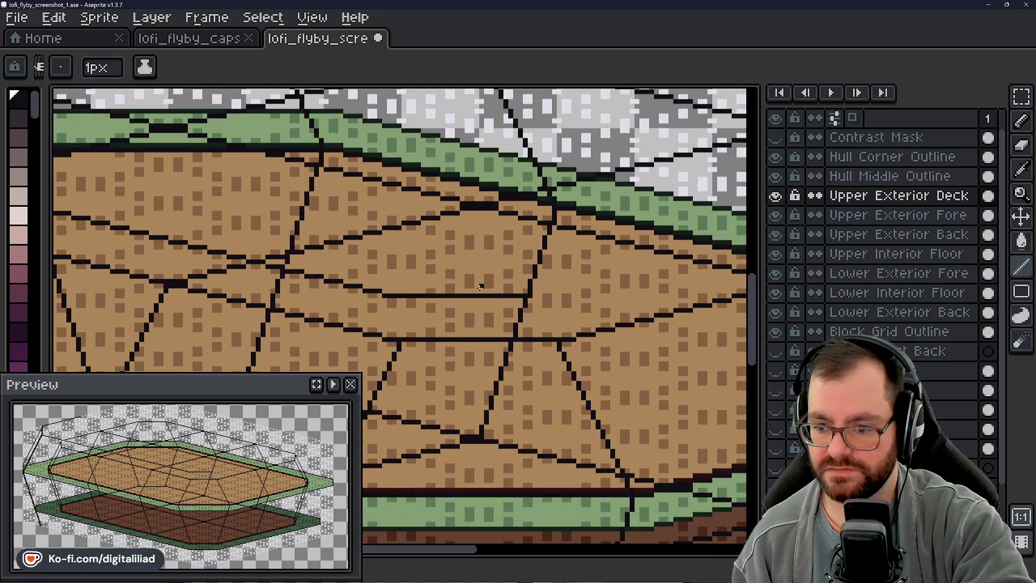
scroll(510, 280, up, 1)
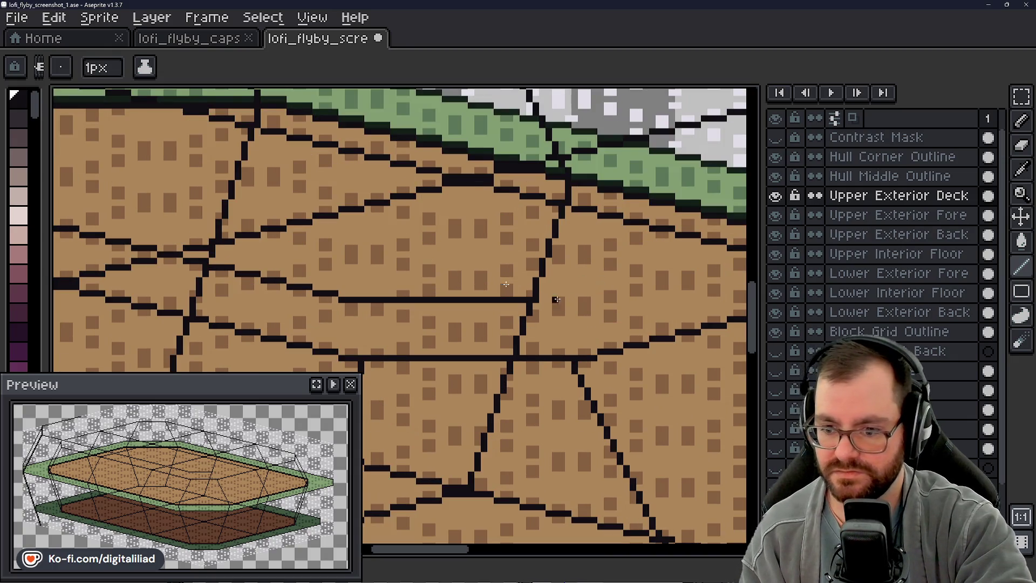
drag(529, 300, 561, 301)
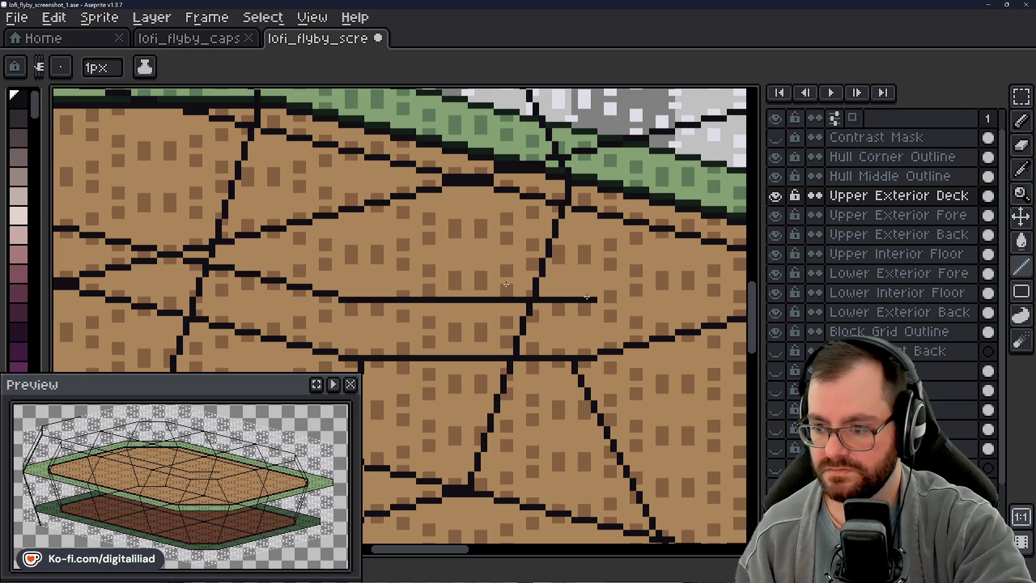
mouse_move(583, 296)
mouse_down()
mouse_move(233, 323)
mouse_move(273, 322)
mouse_up()
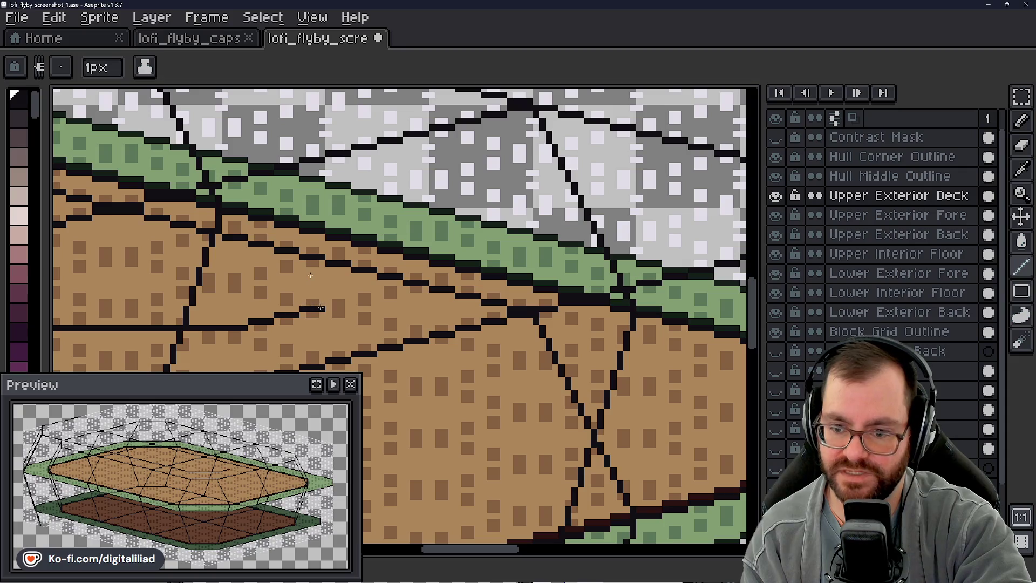
drag(346, 299, 398, 286)
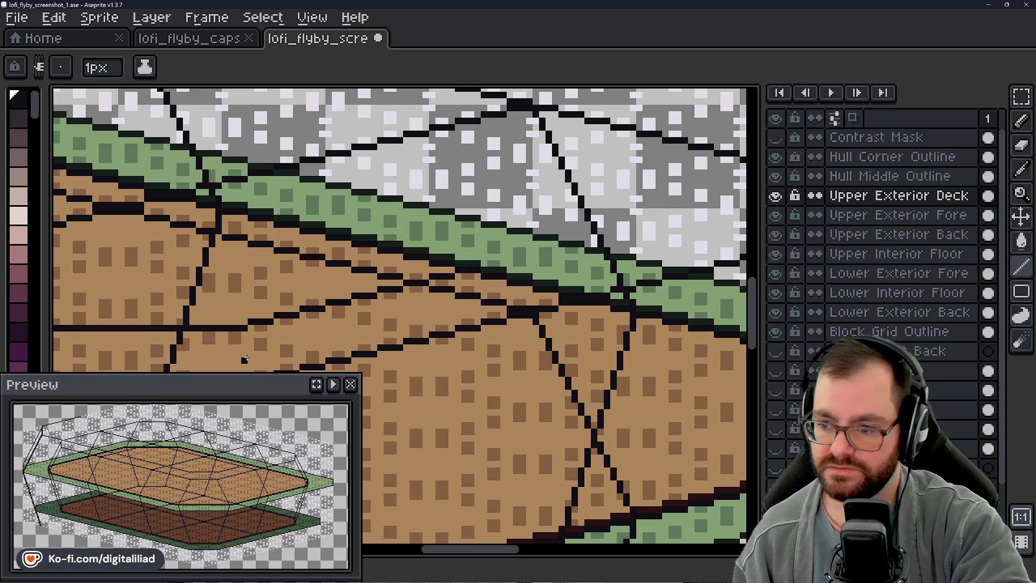
scroll(471, 259, down, 3)
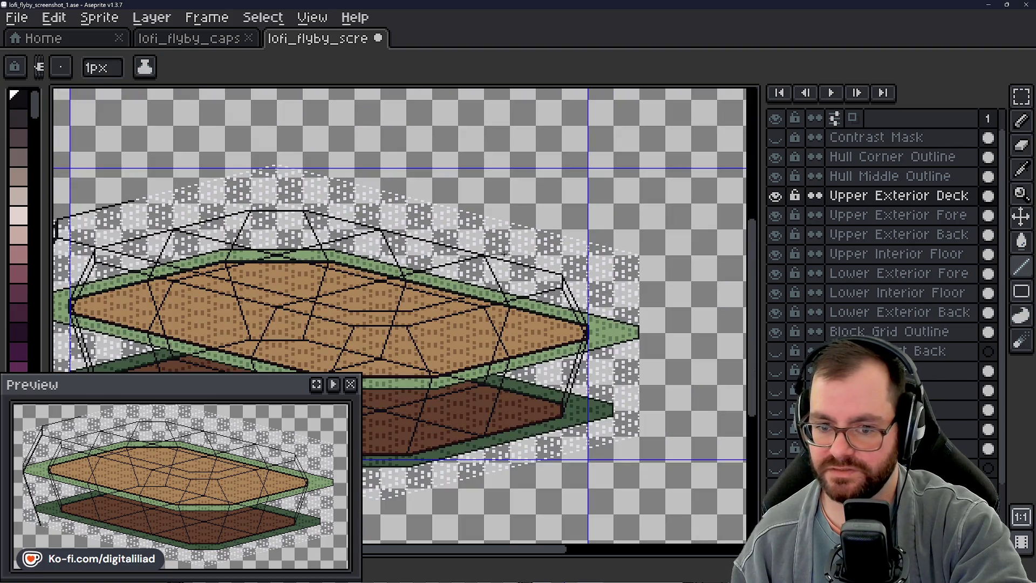
- Select the Magic Wand tool and zoom in on the translucent deck's upper-left edge
drag(449, 255, 621, 240)
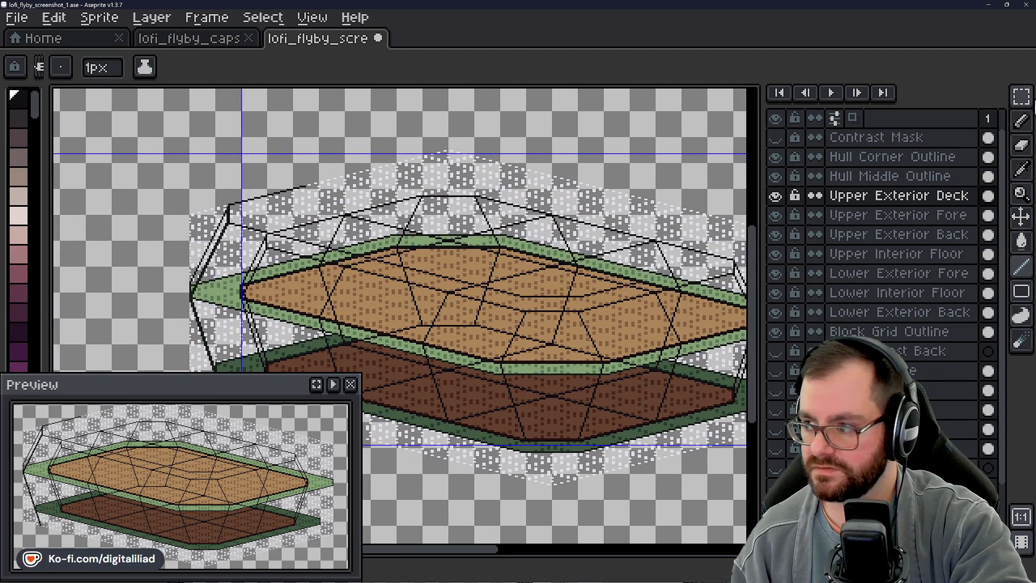
click(1021, 96)
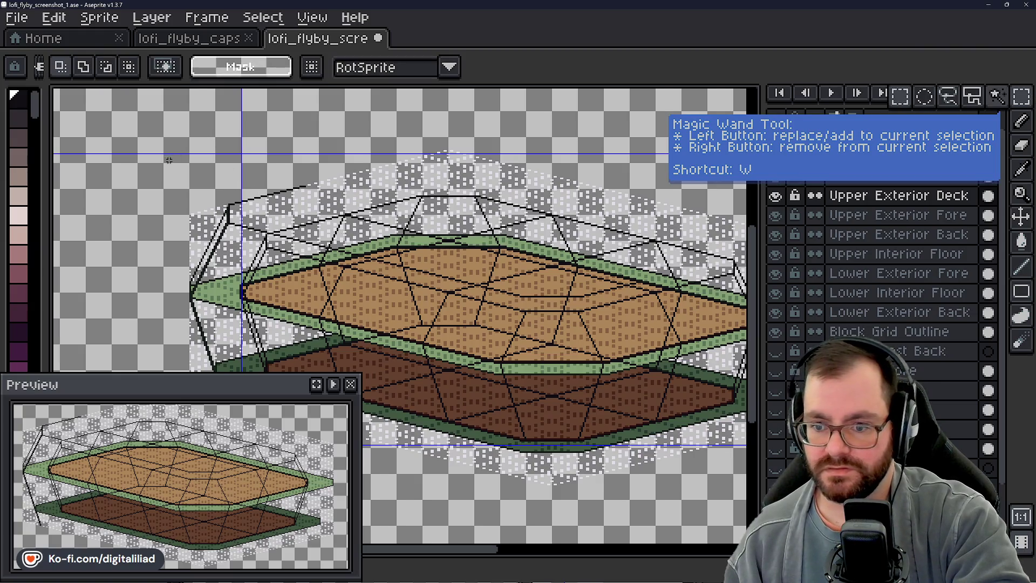
drag(397, 198, 343, 232)
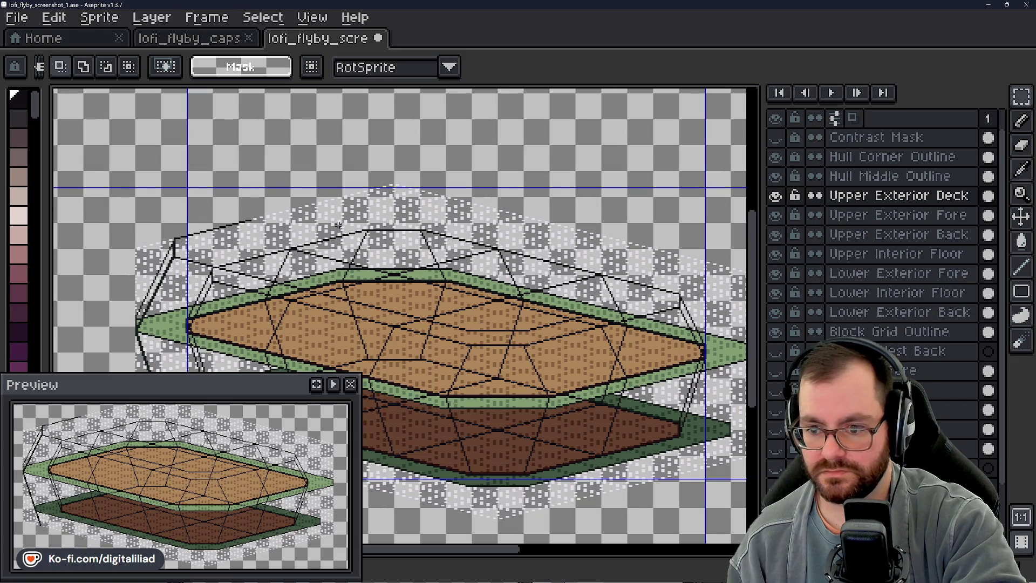
scroll(317, 215, up, 3)
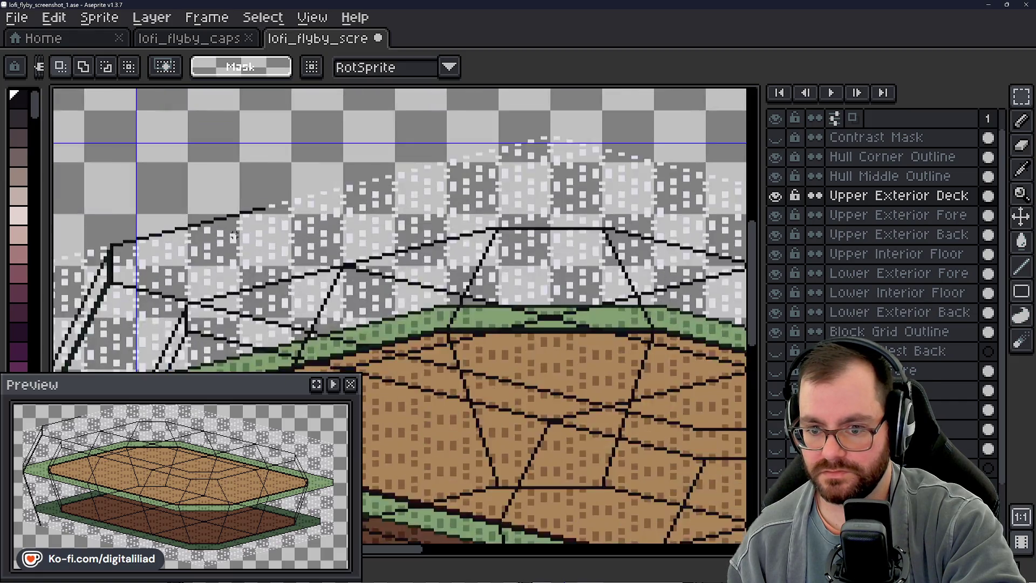
scroll(322, 239, down, 1)
scroll(393, 212, up, 1)
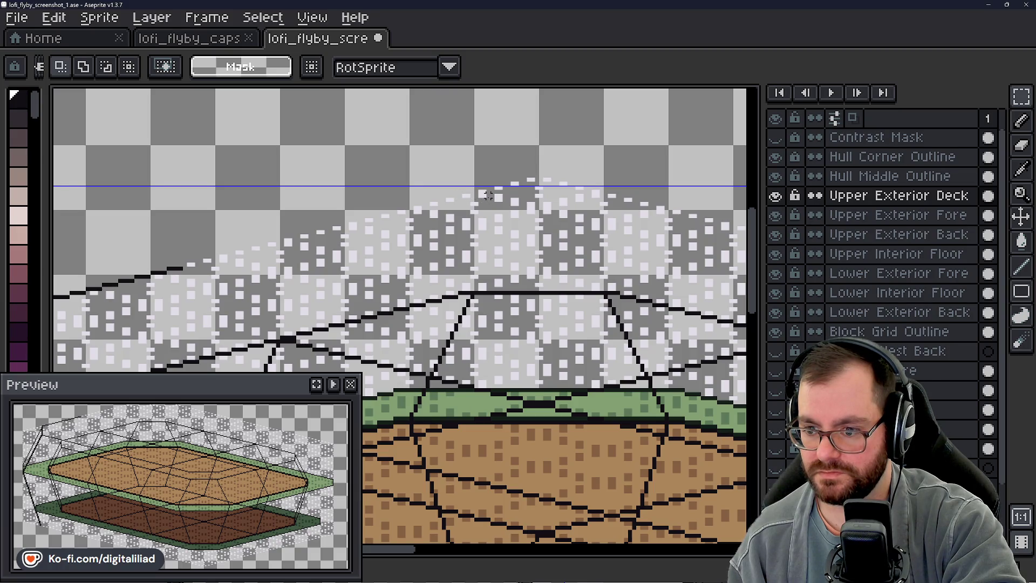
scroll(467, 195, down, 2)
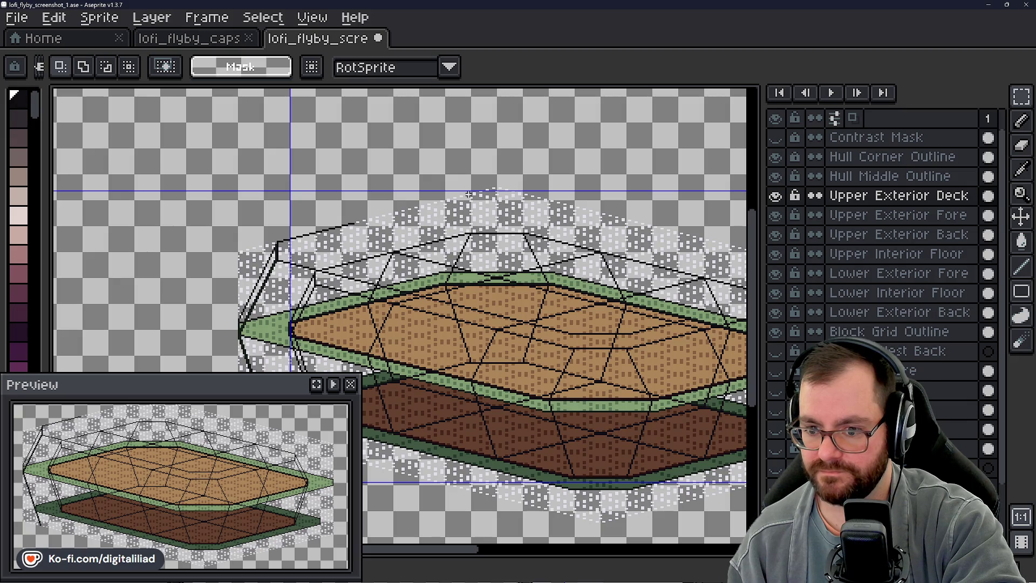
scroll(431, 250, up, 3)
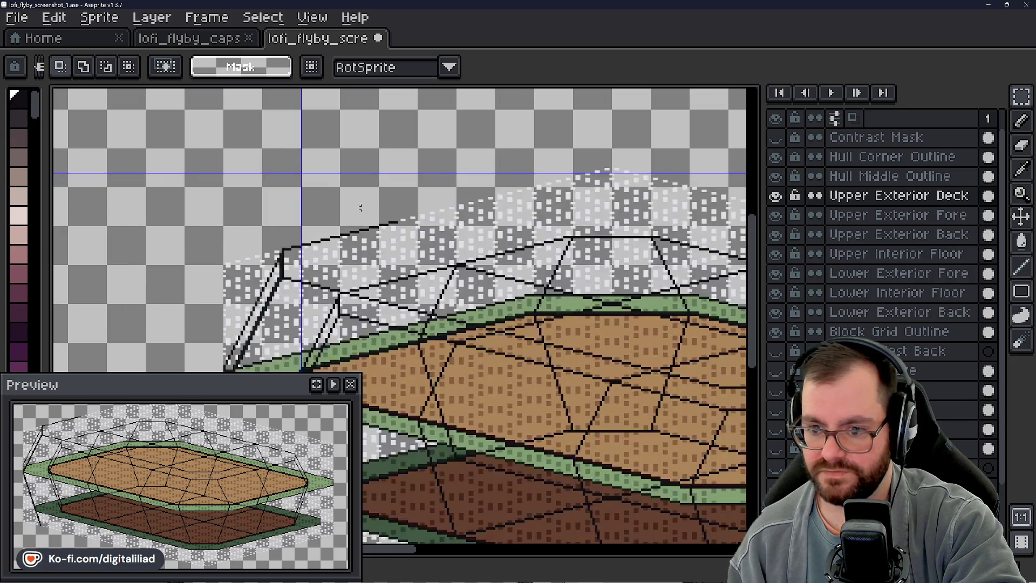
scroll(432, 250, up, 1)
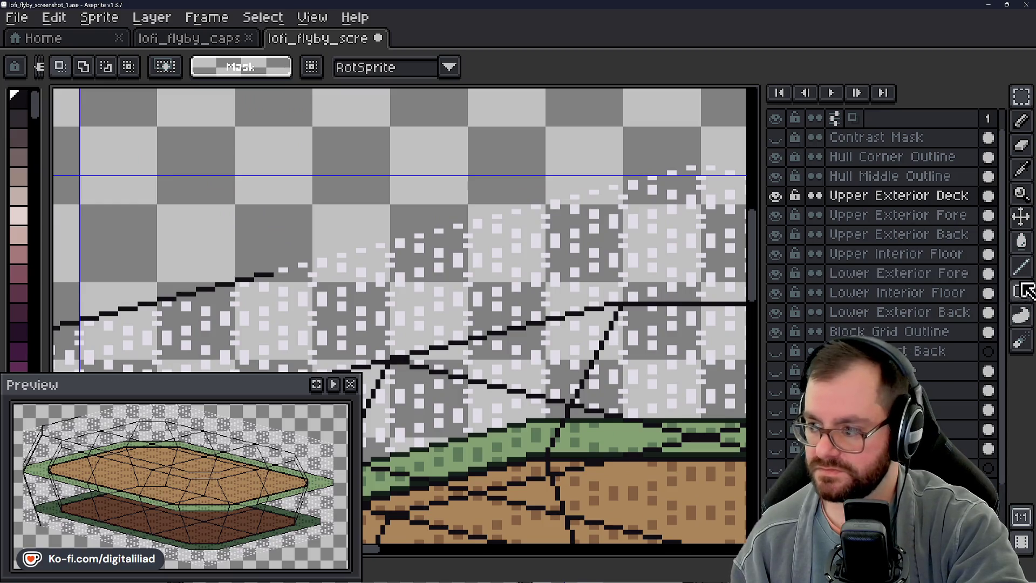
- Start a black line outline along the translucent deck's top-left edge
click(1021, 267)
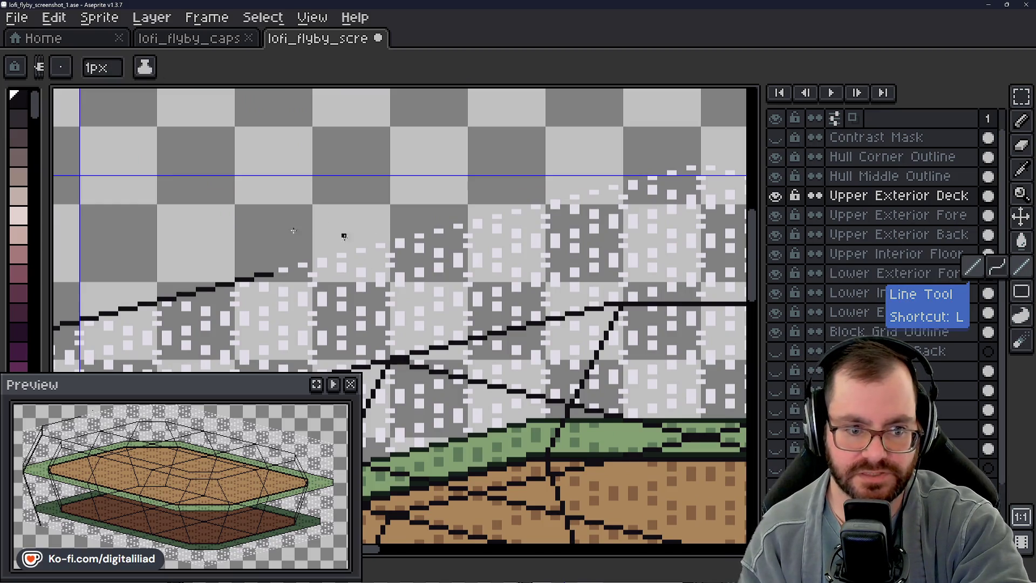
drag(276, 269, 286, 271)
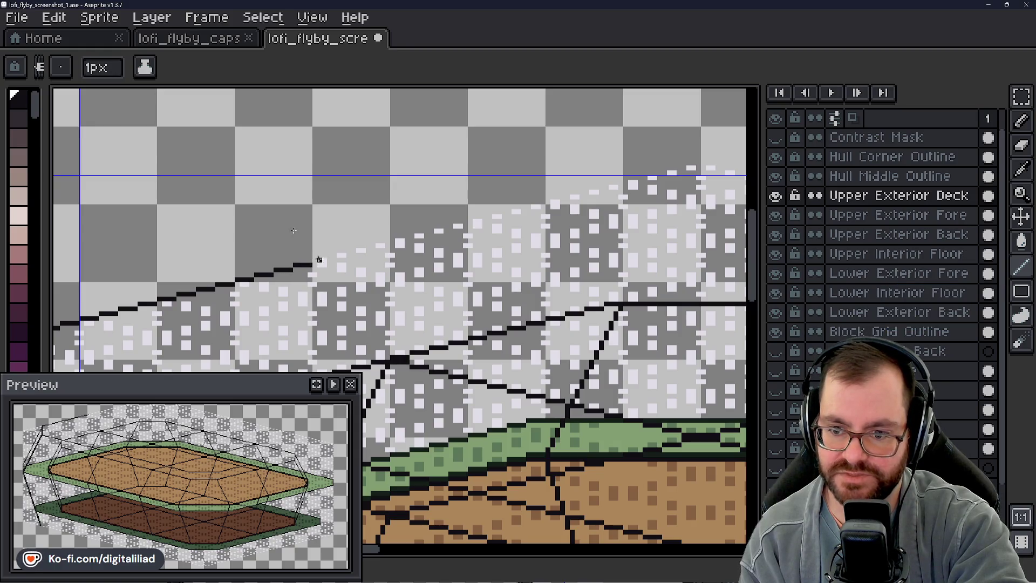
drag(349, 254, 388, 245)
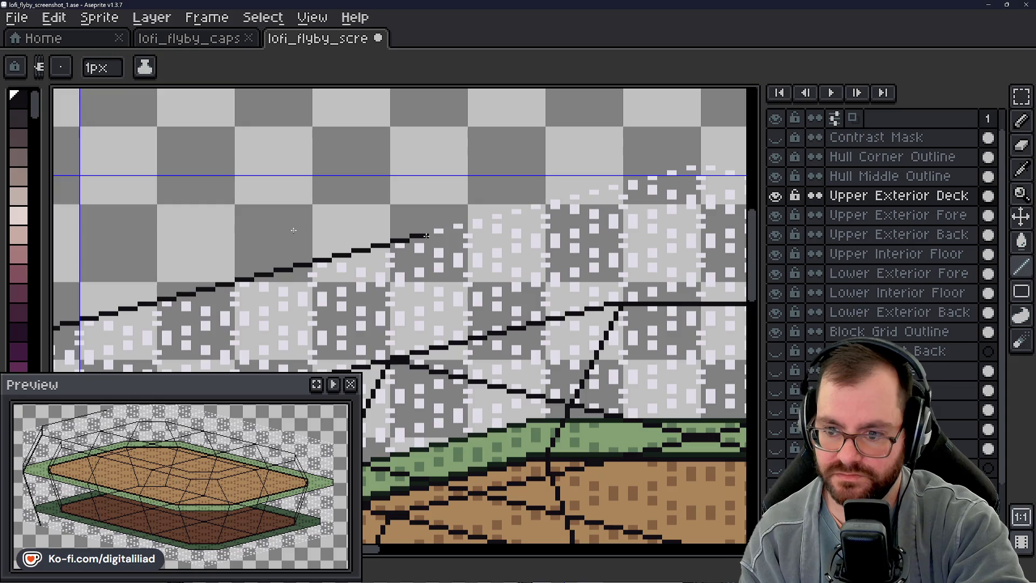
drag(445, 231, 505, 215)
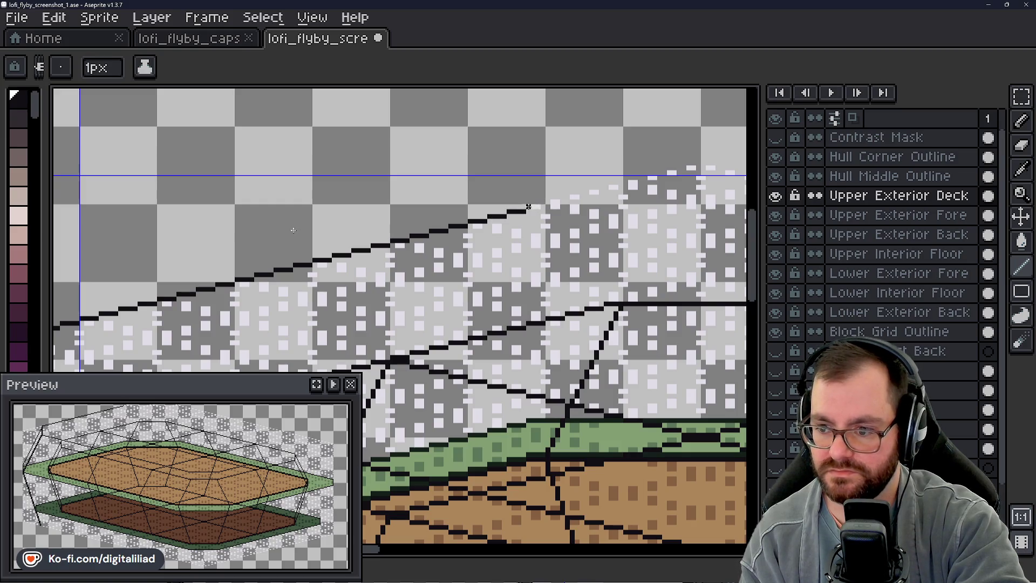
drag(565, 202, 551, 201)
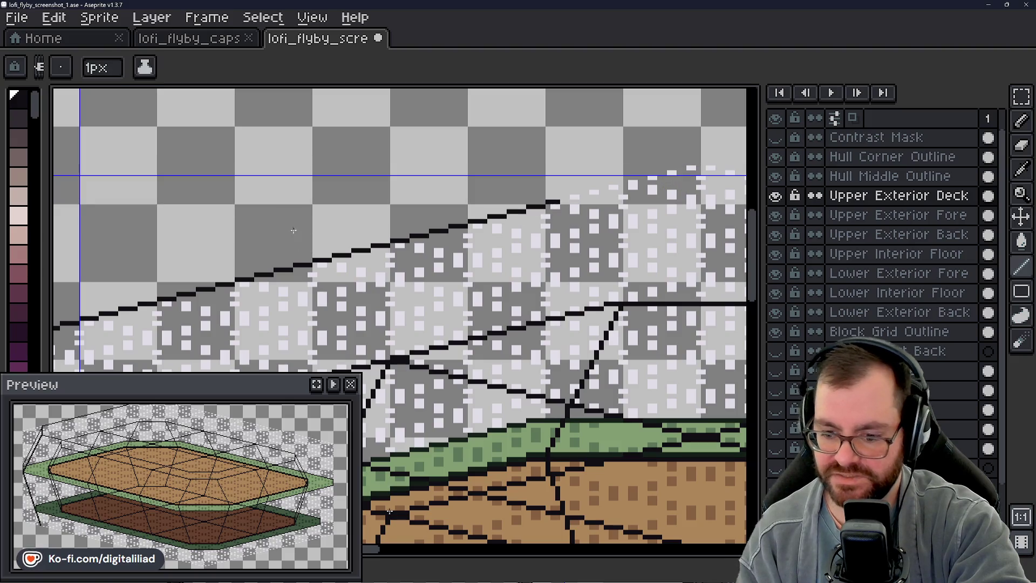
drag(372, 548, 406, 550)
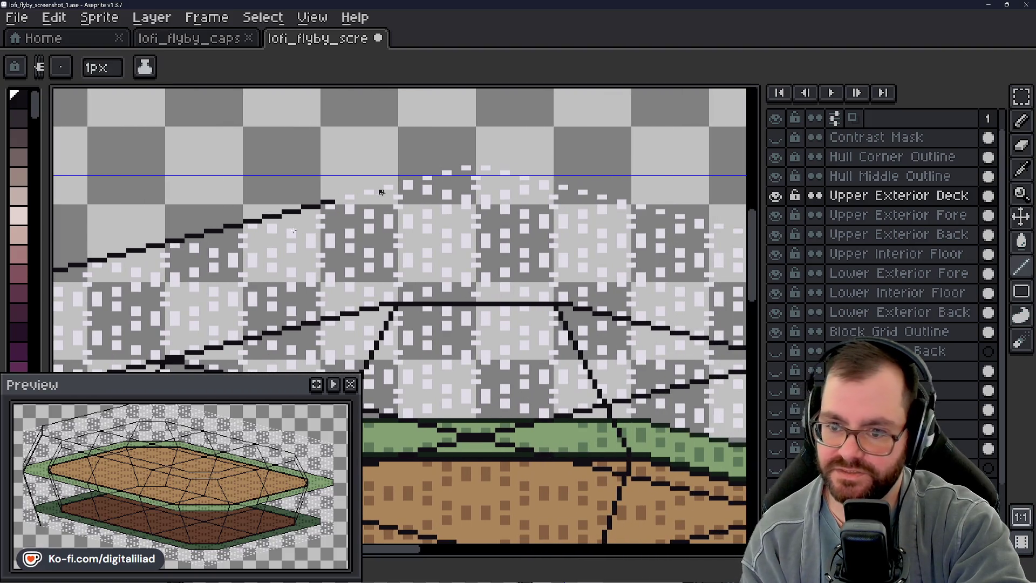
- Carry the outline across the top of the deck, undoing a stray stub
drag(337, 197, 352, 193)
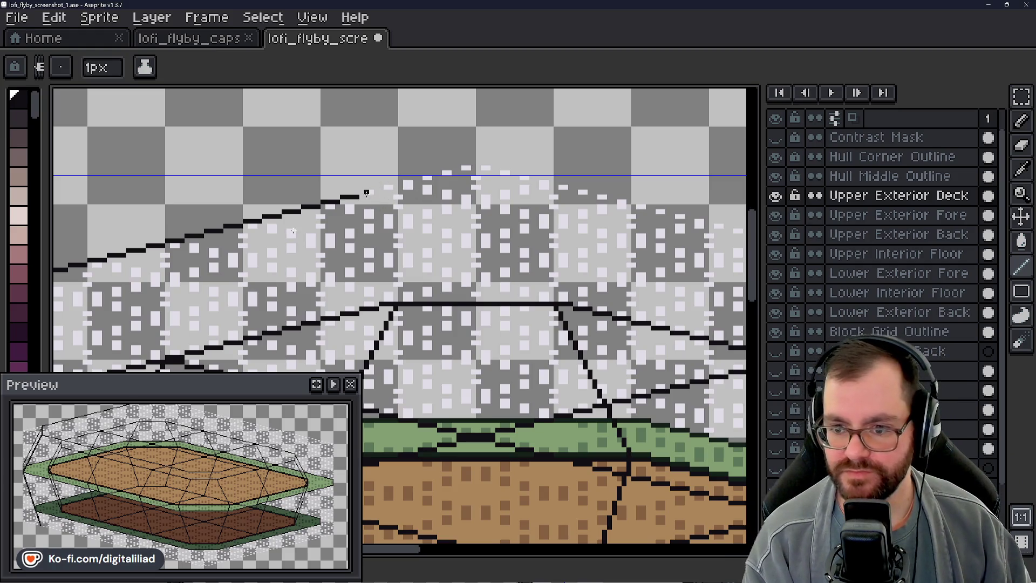
drag(378, 188, 592, 191)
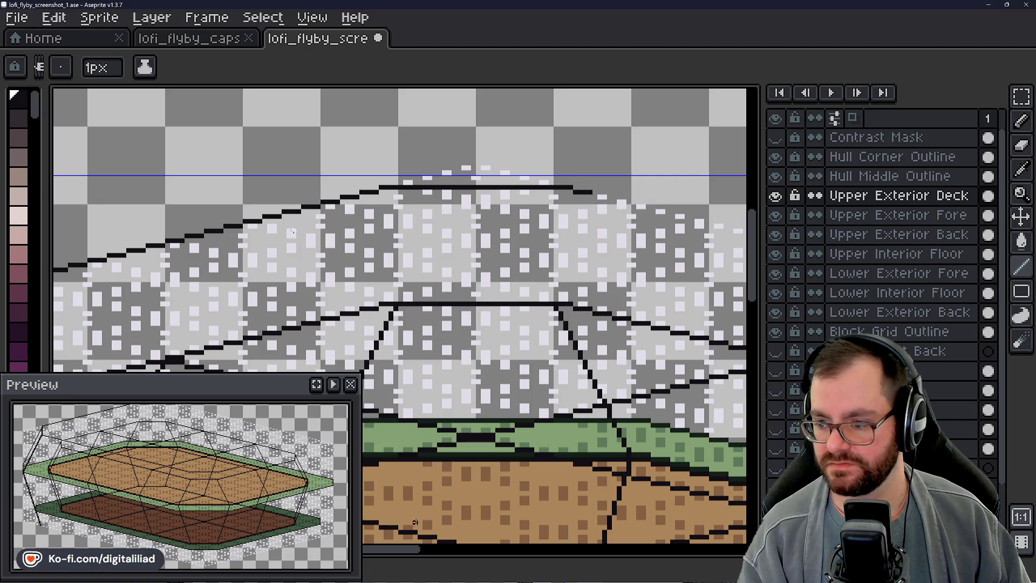
drag(404, 550, 456, 552)
drag(340, 195, 447, 221)
key(ctrl+z)
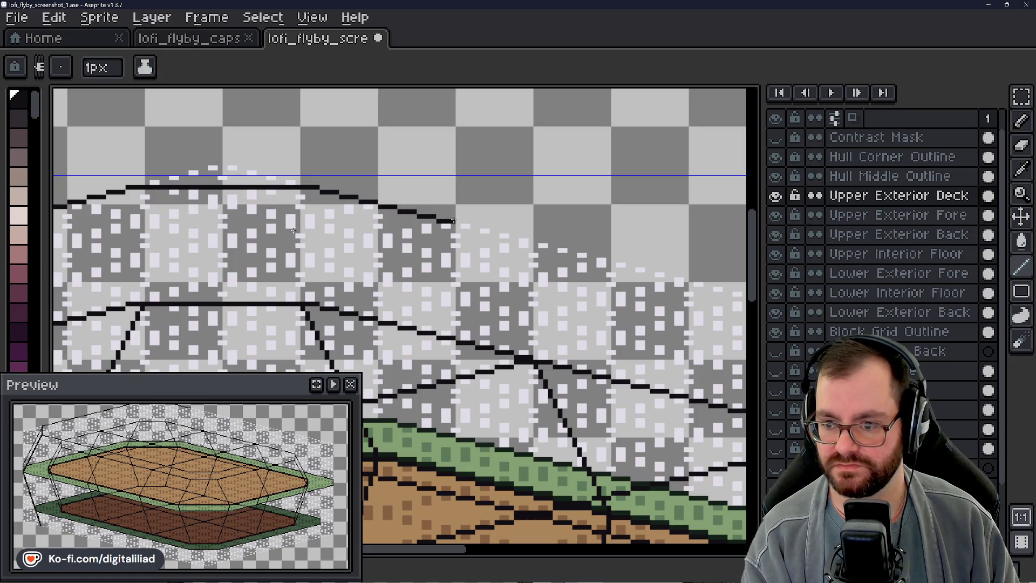
- Extend the outline down-right along the deck edge toward the pointed end
drag(477, 230, 516, 240)
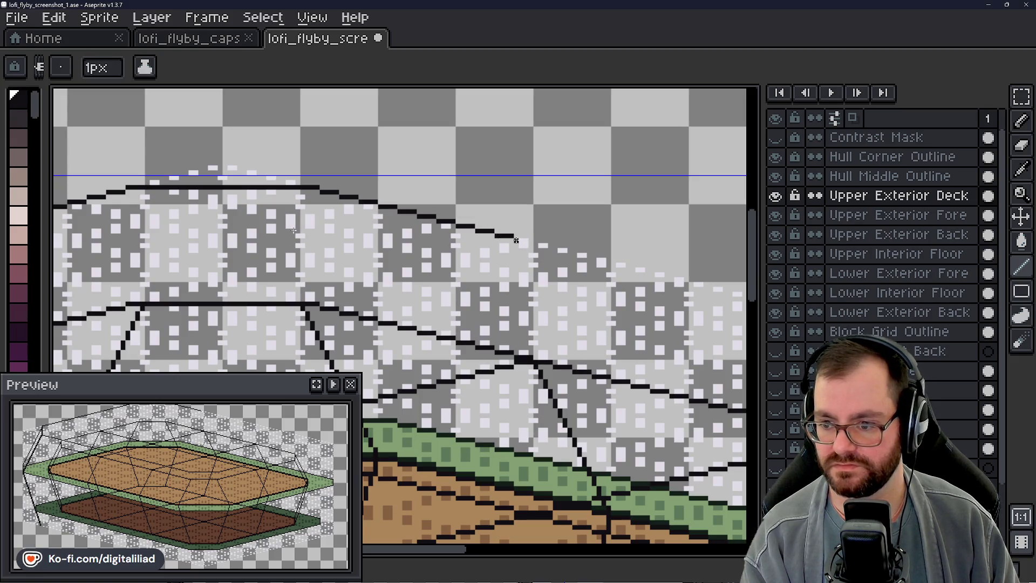
drag(456, 548, 483, 551)
drag(385, 244, 515, 274)
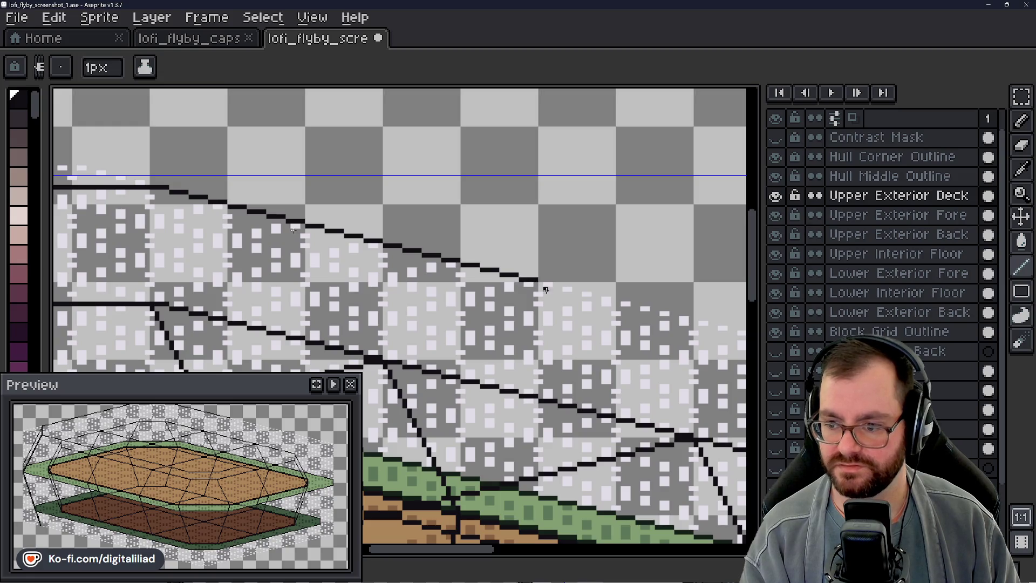
scroll(473, 555, right, 3)
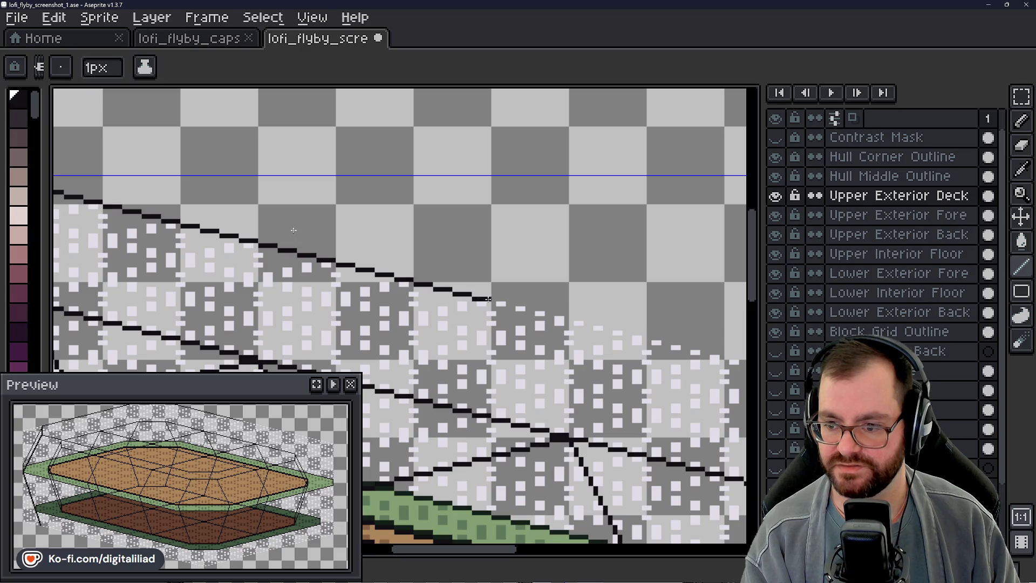
shift+click(507, 304)
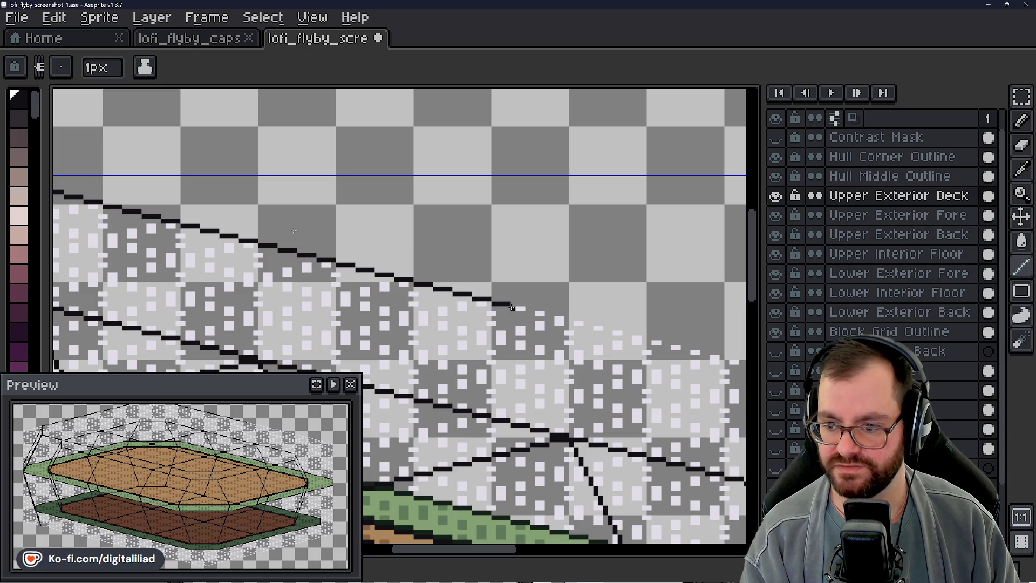
drag(489, 549, 522, 548)
- Add a final right-and-down step to the outline's end
shift+click(365, 313)
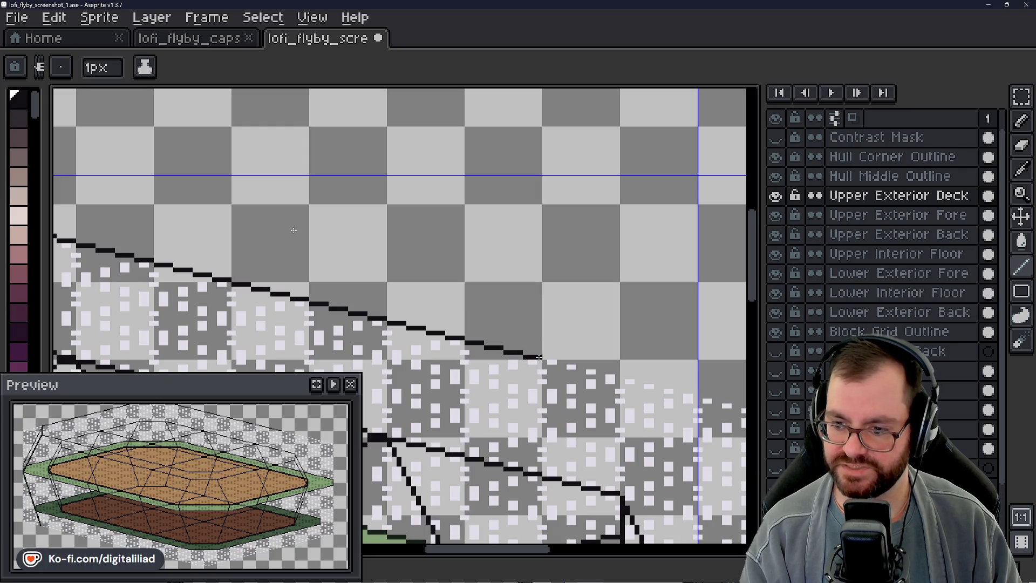
drag(489, 548, 529, 549)
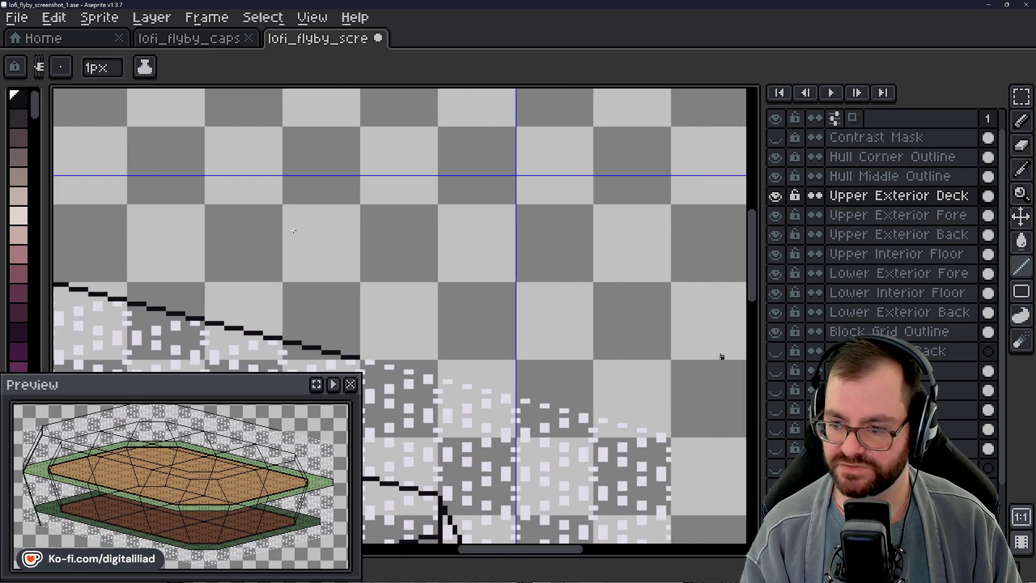
drag(759, 304, 759, 344)
scroll(515, 305, down, 5)
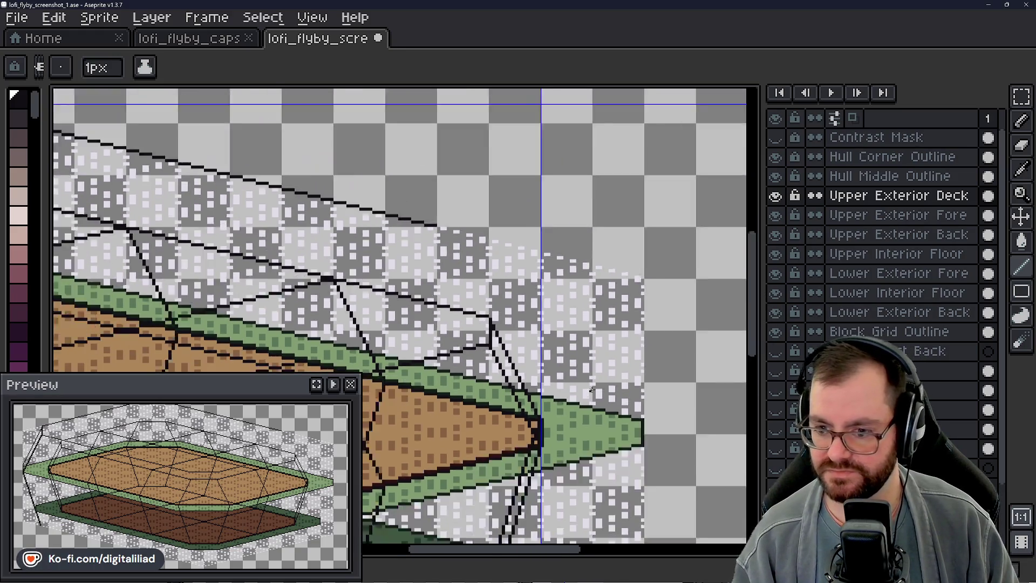
scroll(515, 305, up, 3)
scroll(515, 305, up, 2)
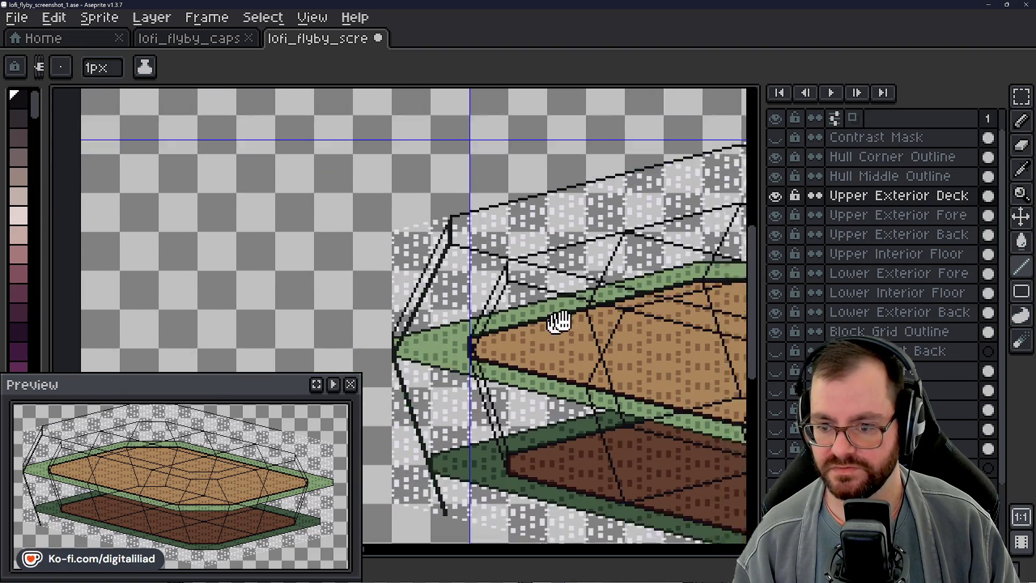
key(shift+q)
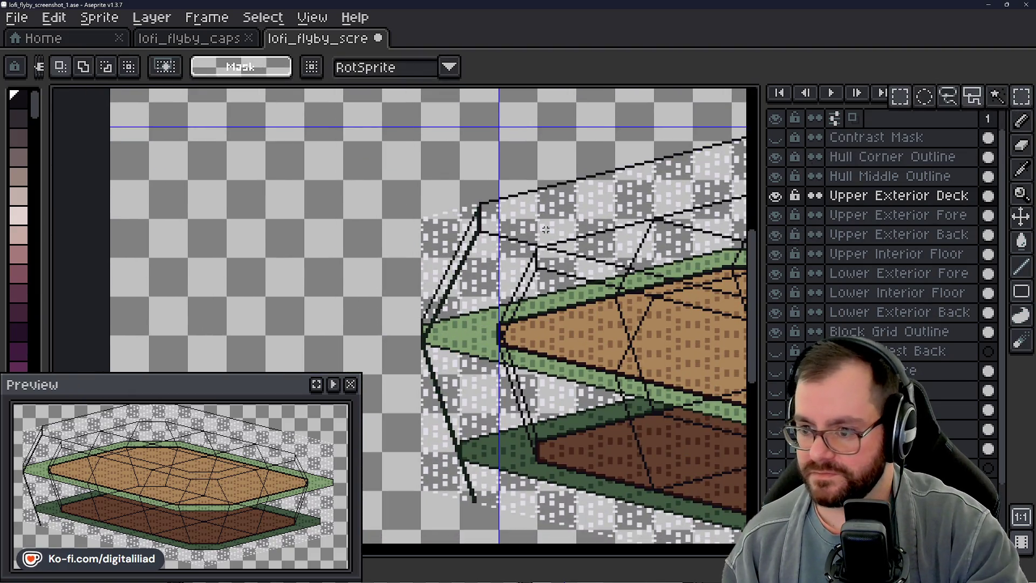
- Marquee-select the right end of the upper deck's outline
scroll(530, 178, up, 2)
mouse_move(530, 171)
mouse_down()
mouse_move(503, 231)
mouse_move(380, 396)
mouse_move(492, 339)
mouse_move(426, 296)
mouse_move(408, 302)
mouse_move(408, 247)
mouse_move(376, 371)
mouse_move(221, 423)
mouse_move(319, 403)
mouse_move(340, 413)
mouse_up()
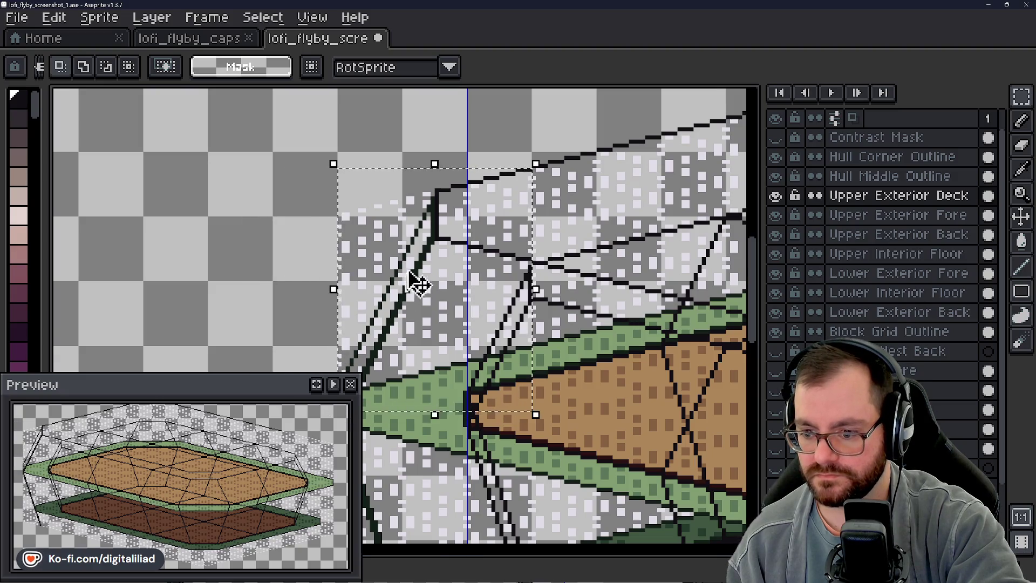
scroll(416, 282, down, 1)
click(423, 291)
scroll(423, 291, down, 3)
scroll(568, 290, up, 4)
scroll(572, 281, down, 3)
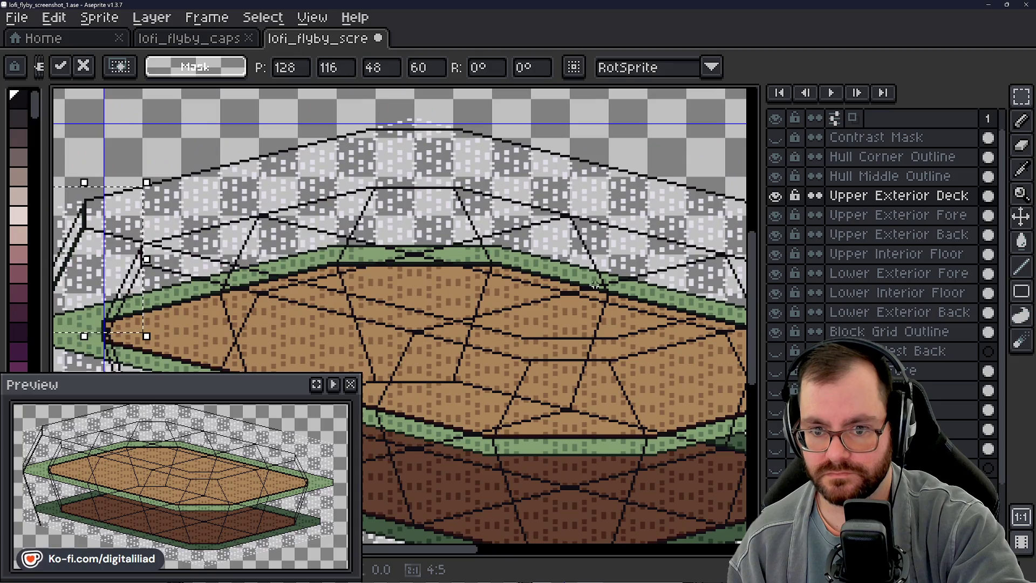
drag(594, 284, 602, 278)
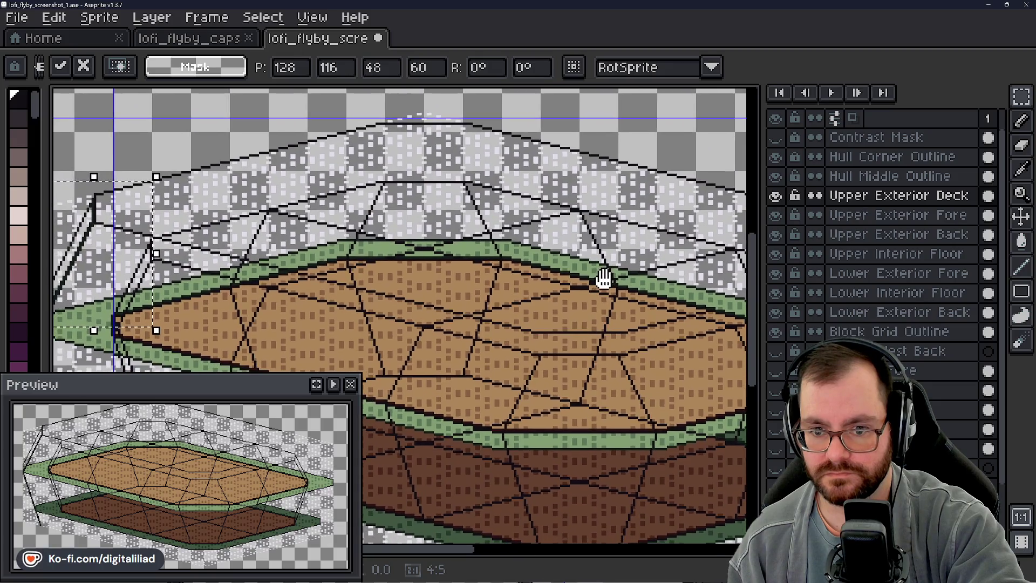
scroll(603, 278, down, 1)
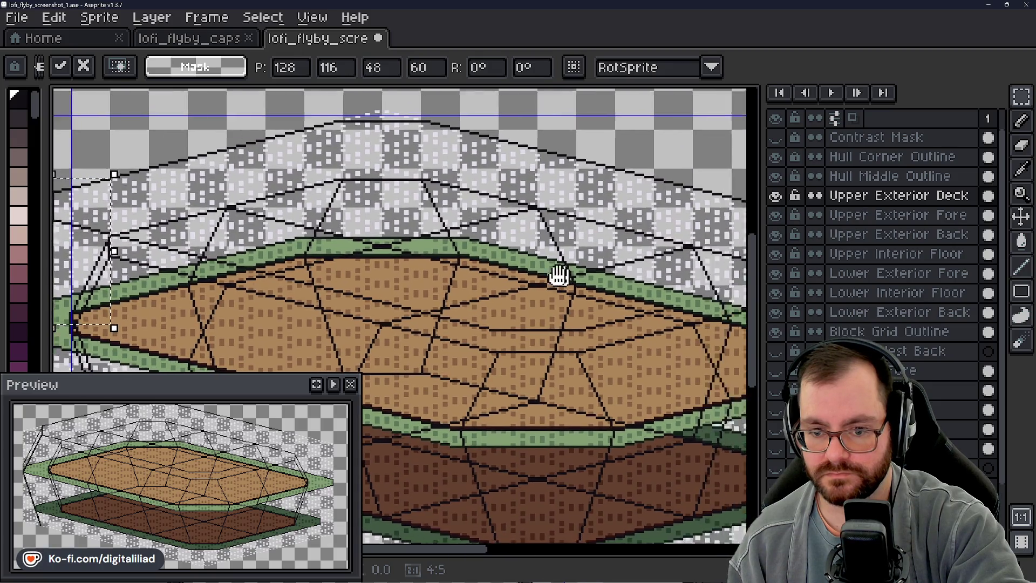
scroll(365, 270, up, 1)
key(Escape)
- Slide the selected outline piece right to the deck's tip, nudge it up one pixel, and commit
mouse_move(419, 258)
mouse_down()
mouse_move(547, 305)
mouse_move(602, 311)
mouse_up()
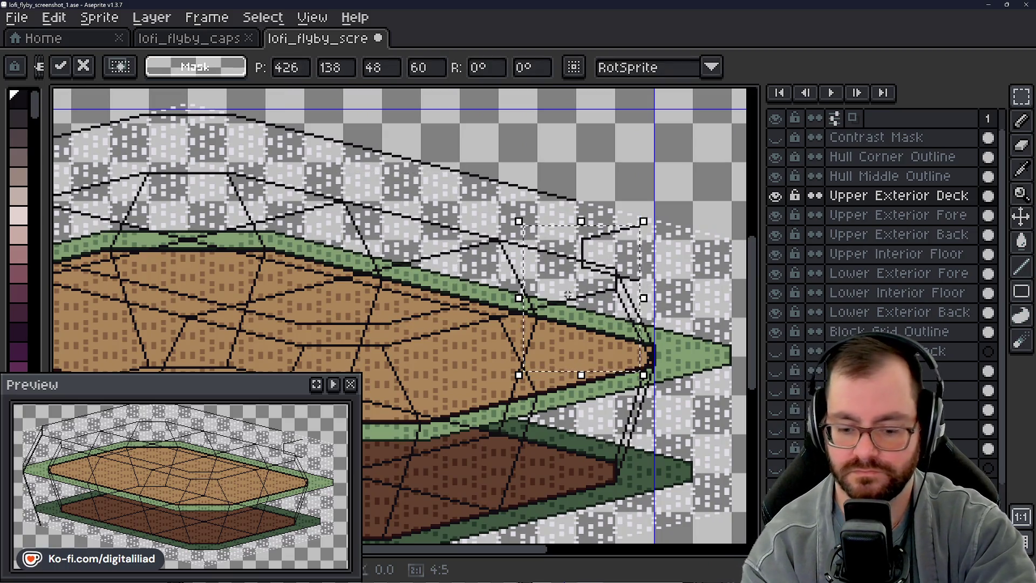
mouse_move(550, 268)
mouse_down()
mouse_move(596, 254)
mouse_move(733, 254)
mouse_move(569, 263)
mouse_move(567, 250)
mouse_move(567, 259)
mouse_up()
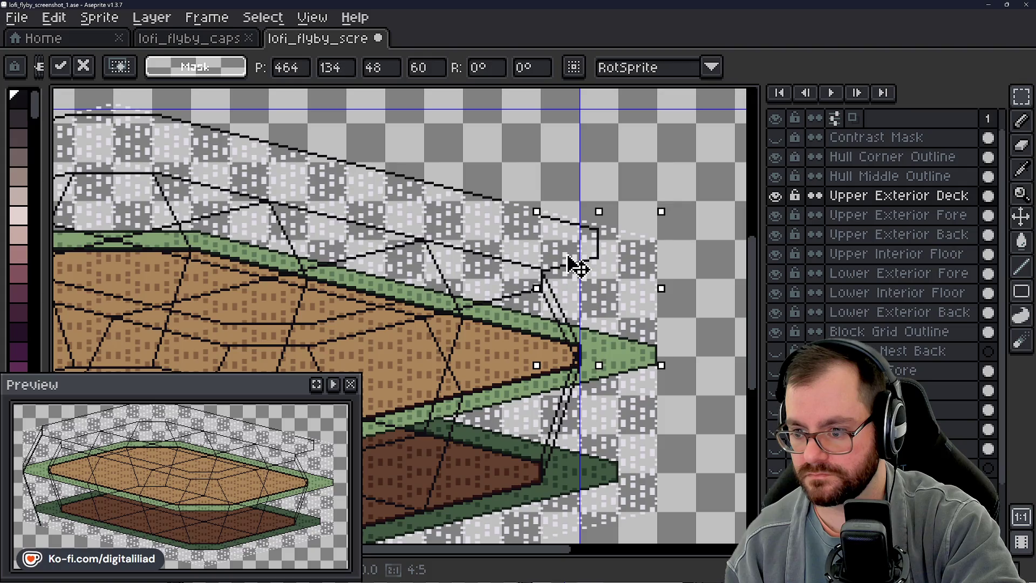
scroll(624, 290, down, 3)
scroll(460, 263, up, 3)
scroll(413, 280, right, 5)
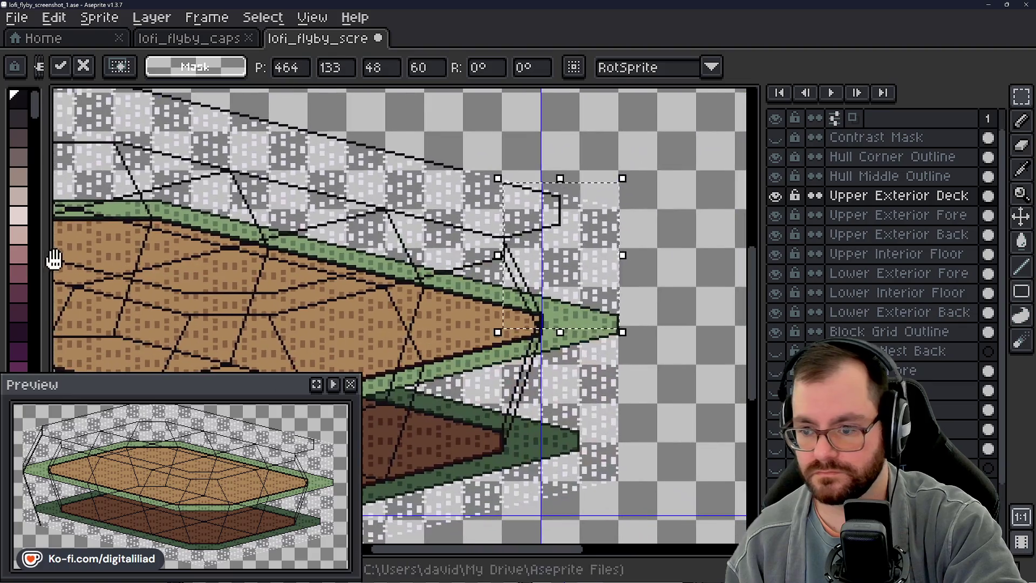
scroll(383, 263, down, 2)
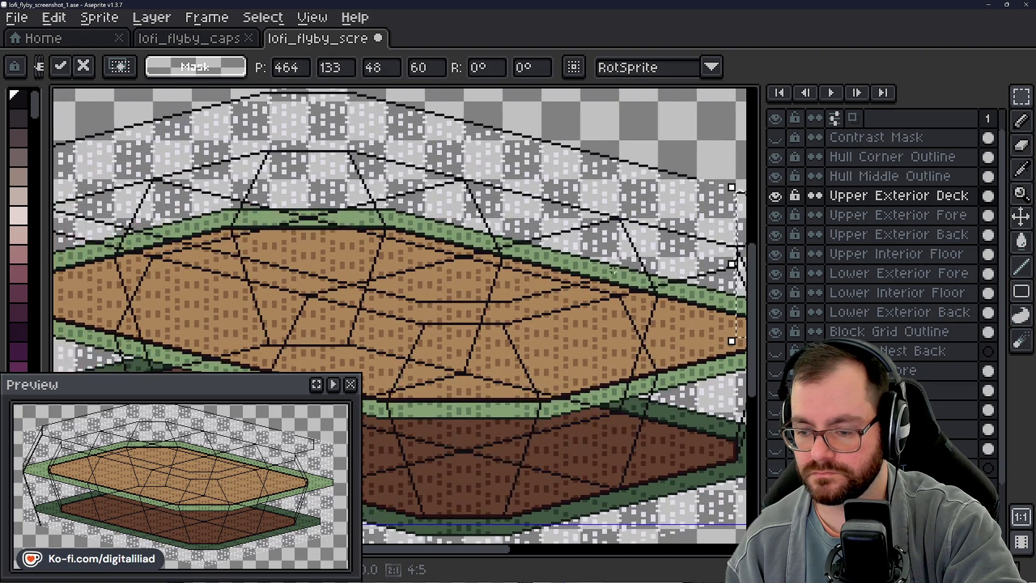
scroll(545, 306, up, 2)
scroll(188, 255, up, 4)
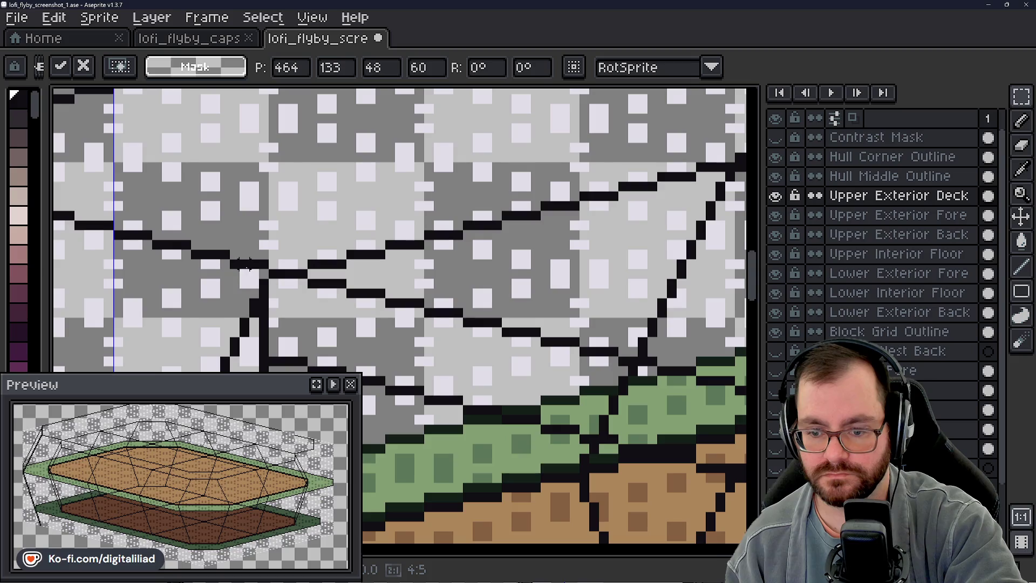
scroll(262, 284, down, 3)
scroll(432, 281, right, 5)
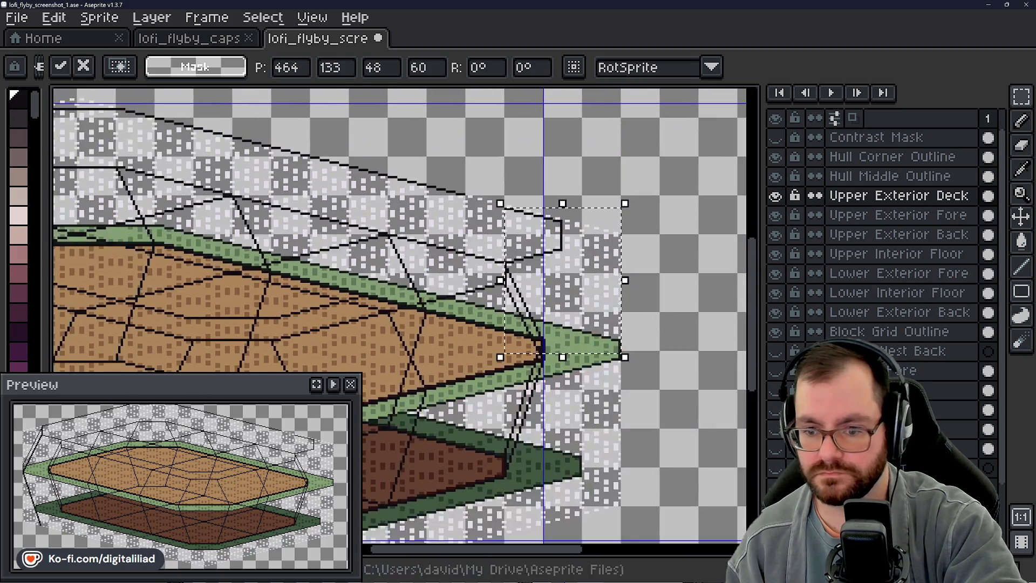
scroll(636, 278, up, 2)
key(Up)
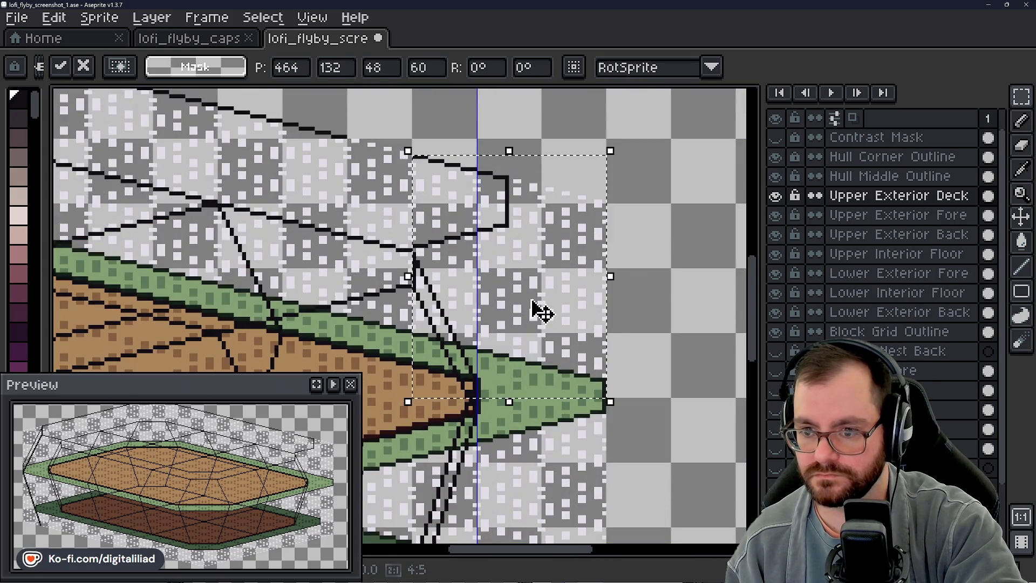
key(Return)
scroll(487, 258, up, 4)
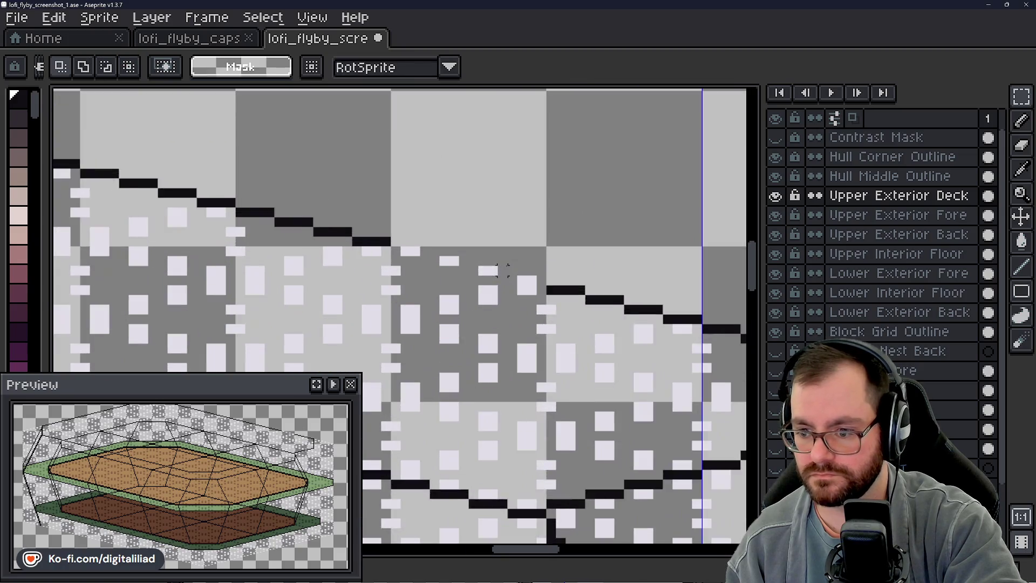
click(1020, 266)
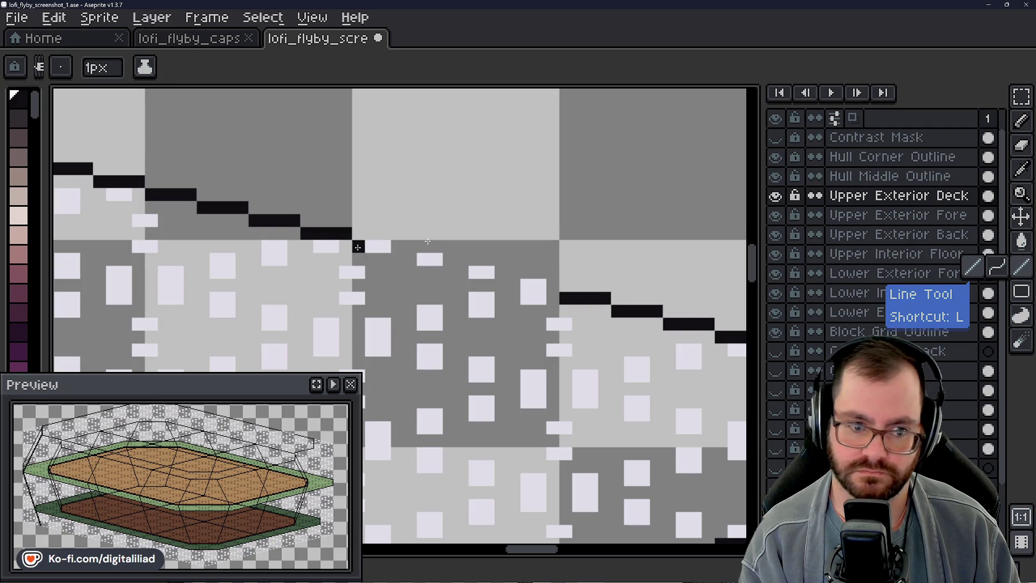
- Bridge the breaks in the upper deck's top outline with two short black 1px lines
drag(358, 246, 382, 249)
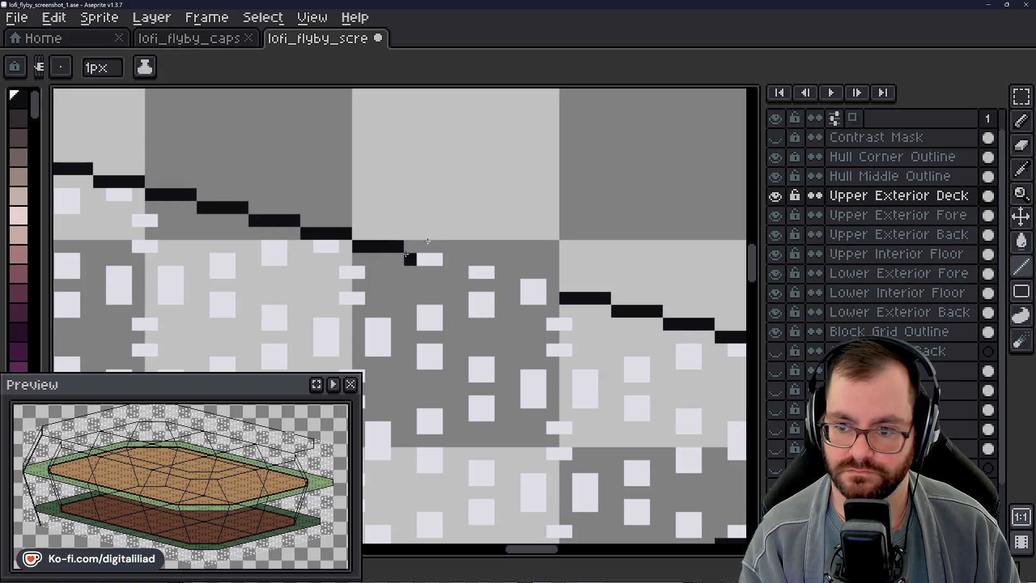
mouse_move(409, 258)
mouse_down()
mouse_move(515, 285)
mouse_move(552, 282)
mouse_up()
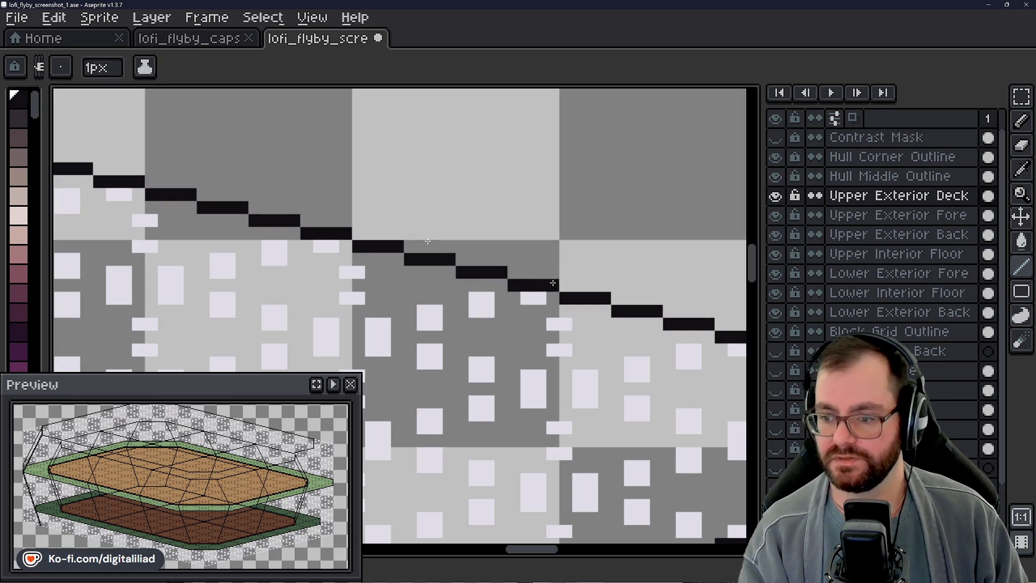
scroll(443, 181, down, 2)
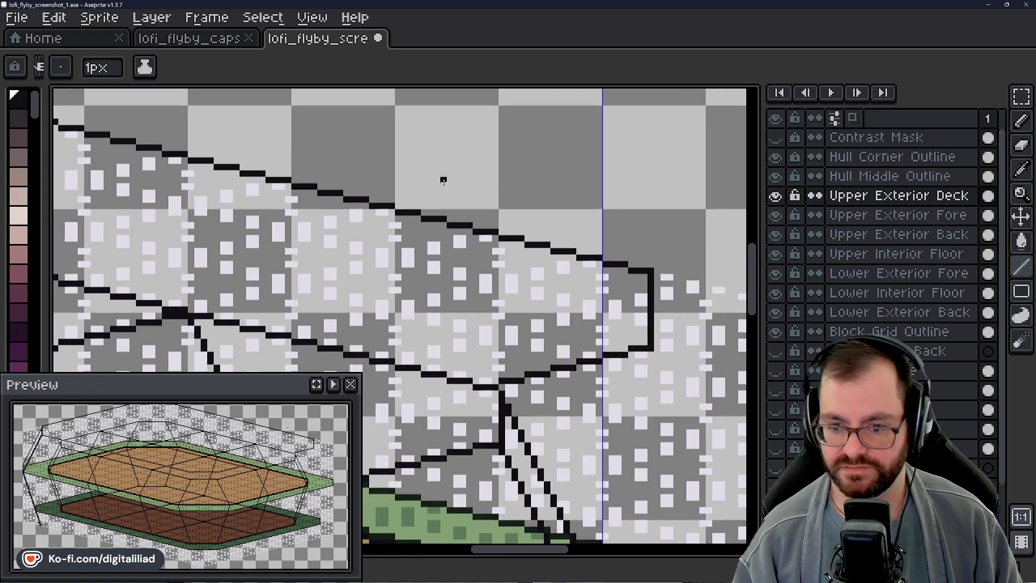
scroll(519, 223, down, 2)
scroll(554, 311, down, 1)
mouse_move(723, 292)
mouse_down()
mouse_move(619, 296)
mouse_move(601, 286)
mouse_move(616, 283)
mouse_move(567, 266)
mouse_move(559, 226)
mouse_move(522, 210)
mouse_move(523, 198)
mouse_move(491, 240)
mouse_move(437, 244)
mouse_up()
scroll(616, 283, down, 3)
drag(326, 234, 396, 232)
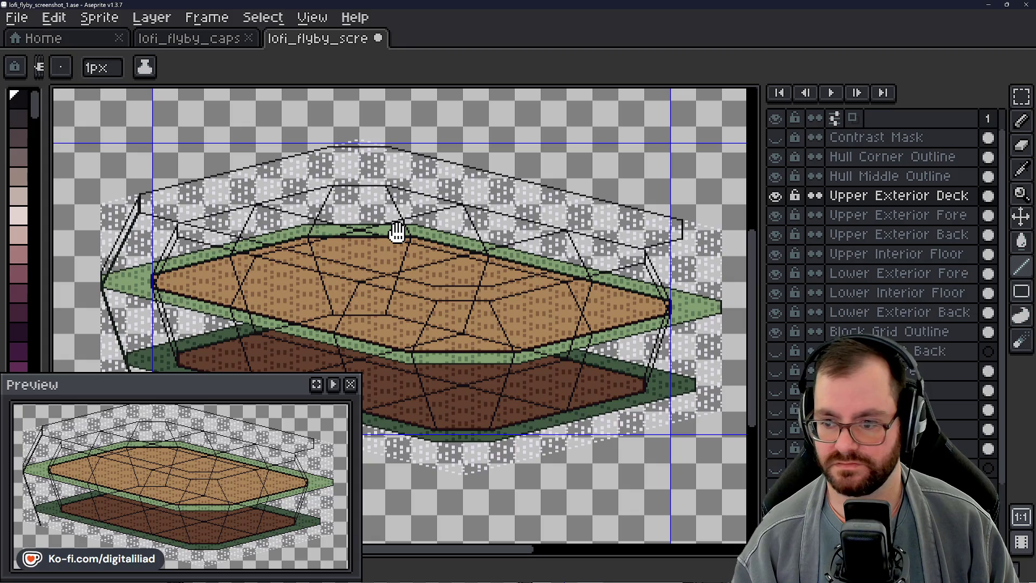
scroll(549, 278, up, 2)
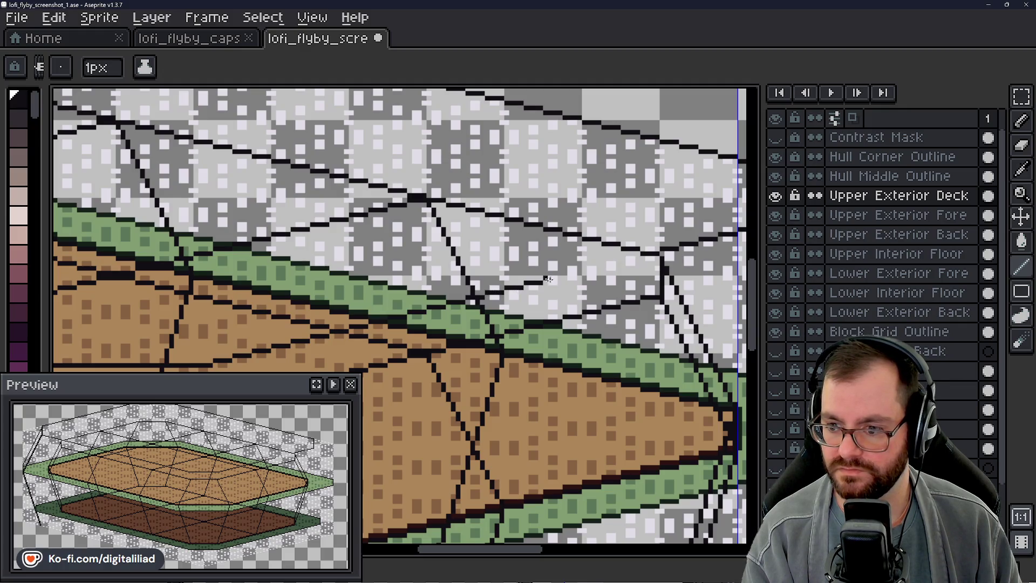
- Extend the black top edge of the deck further rightward with another short line
drag(564, 274, 581, 271)
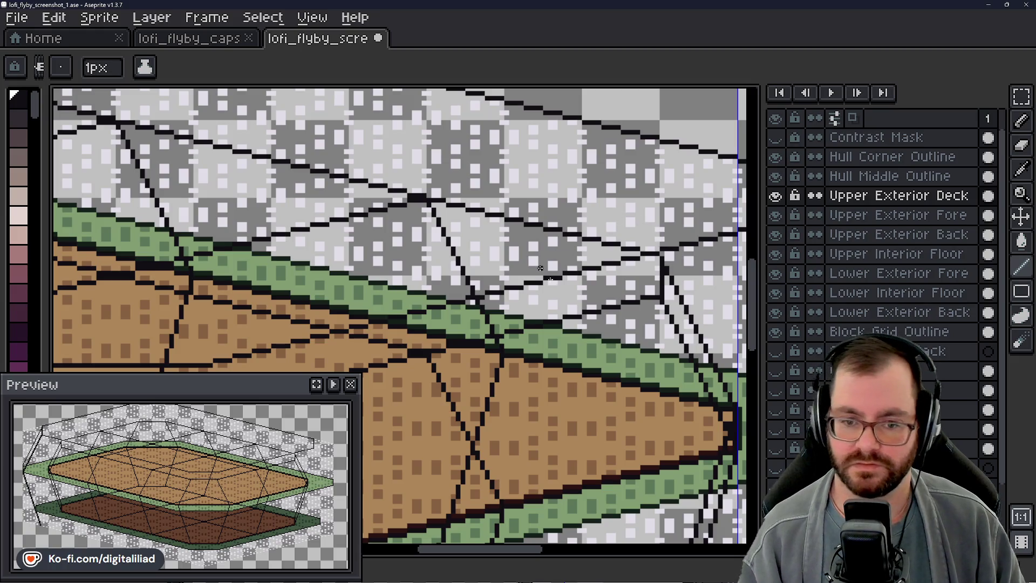
scroll(595, 297, down, 2)
scroll(595, 297, down, 3)
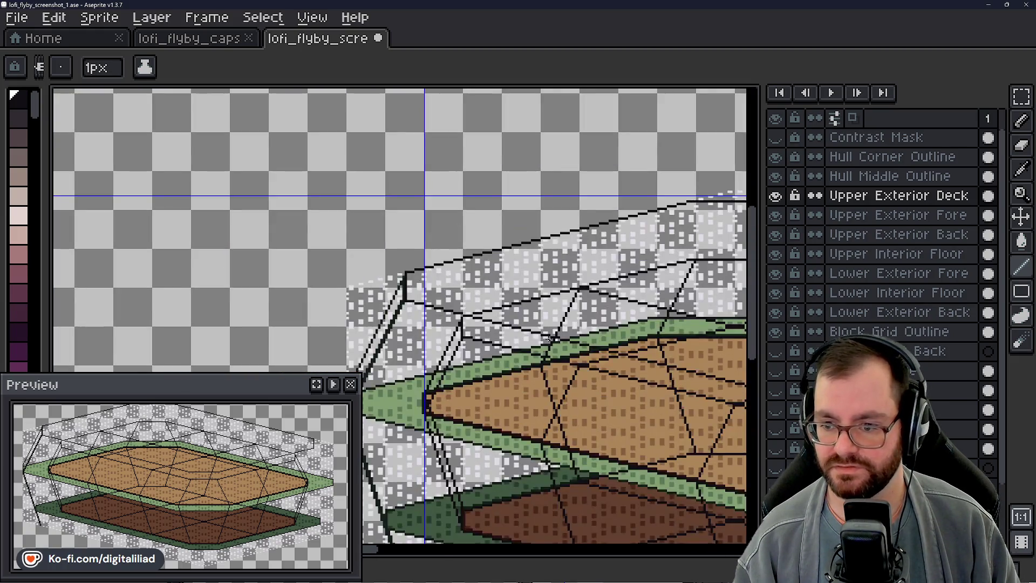
scroll(259, 277, up, 3)
scroll(372, 185, down, 1)
scroll(284, 212, up, 1)
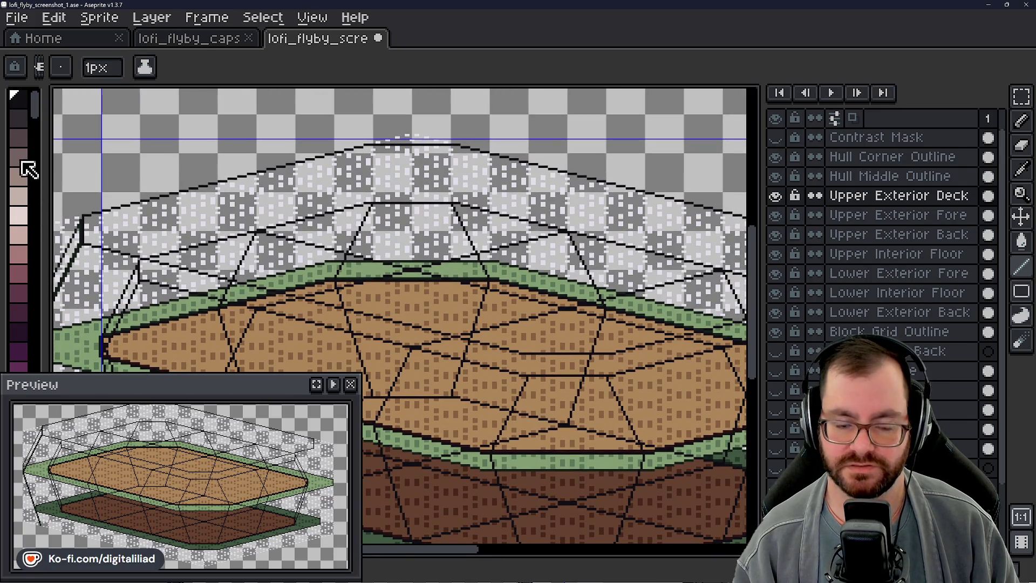
scroll(24, 223, down, 5)
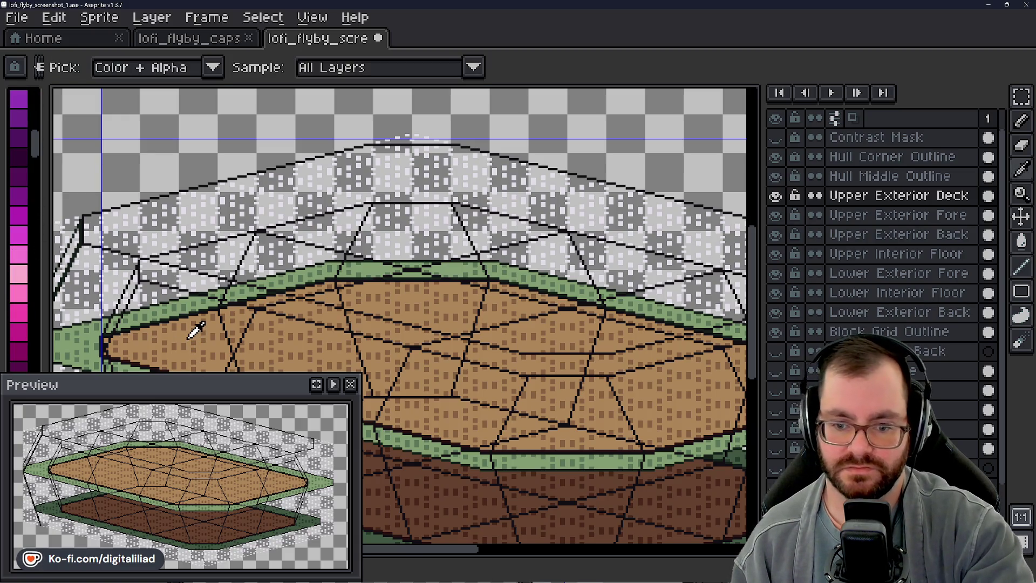
- Fill the upper deck with light peach using the paint bucket
scroll(27, 221, up, 5)
scroll(32, 215, down, 4)
scroll(25, 197, down, 1)
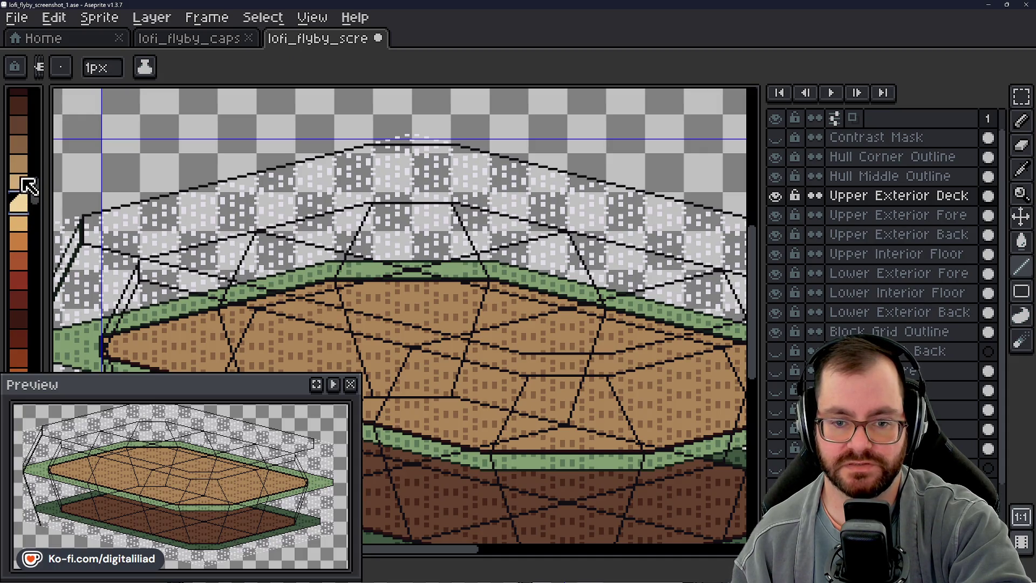
click(21, 204)
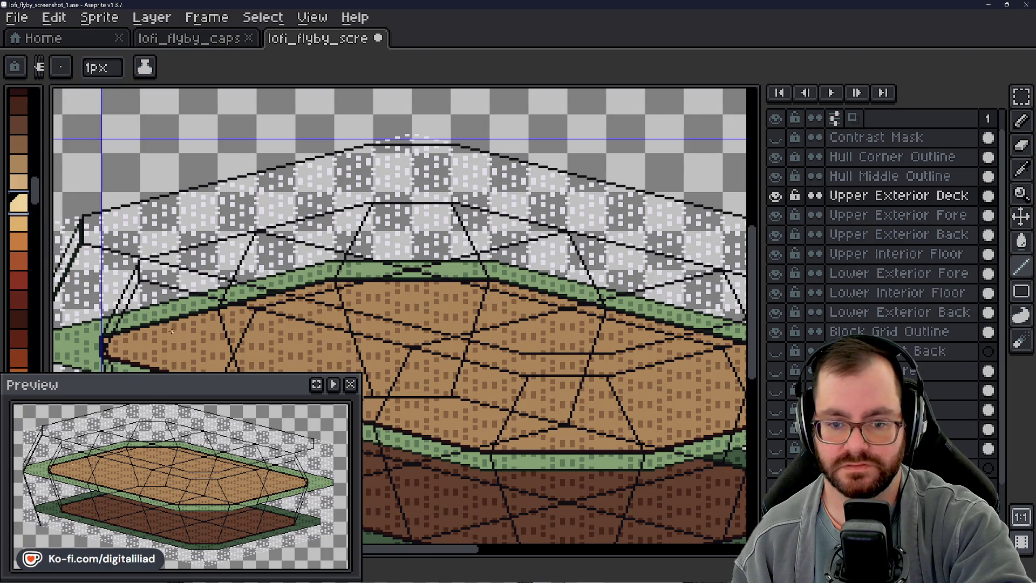
scroll(235, 254, down, 2)
key(g)
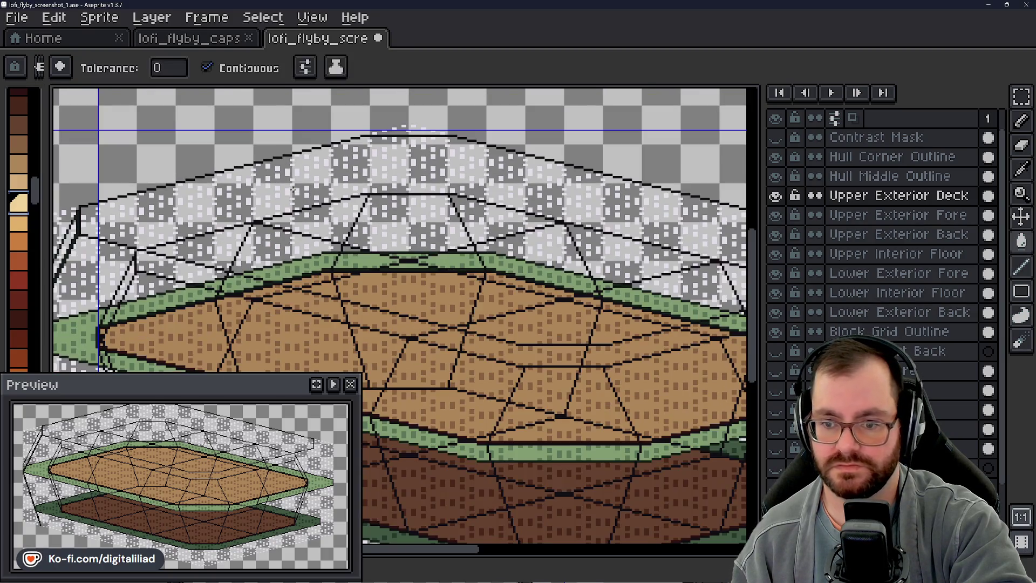
click(443, 277)
scroll(316, 194, up, 2)
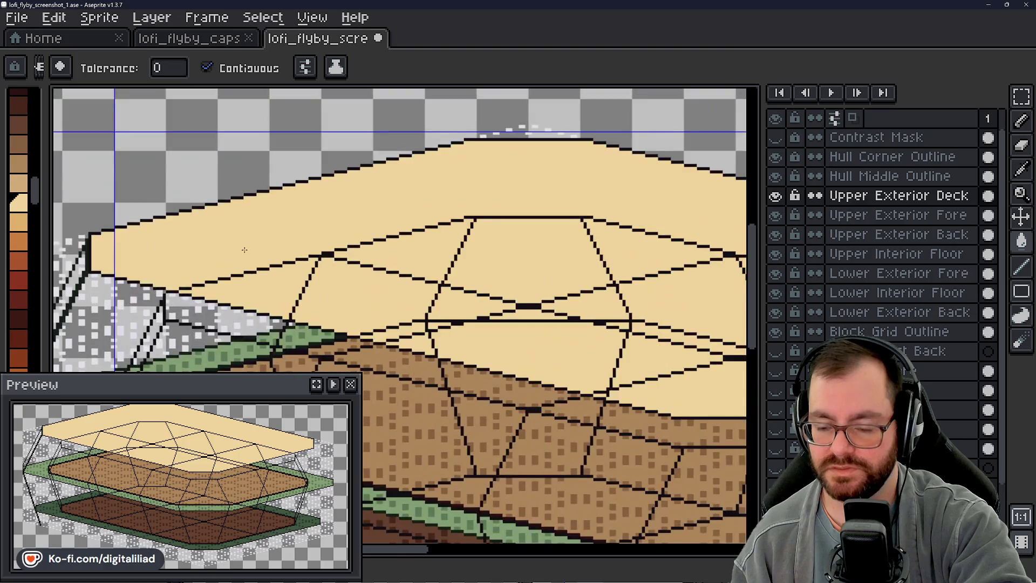
drag(316, 194, 367, 259)
drag(475, 257, 423, 247)
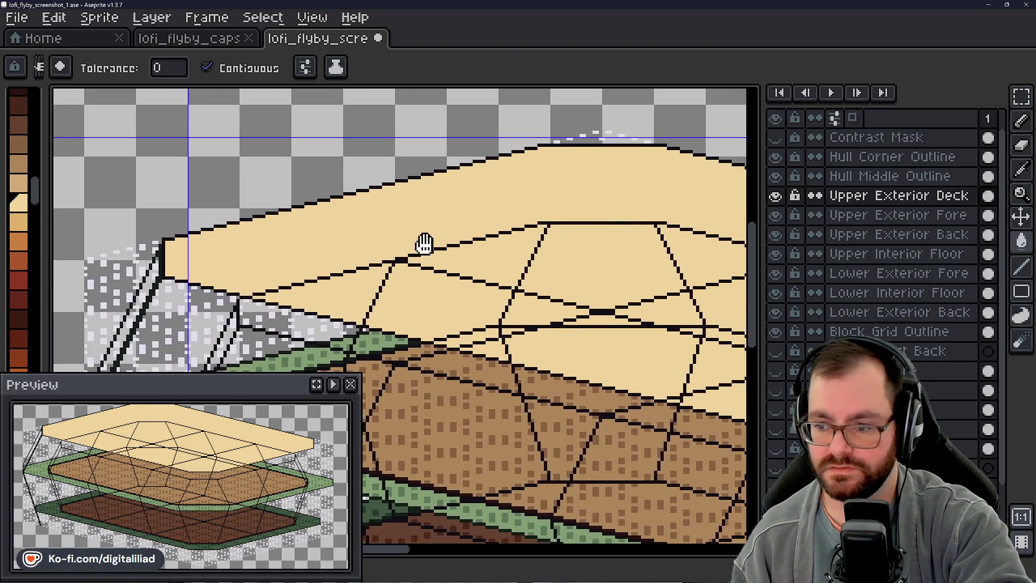
- Hide the Hull Corner Outline and Hull Middle Outline layers
drag(762, 157, 761, 156)
click(774, 156)
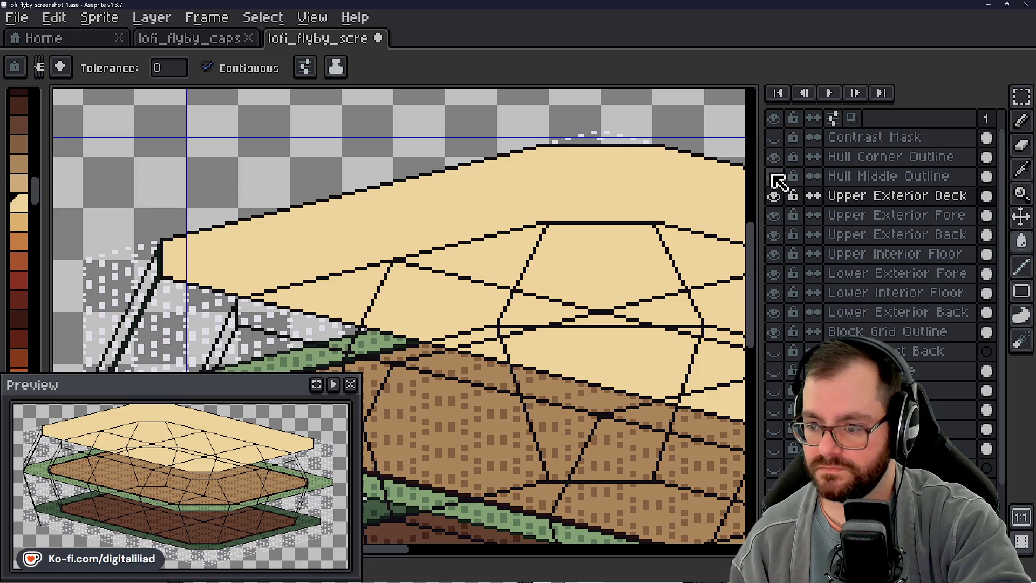
click(774, 176)
- Undo a beige fill that spilled outside the deck and pick a darker tan swatch
drag(594, 265, 592, 271)
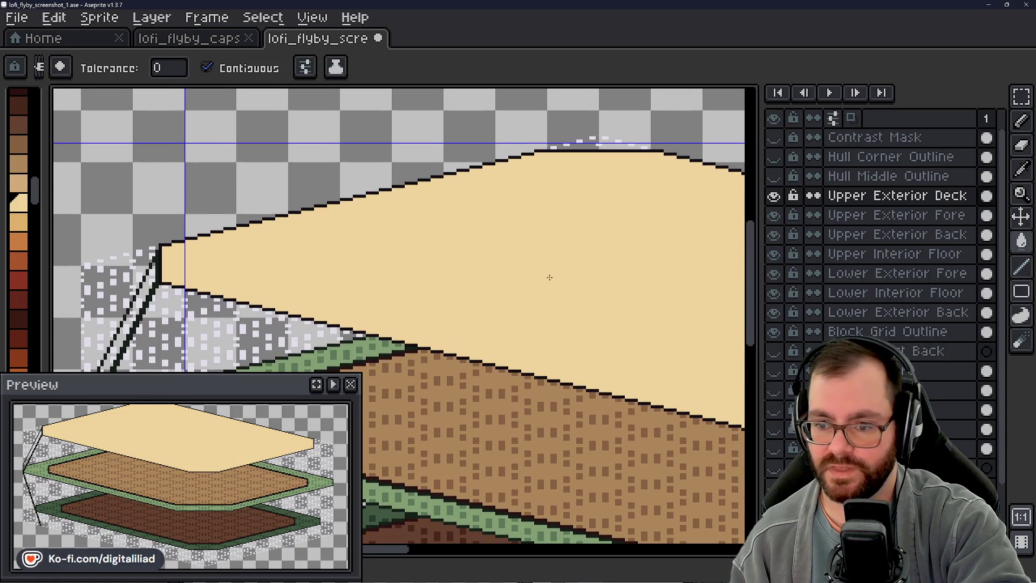
scroll(273, 284, up, 1)
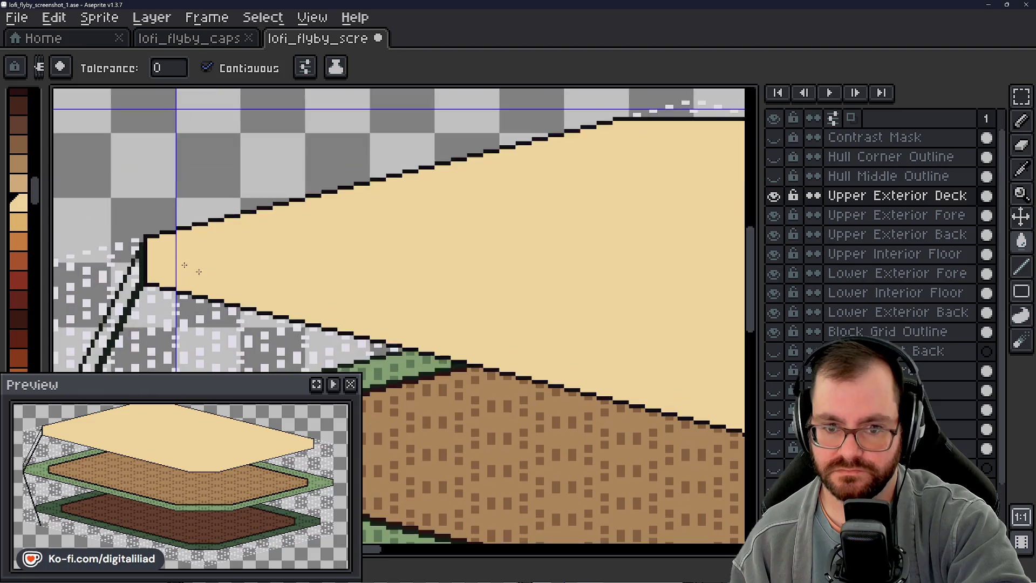
click(130, 239)
key(ctrl+z)
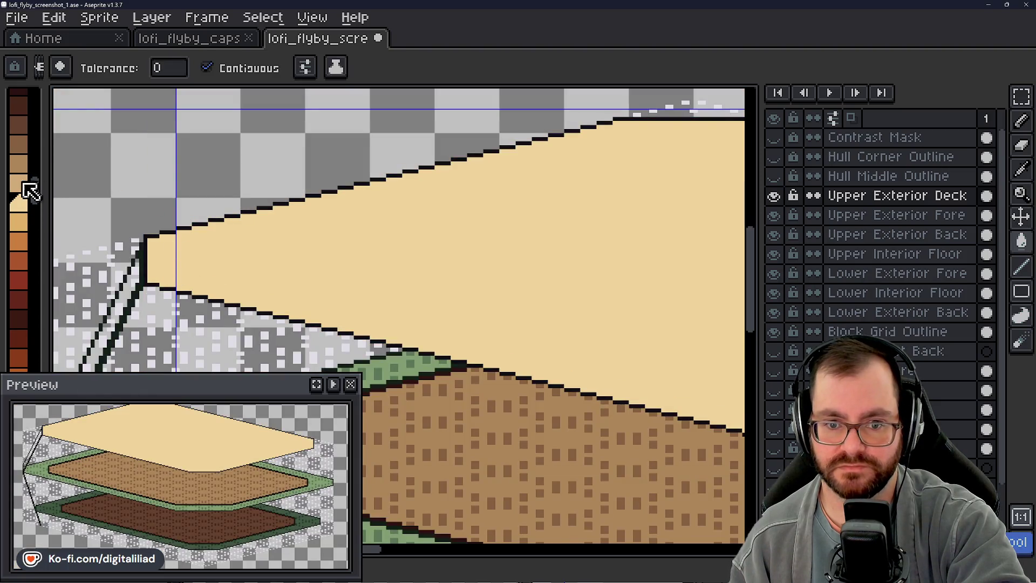
click(21, 183)
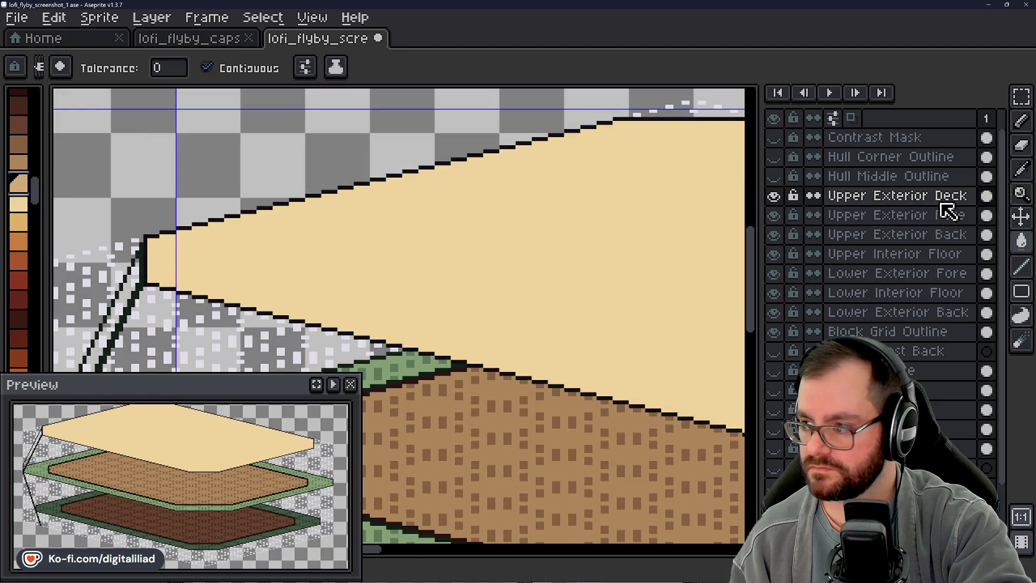
double_click(912, 199)
- Lower the Upper Exterior Deck layer's opacity to 75% and close Layer Properties
scroll(645, 318, down, 20)
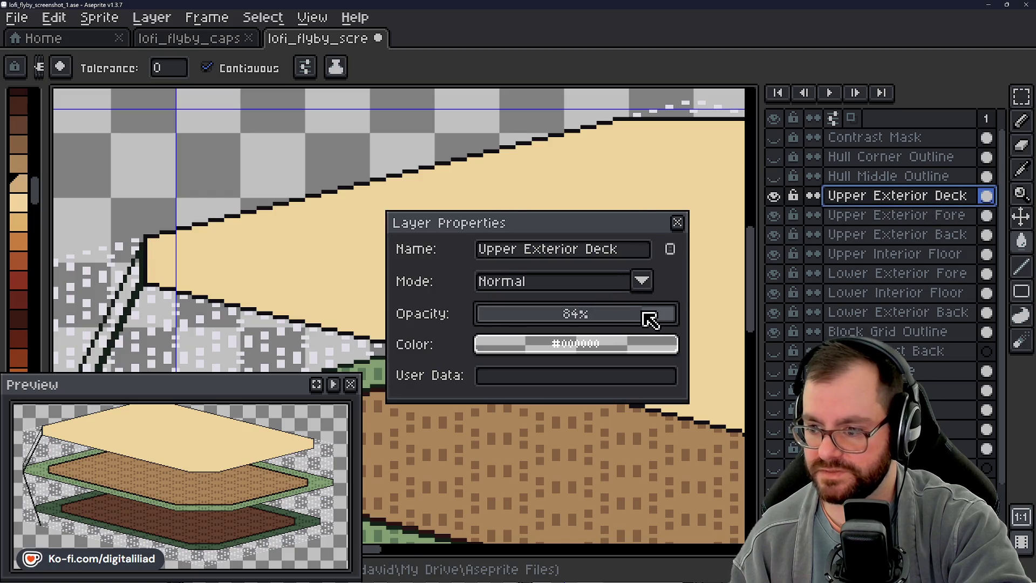
scroll(639, 318, down, 4)
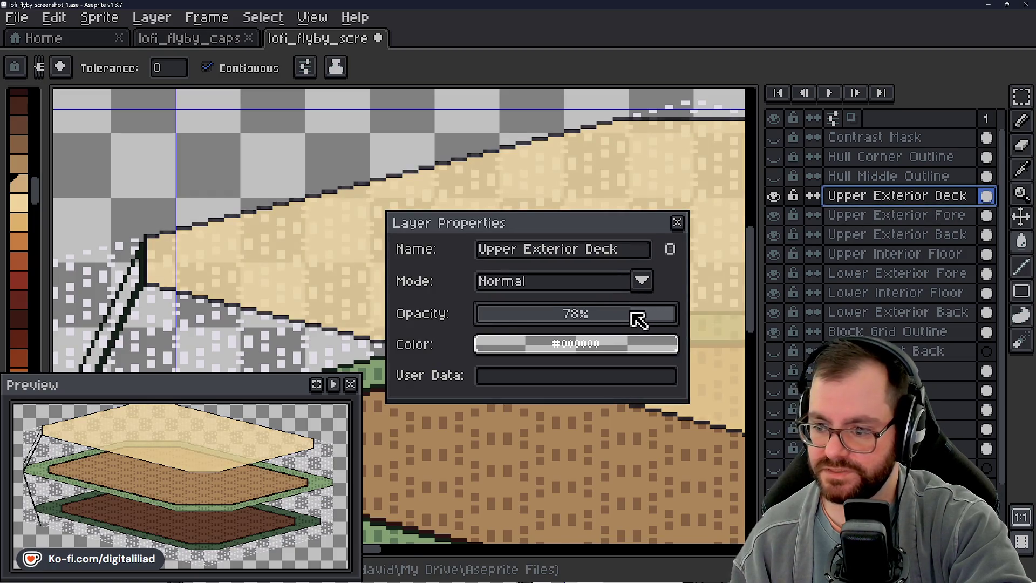
scroll(636, 318, down, 1)
scroll(631, 320, up, 1)
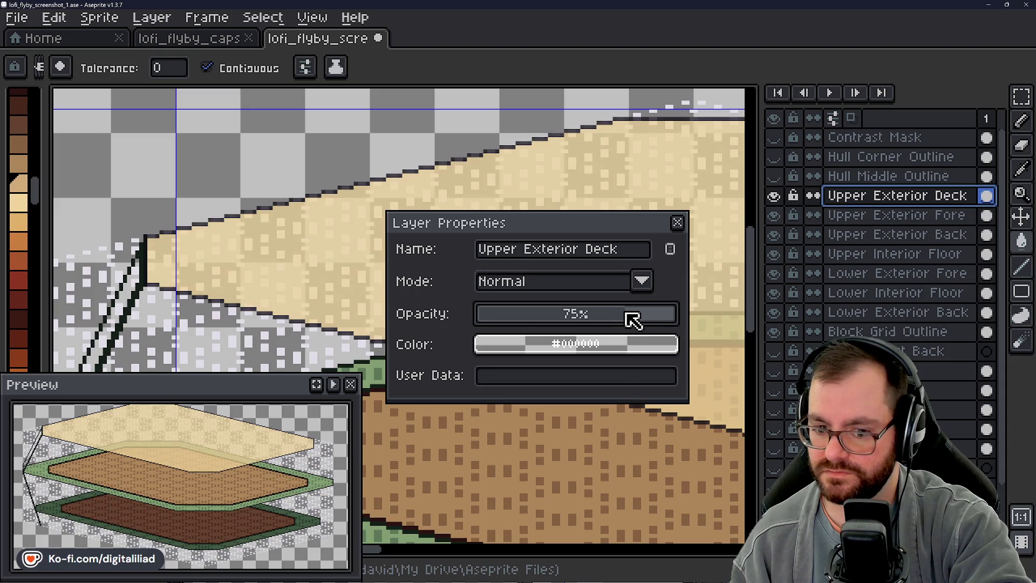
click(677, 223)
scroll(556, 244, down, 1)
scroll(497, 236, down, 1)
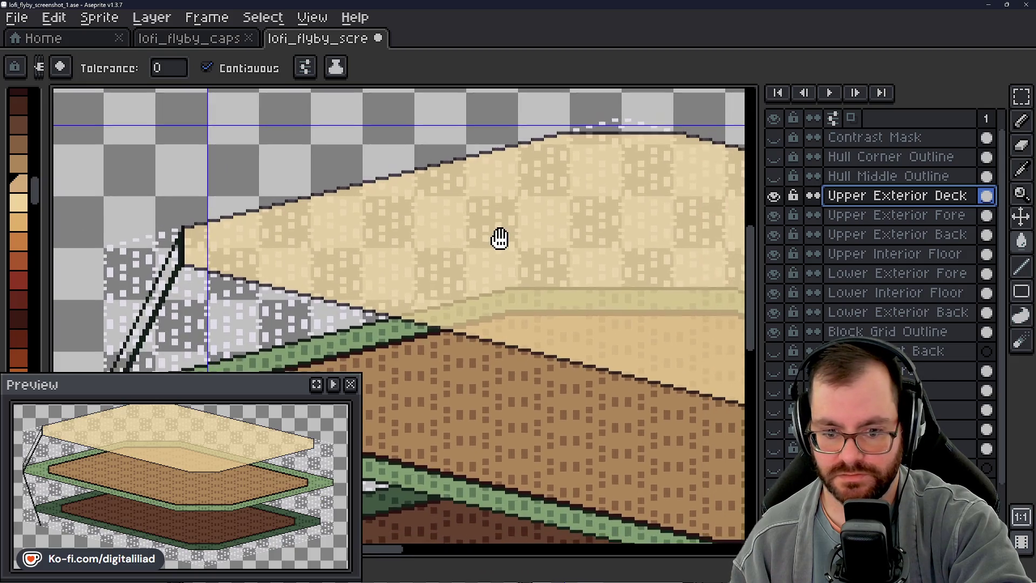
- Pan across the hull toward its left corner to compare the translucent deck with the lower decks
scroll(497, 236, down, 1)
drag(628, 225, 566, 203)
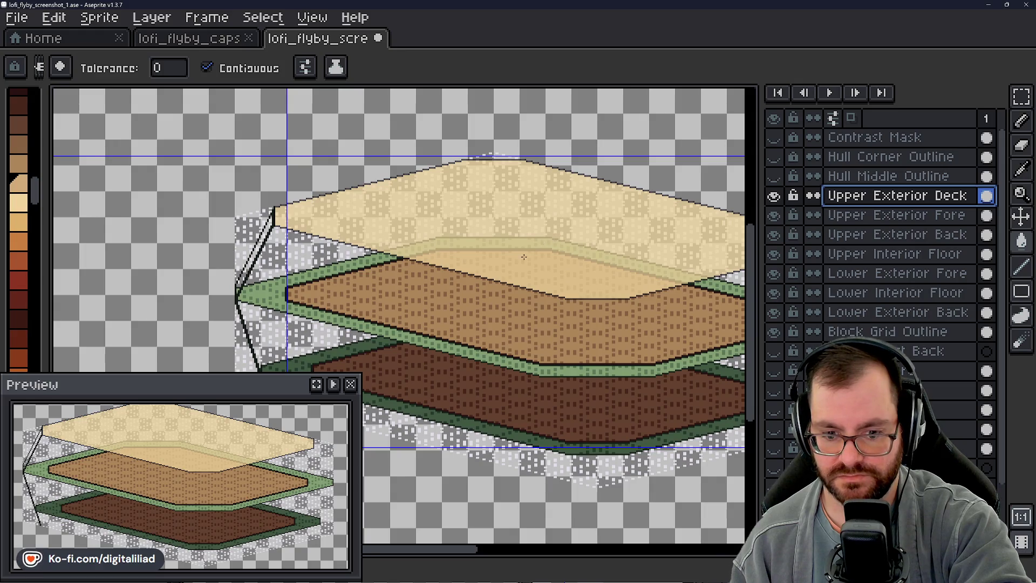
drag(523, 257, 584, 218)
drag(481, 262, 503, 231)
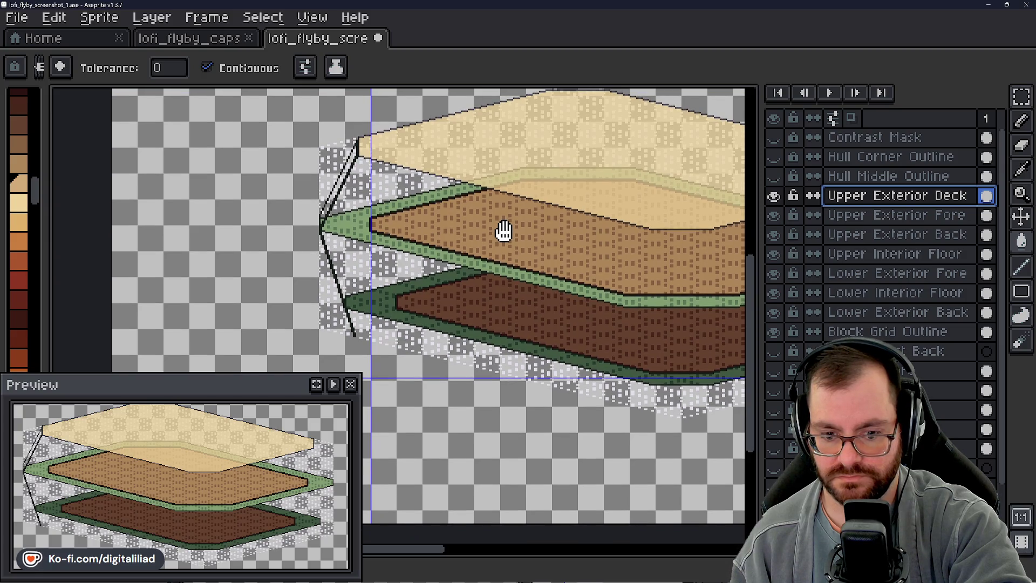
scroll(617, 216, down, 2)
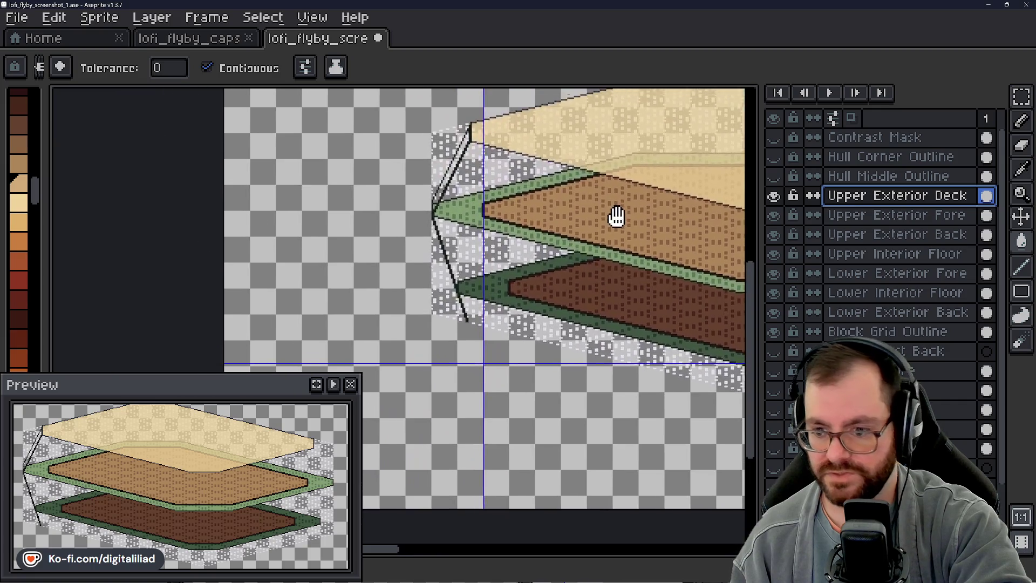
scroll(475, 216, up, 3)
- Draw a thin vertical rectangular selection at the hull's left corner and recentre the layered hull
click(1025, 98)
mouse_move(522, 173)
mouse_down()
mouse_move(443, 149)
mouse_move(462, 128)
mouse_move(457, 374)
mouse_up()
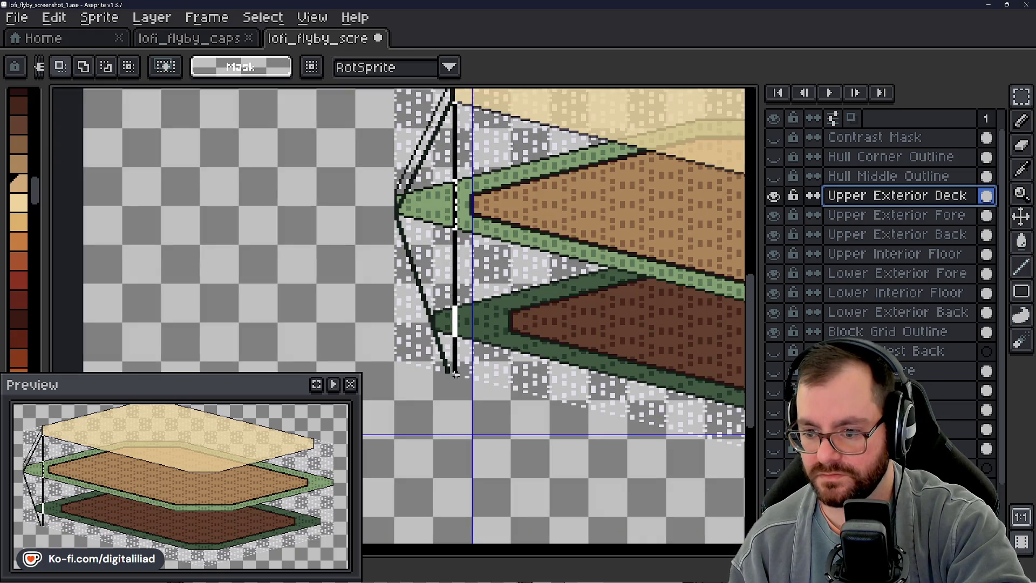
scroll(453, 374, up, 2)
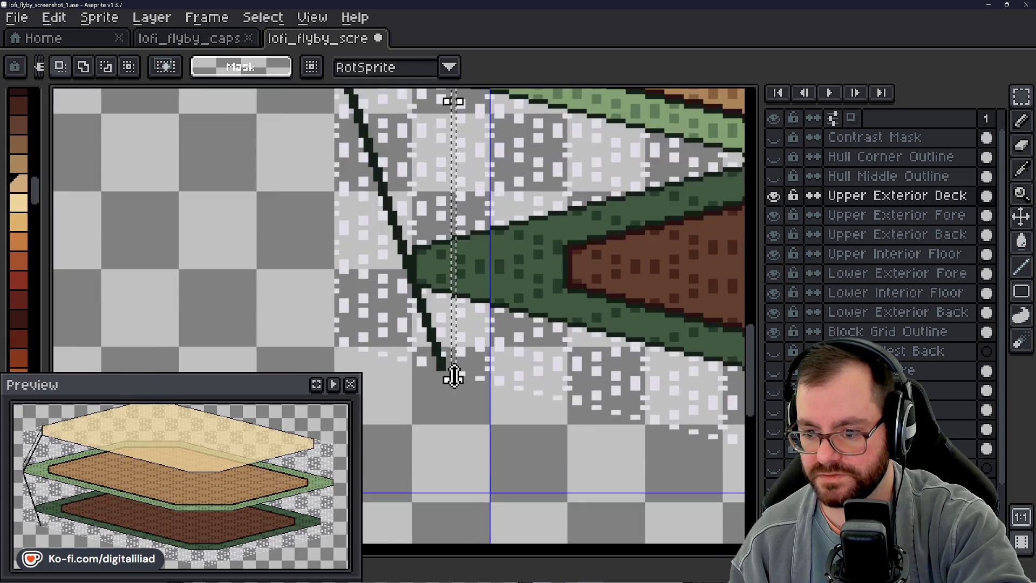
scroll(400, 367, down, 3)
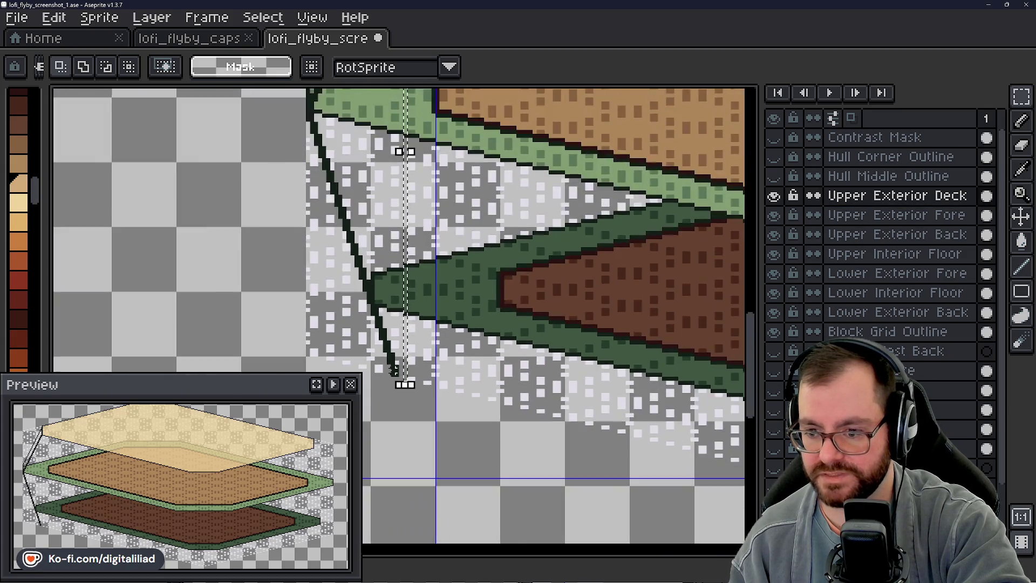
scroll(462, 280, up, 2)
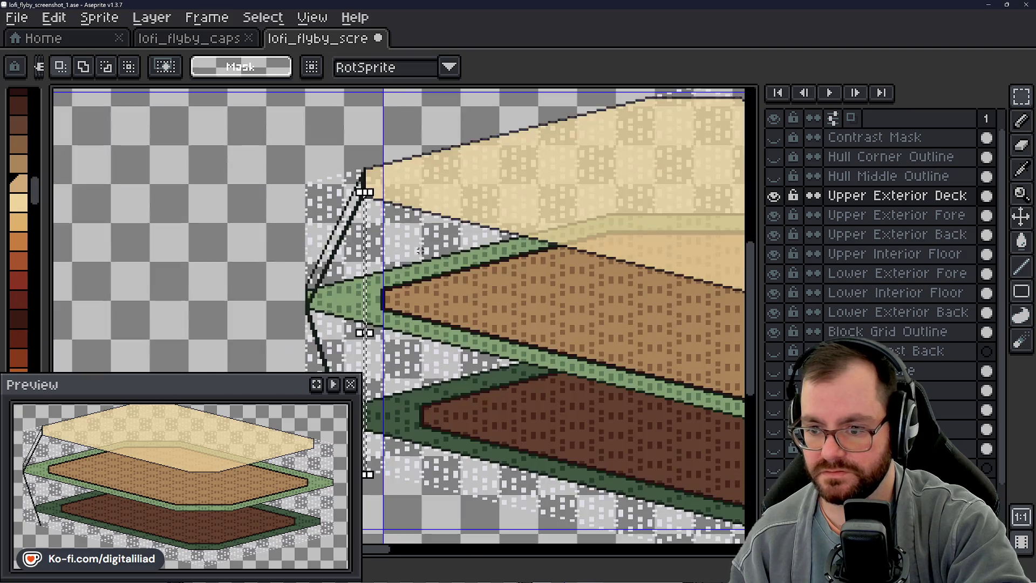
drag(242, 241, 182, 168)
scroll(174, 199, down, 1)
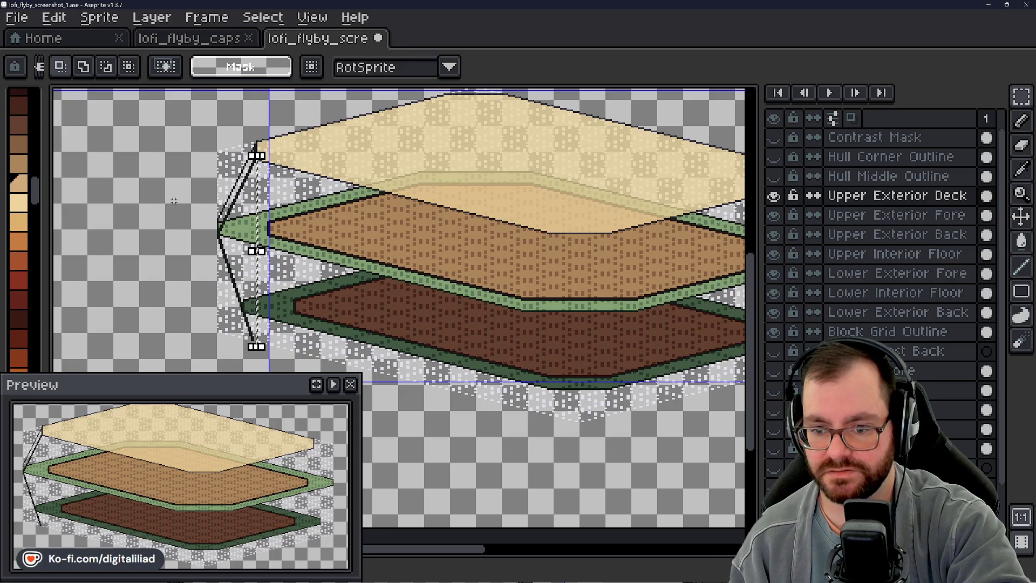
drag(395, 227, 300, 238)
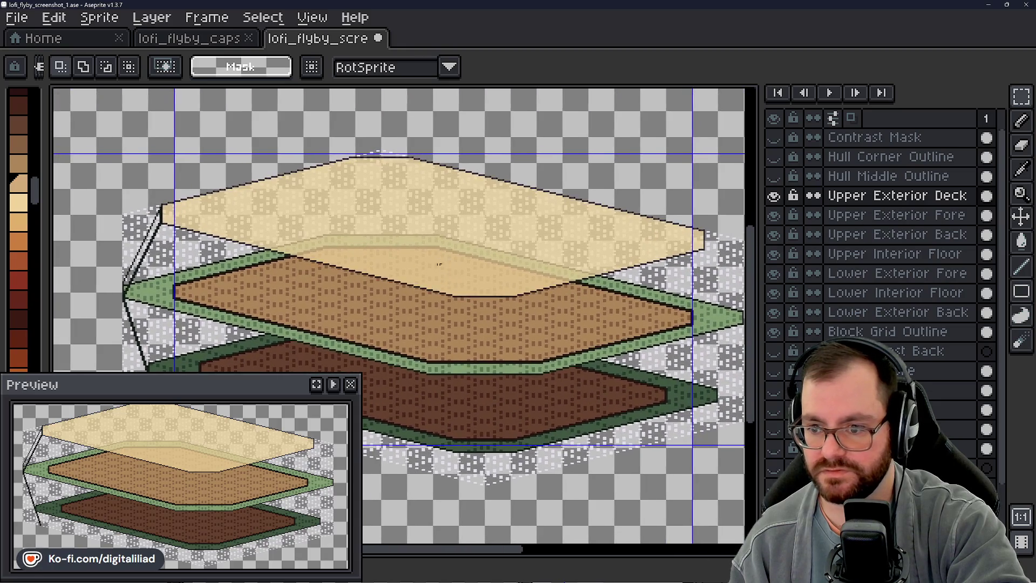
scroll(420, 234, up, 3)
scroll(364, 260, up, 2)
- Switch to the single-pixel Pencil and frame the upper deck's left edge
key(b)
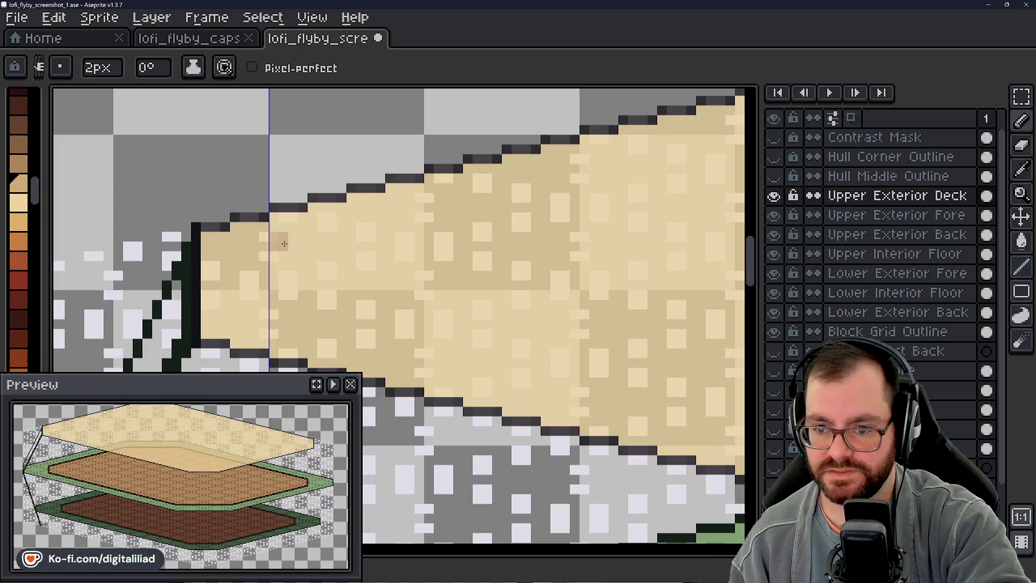
scroll(270, 280, down, 2)
drag(337, 265, 286, 285)
scroll(243, 298, down, 1)
mouse_move(406, 302)
mouse_down()
mouse_move(265, 277)
mouse_move(453, 296)
mouse_up()
drag(525, 280, 504, 278)
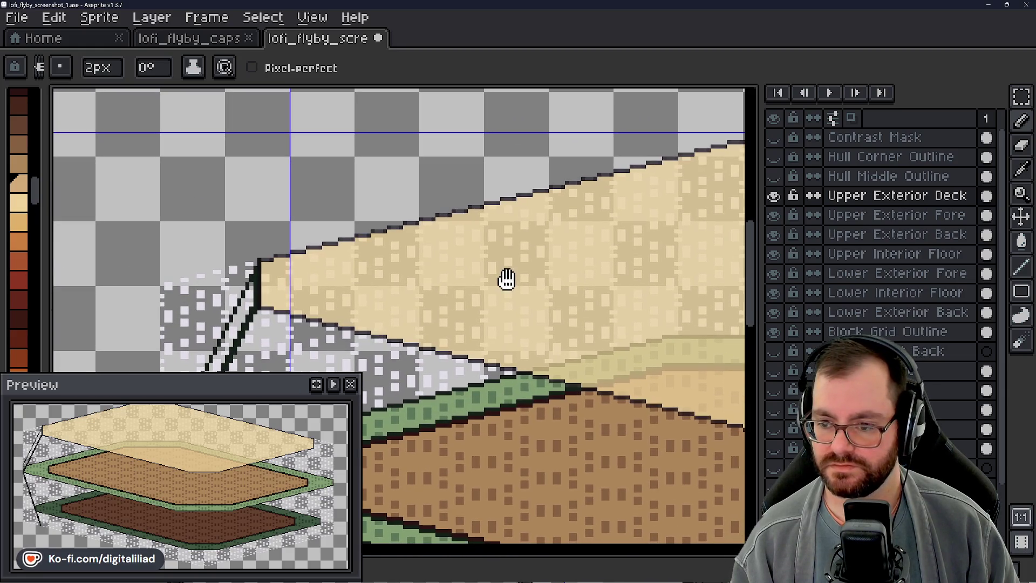
scroll(341, 265, up, 3)
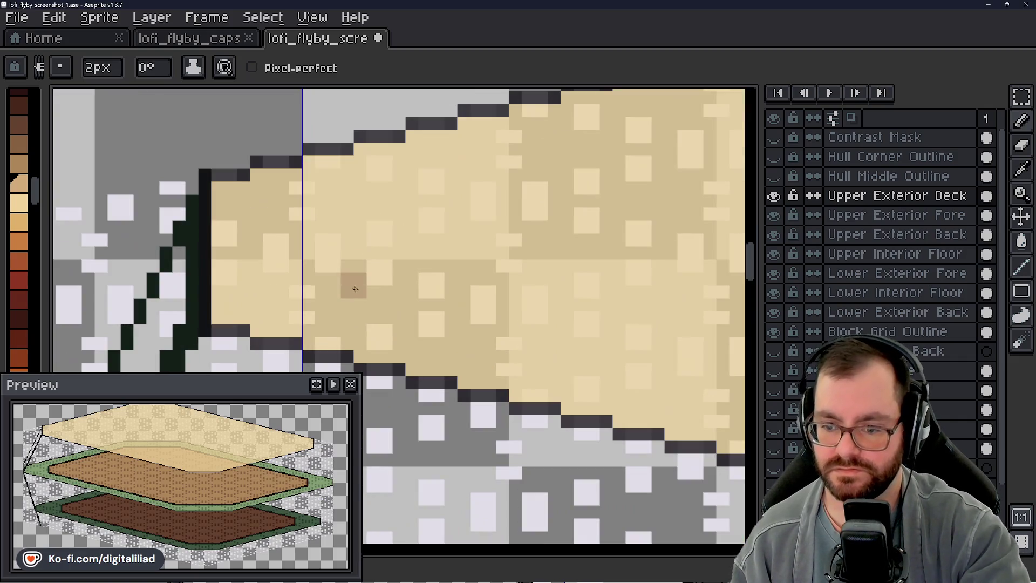
click(1021, 267)
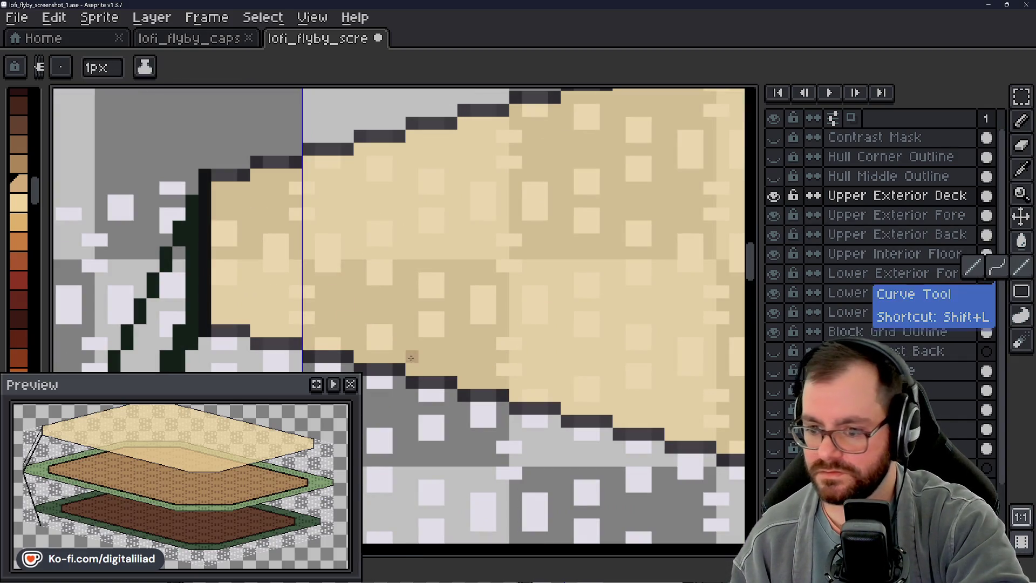
scroll(359, 307, down, 2)
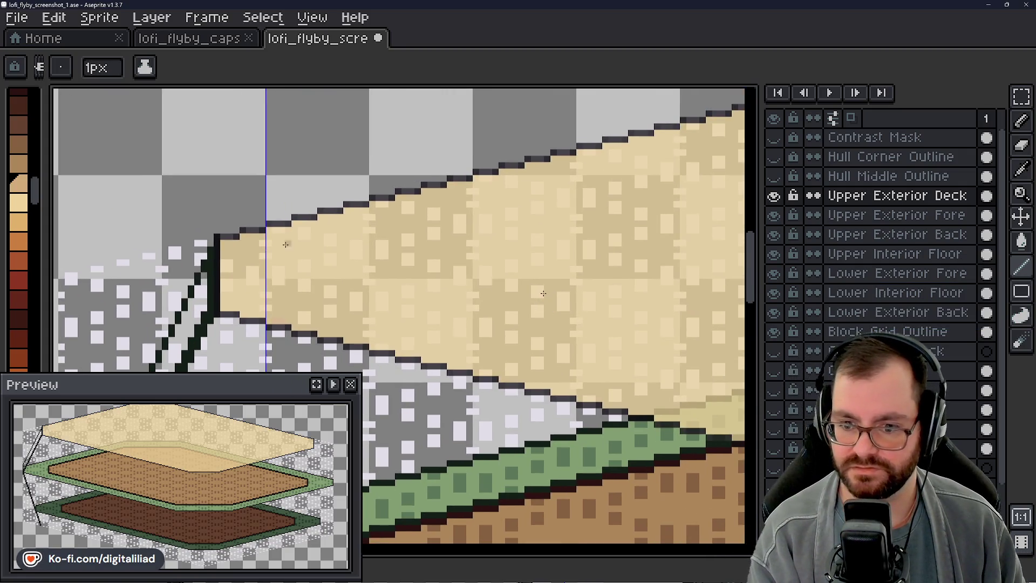
click(1021, 120)
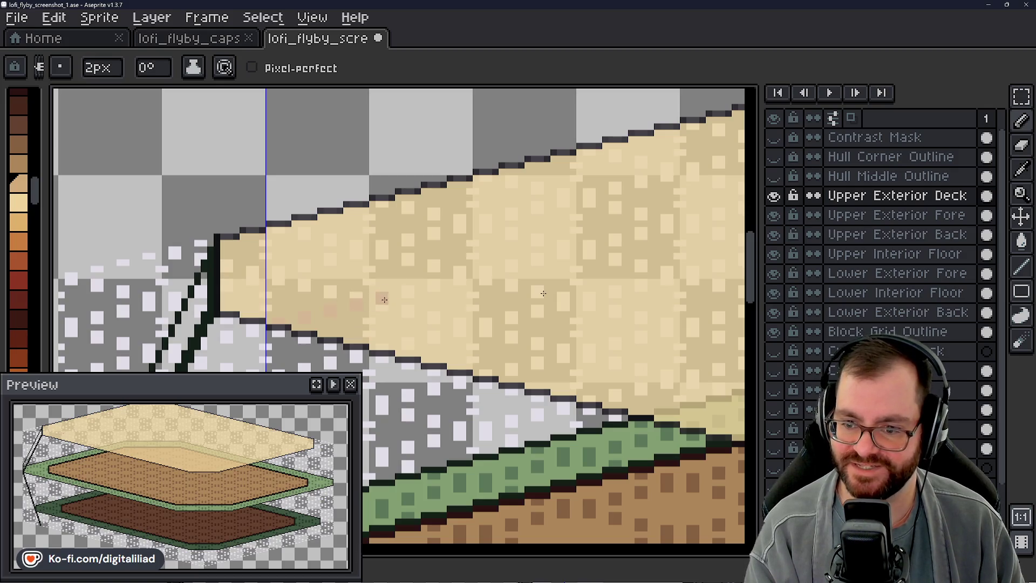
- Dot darker tan pixels in a diagonal row up-right across the upper deck, undoing the last one
click(408, 293)
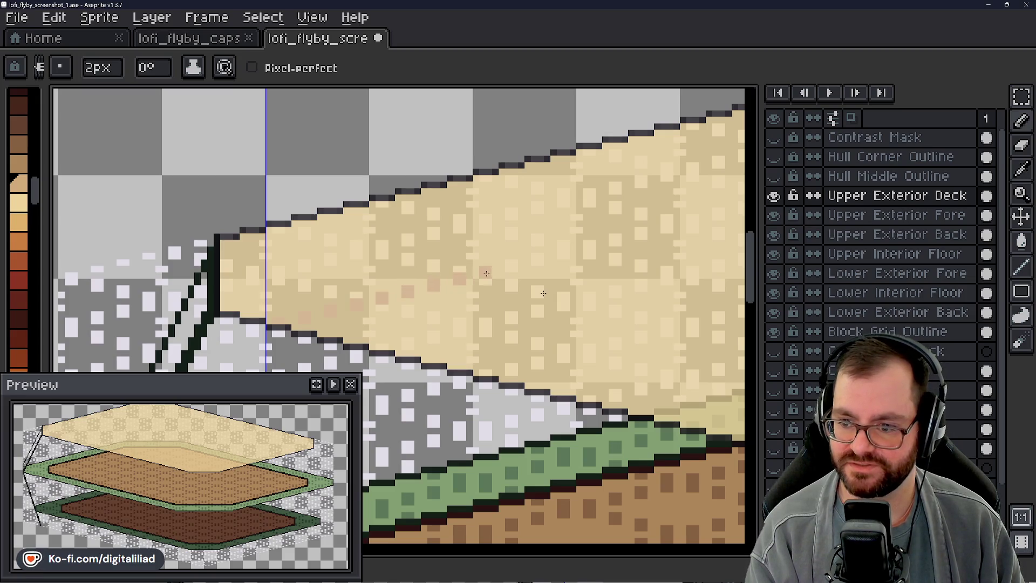
click(538, 259)
click(589, 238)
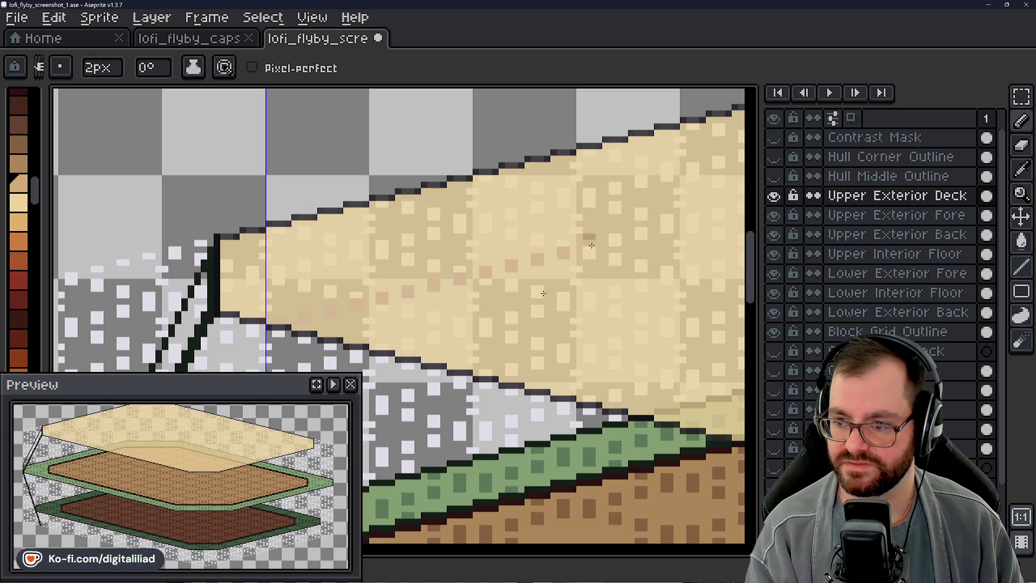
click(606, 240)
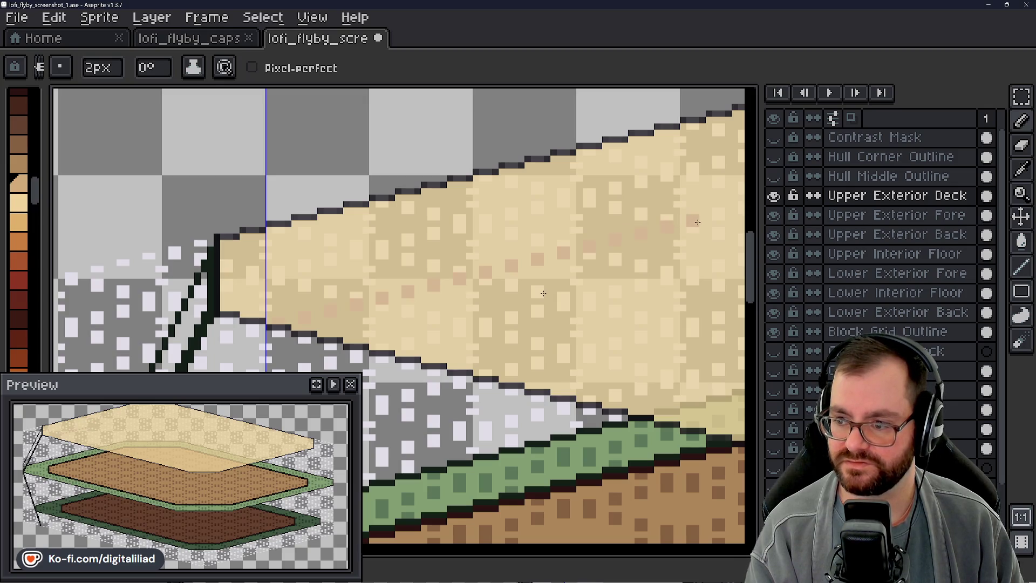
scroll(552, 300, right, 5)
click(395, 219)
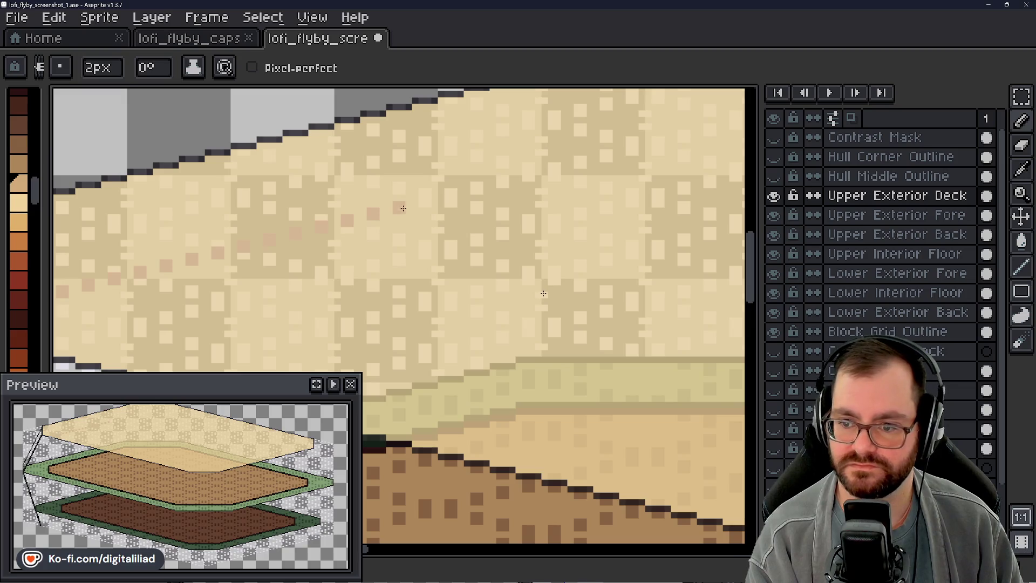
click(450, 194)
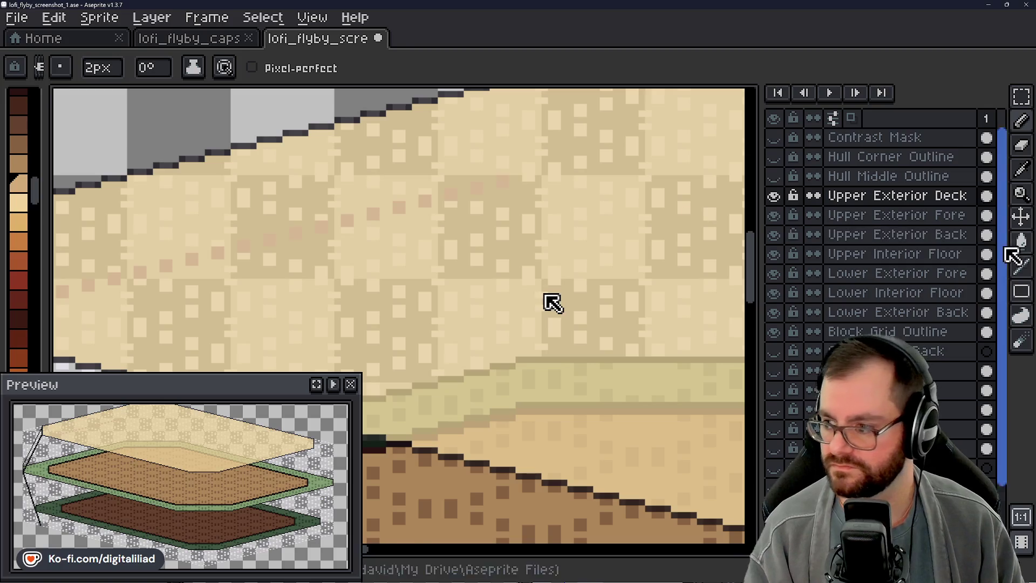
scroll(990, 342, down, 3)
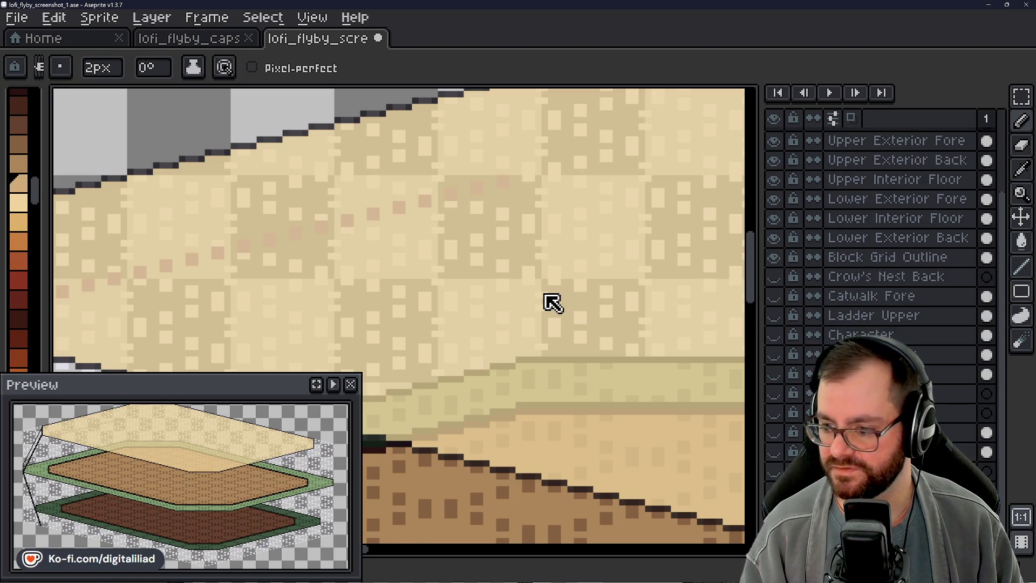
key(ctrl+z)
- Redo and undo the last dot, returning to the Upper Exterior Deck layer
key(ctrl+y)
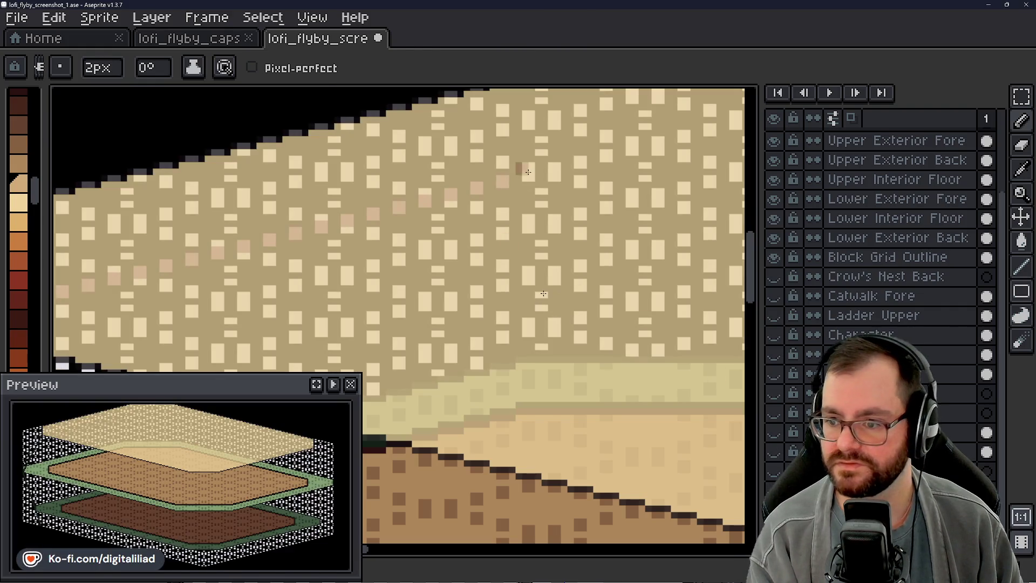
key(ctrl+z)
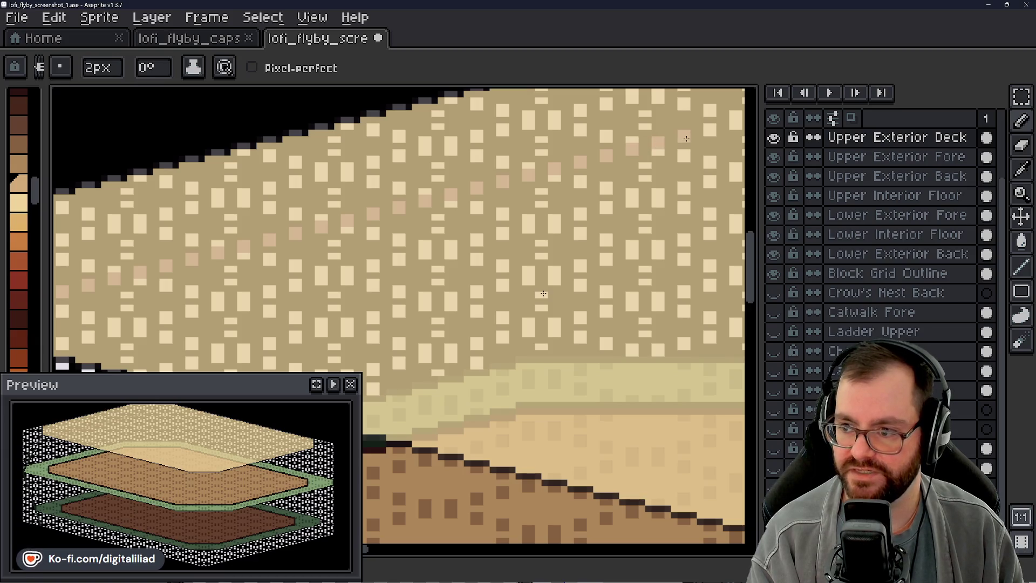
click(486, 549)
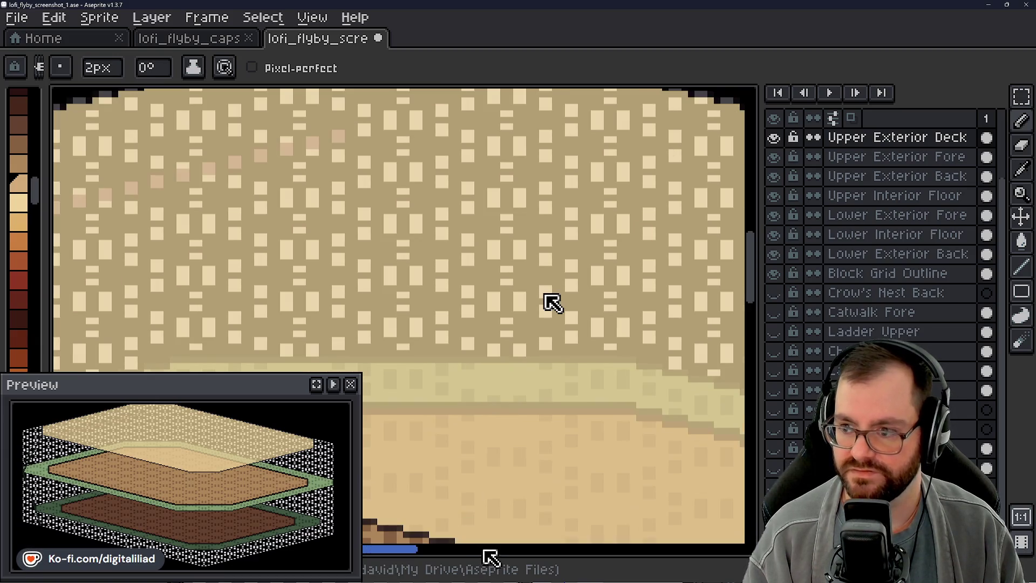
drag(752, 301, 752, 275)
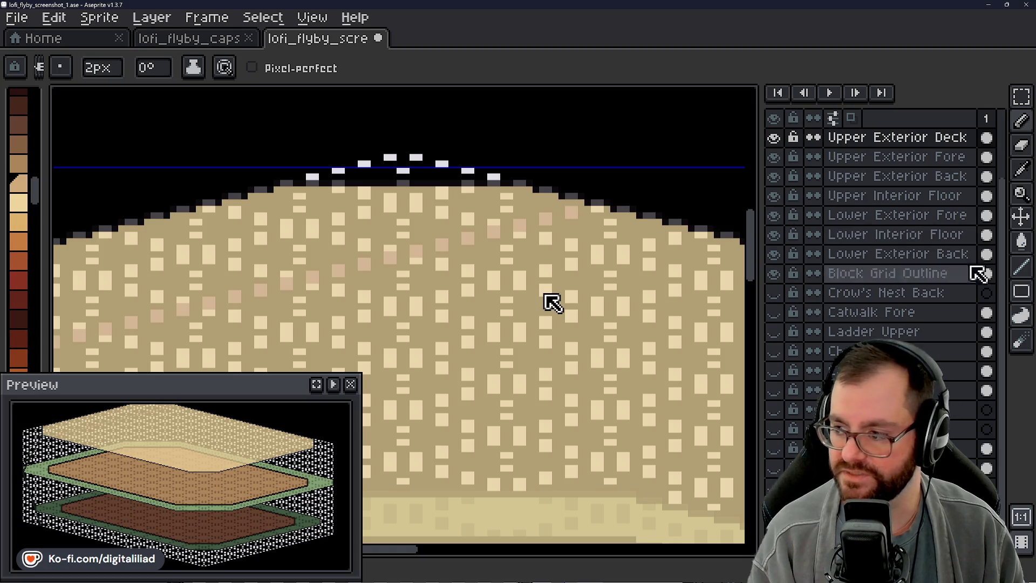
- Zoom the canvas out to the deck's left corner and select the Magic Wand tool
click(1021, 268)
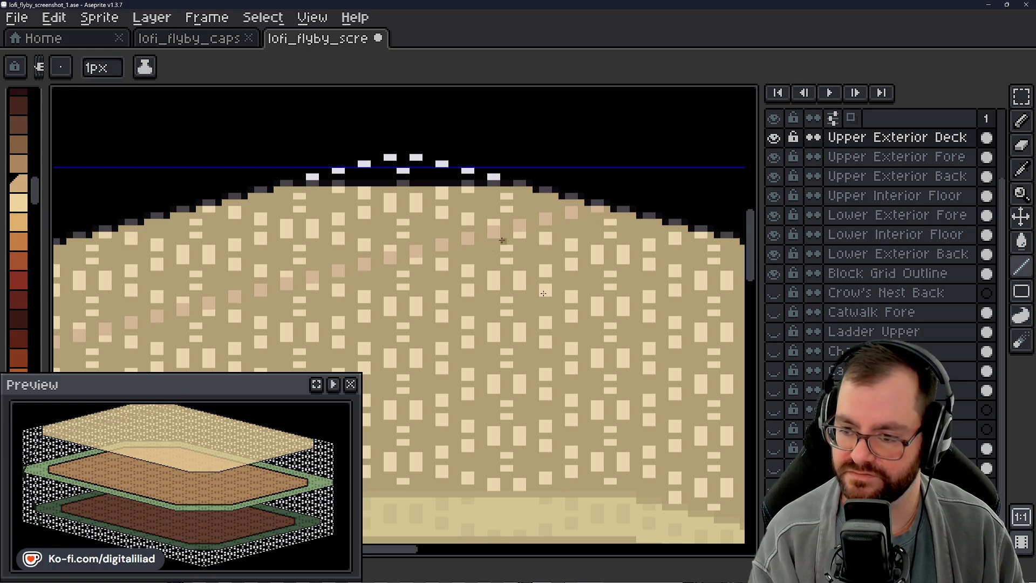
drag(755, 246, 755, 243)
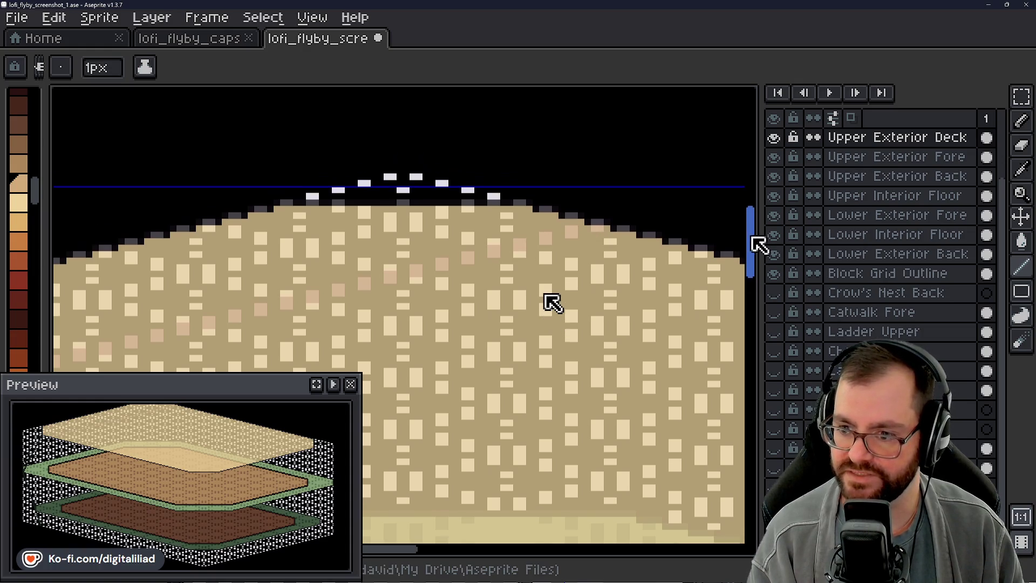
mouse_move(426, 557)
mouse_down()
mouse_move(352, 554)
mouse_move(326, 541)
mouse_up()
drag(757, 240, 758, 264)
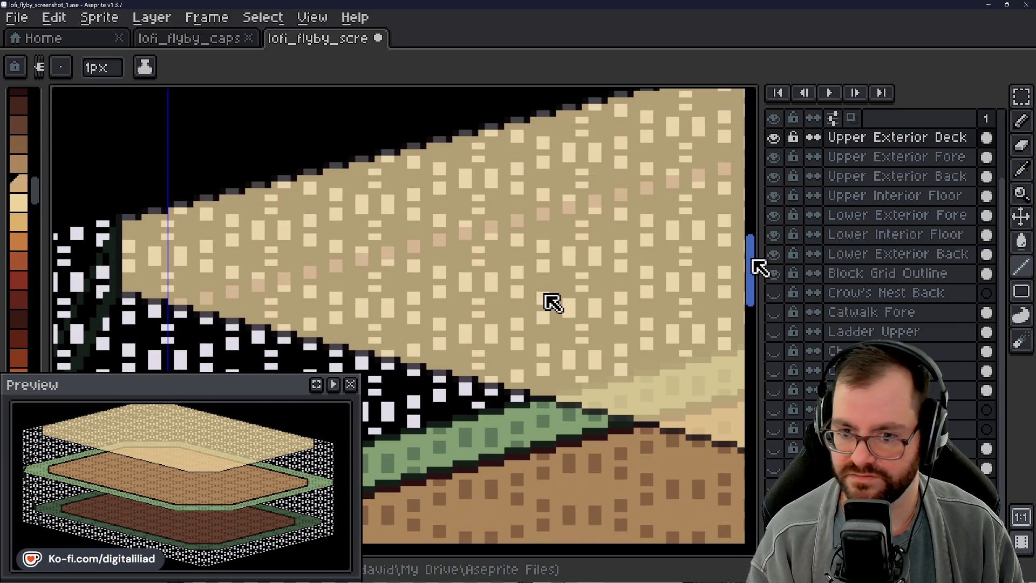
click(1021, 193)
right_click(534, 300)
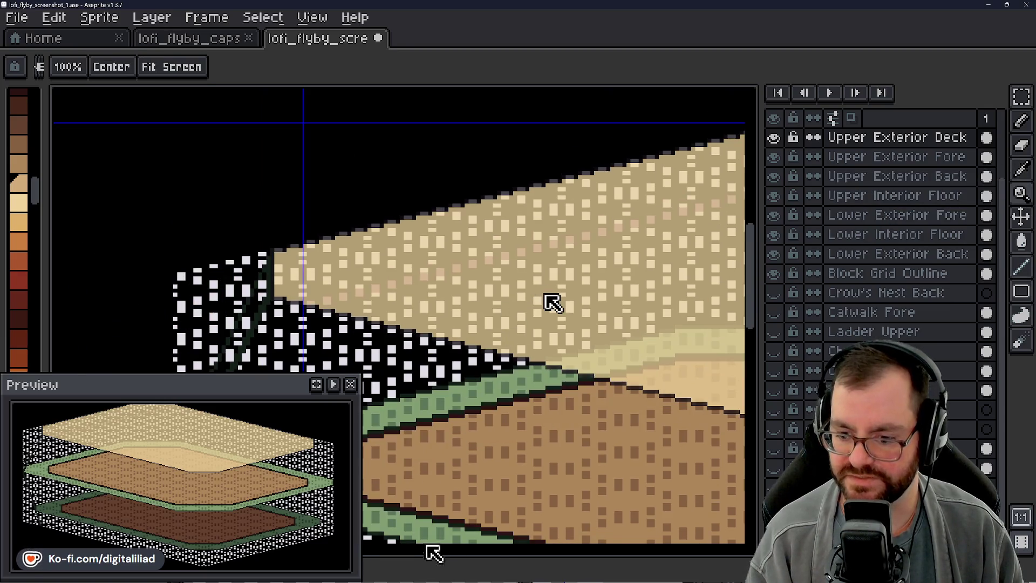
mouse_move(404, 561)
mouse_down()
mouse_move(423, 555)
mouse_move(382, 553)
mouse_move(391, 559)
mouse_up()
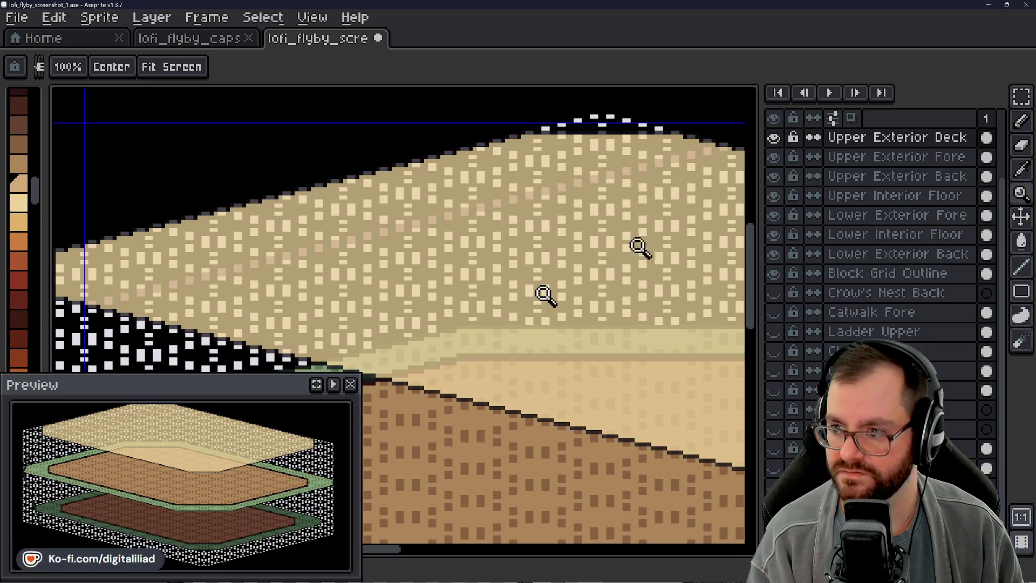
click(1021, 96)
click(999, 97)
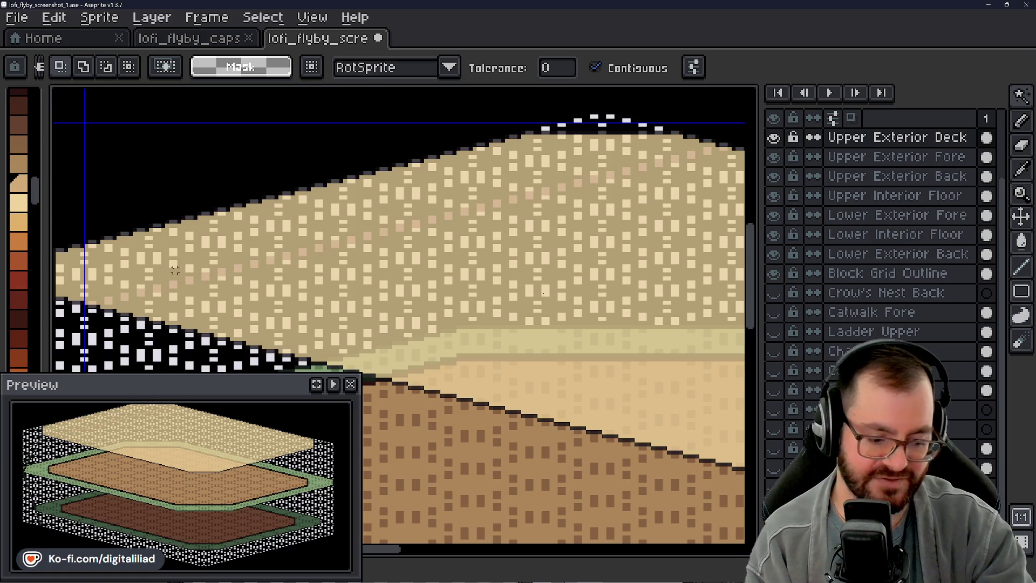
- Magic-wand select the single-pixel dots along the diagonal from the deck's left edge to its middle
click(90, 302)
click(110, 298)
shift+click(143, 292)
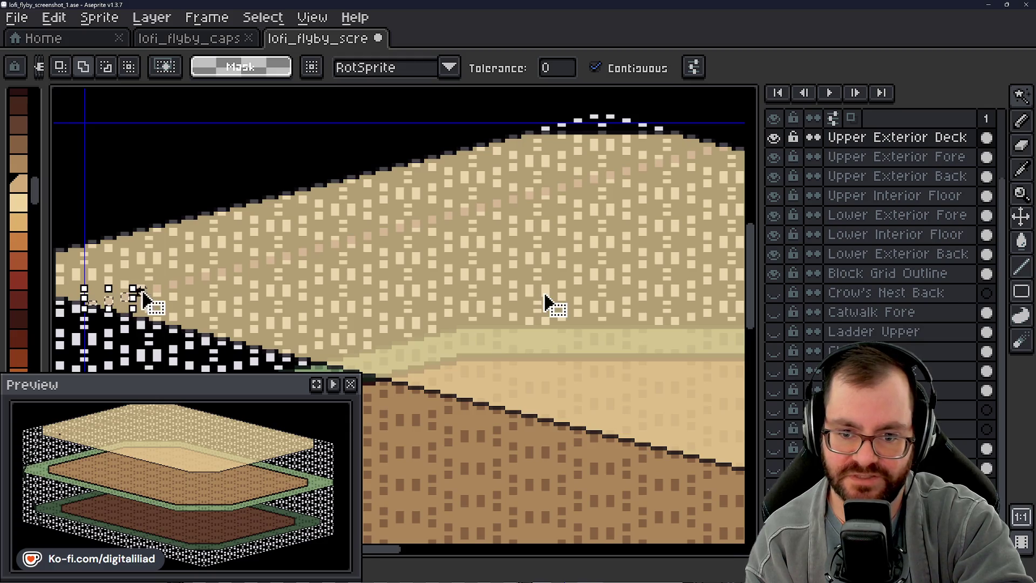
shift+click(190, 281)
shift+click(206, 277)
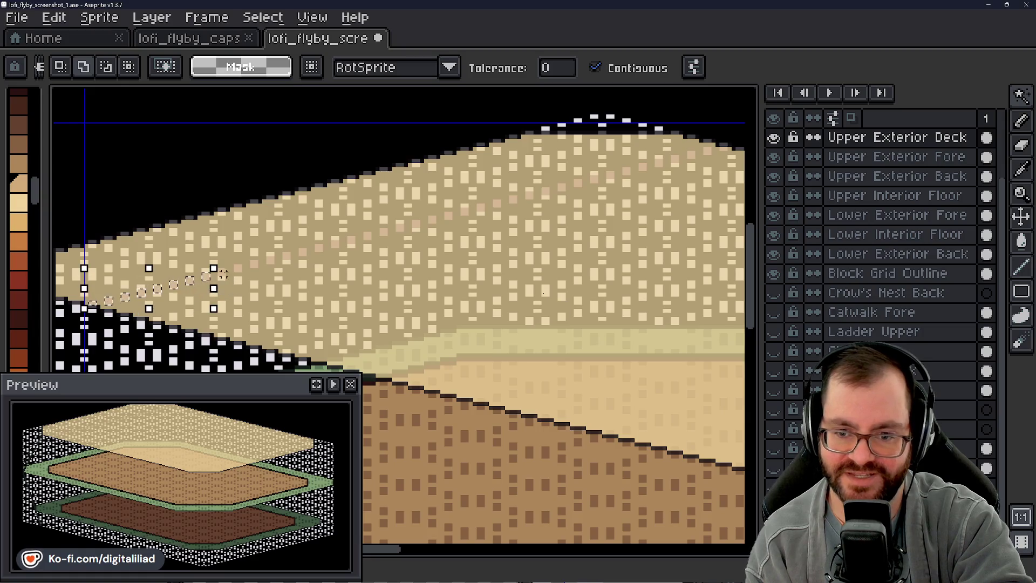
shift+click(222, 273)
shift+click(238, 268)
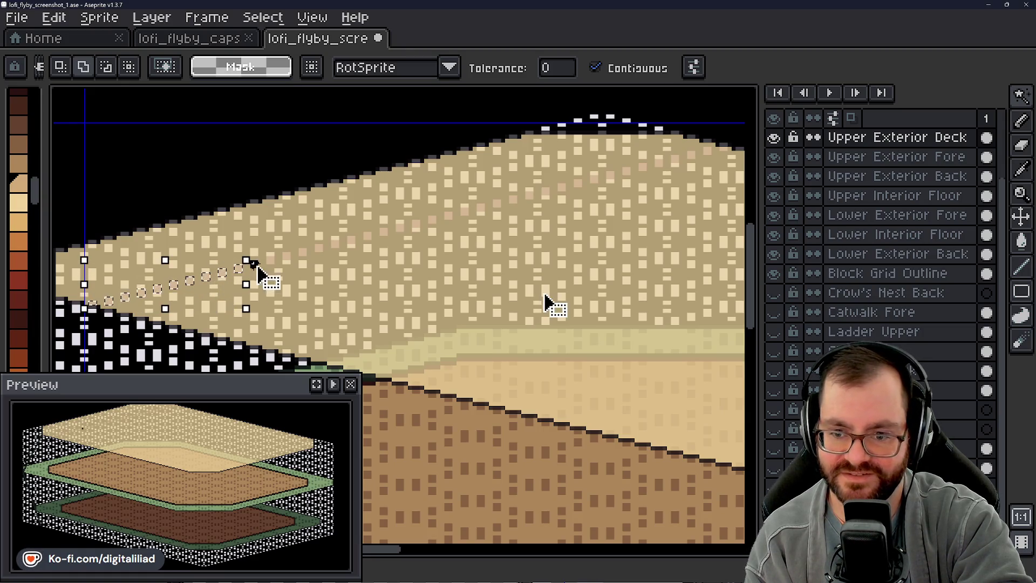
shift+click(254, 264)
shift+click(270, 260)
shift+click(286, 257)
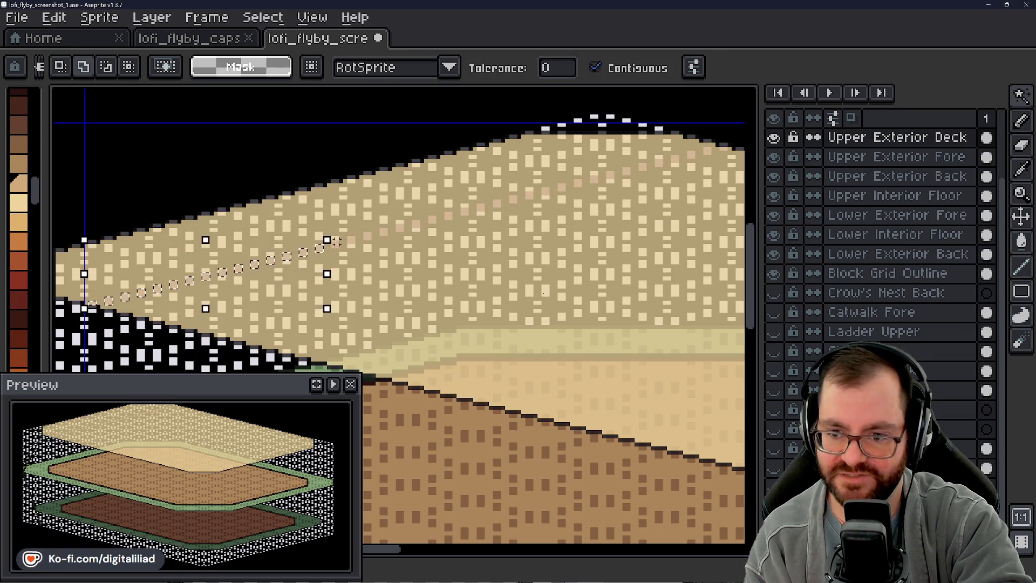
shift+click(369, 234)
shift+click(384, 232)
shift+click(401, 229)
shift+click(417, 225)
shift+click(433, 221)
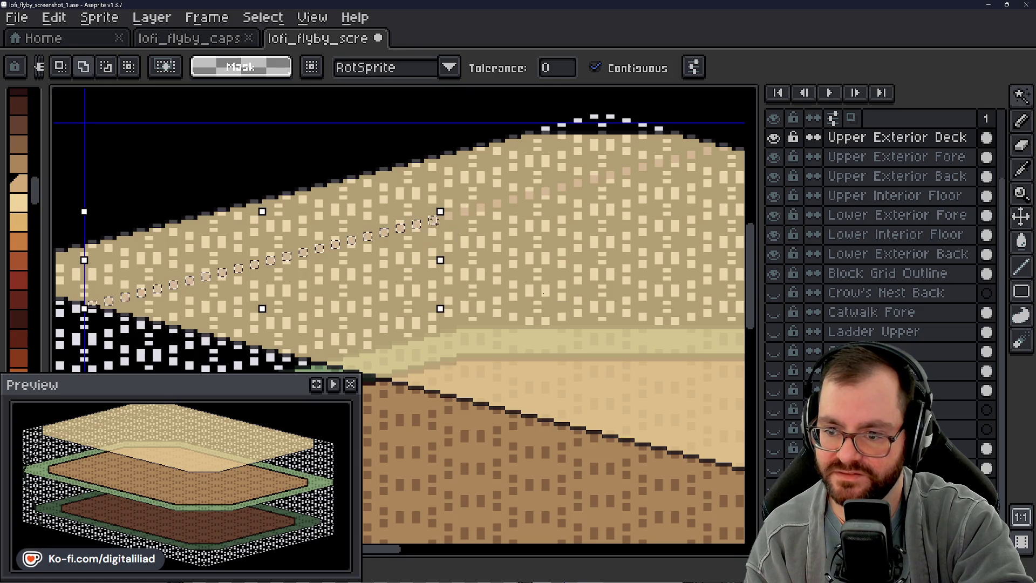
shift+click(449, 214)
shift+click(465, 210)
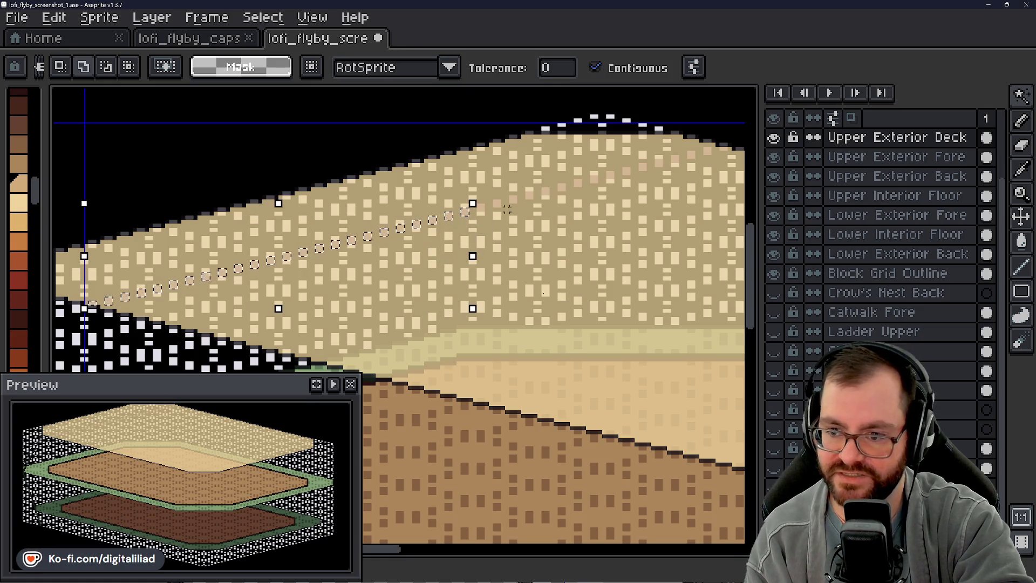
shift+click(481, 208)
- Add the remaining diagonal dots up to the upper deck's right end
shift+click(514, 204)
shift+click(547, 194)
shift+click(563, 189)
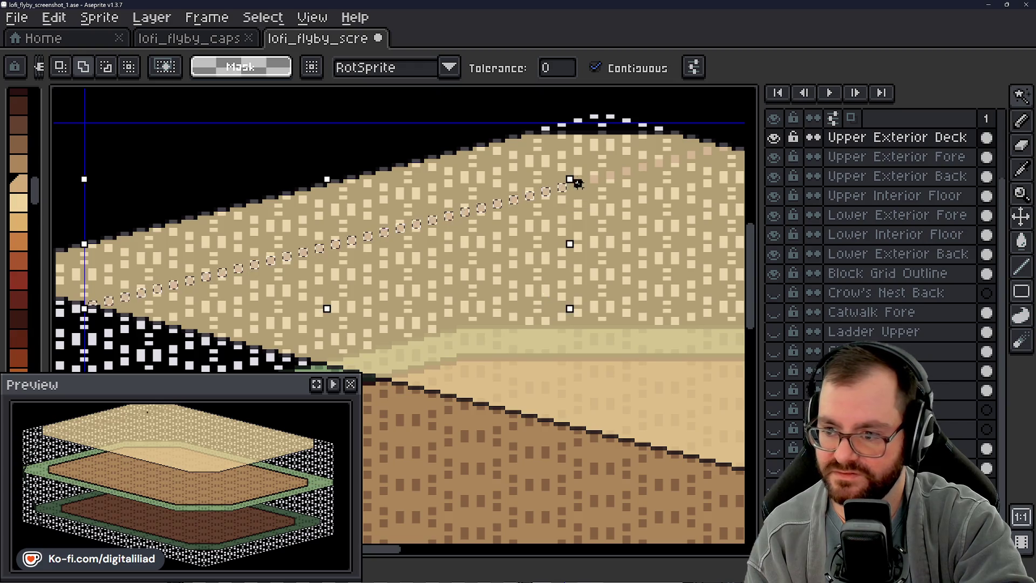
shift+click(579, 184)
shift+click(595, 180)
shift+click(611, 175)
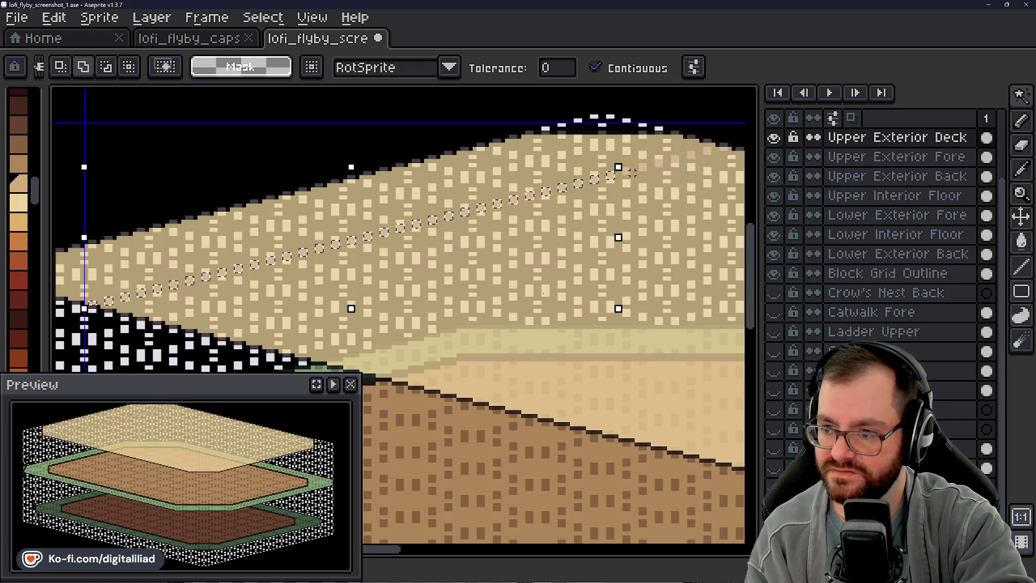
shift+click(628, 171)
shift+click(644, 167)
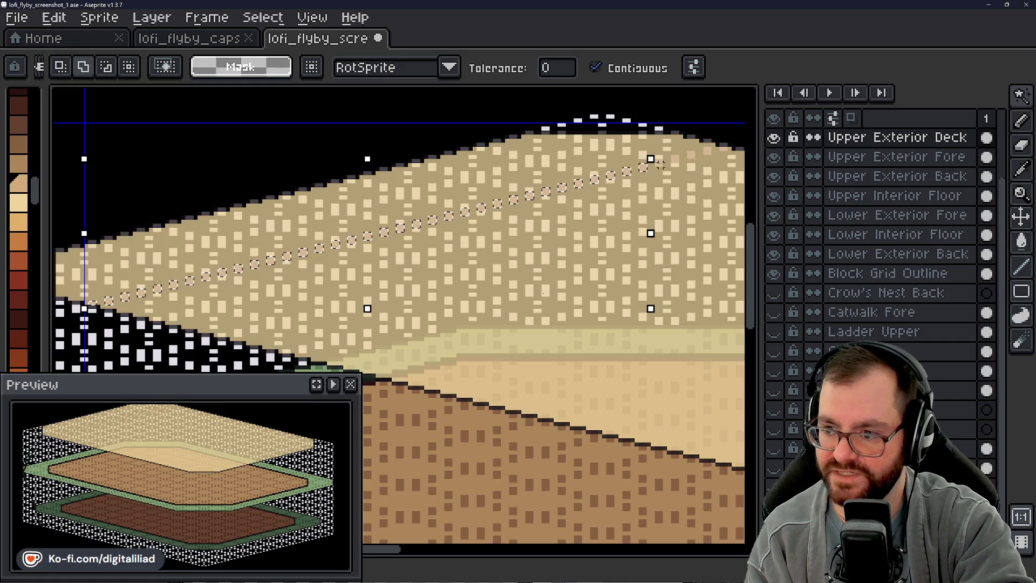
shift+click(659, 163)
shift+click(675, 160)
shift+click(692, 156)
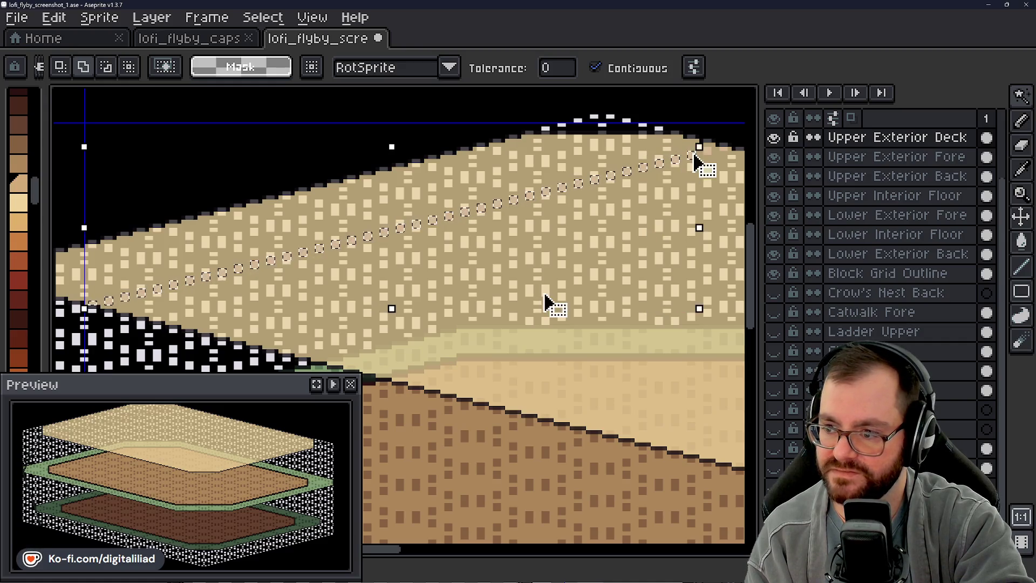
shift+click(707, 153)
shift+click(724, 149)
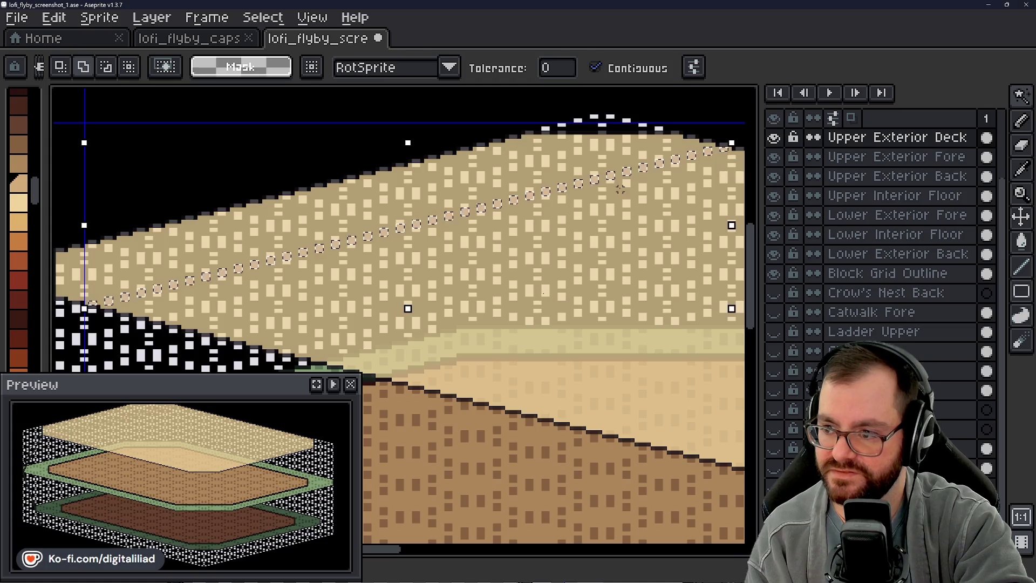
- Shift the selected dot row down and right in several committed moves
scroll(343, 291, down, 1)
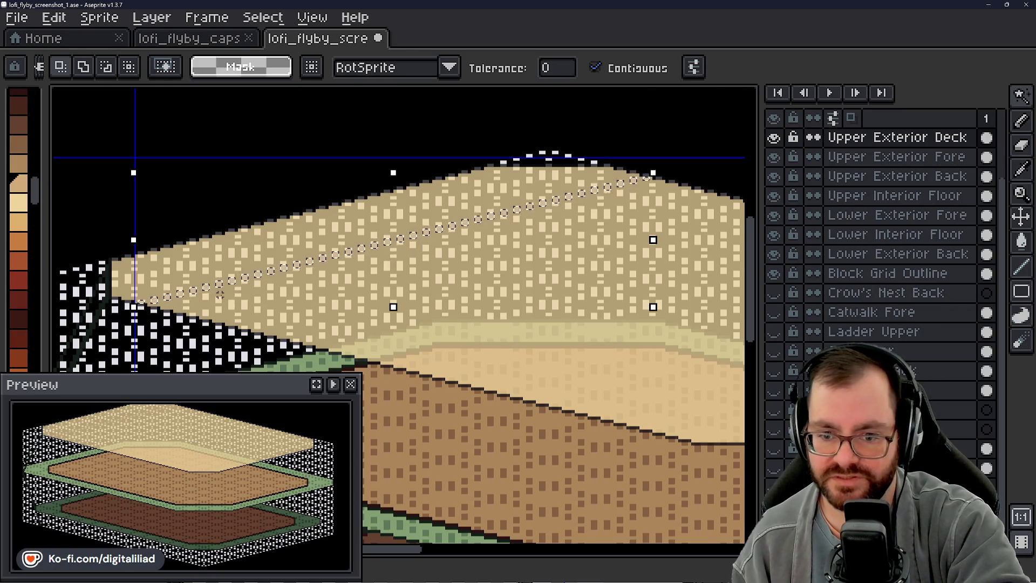
scroll(220, 294, up, 1)
click(266, 286)
mouse_move(254, 267)
mouse_down()
mouse_move(326, 280)
mouse_move(337, 270)
mouse_move(330, 282)
mouse_up()
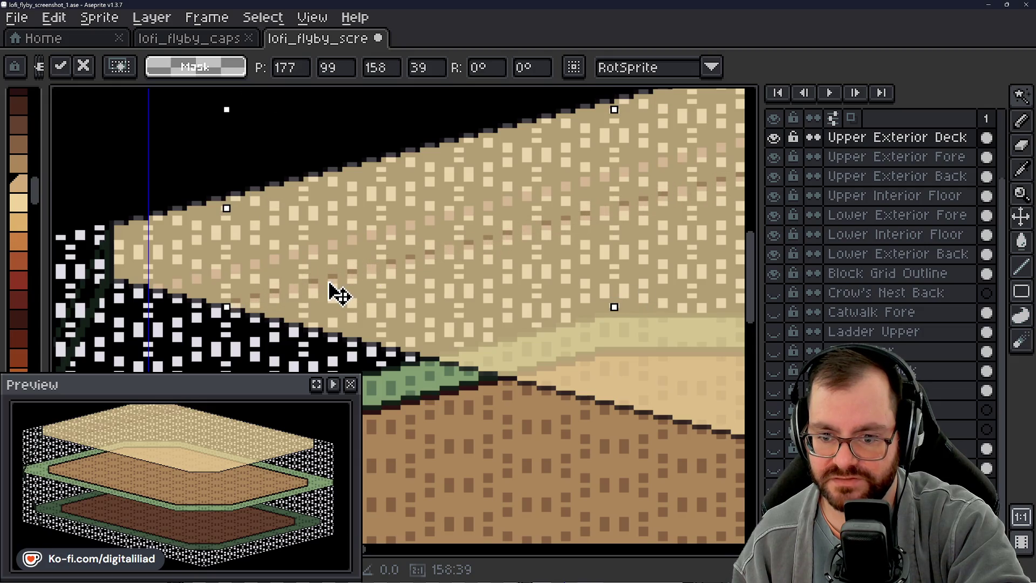
key(Return)
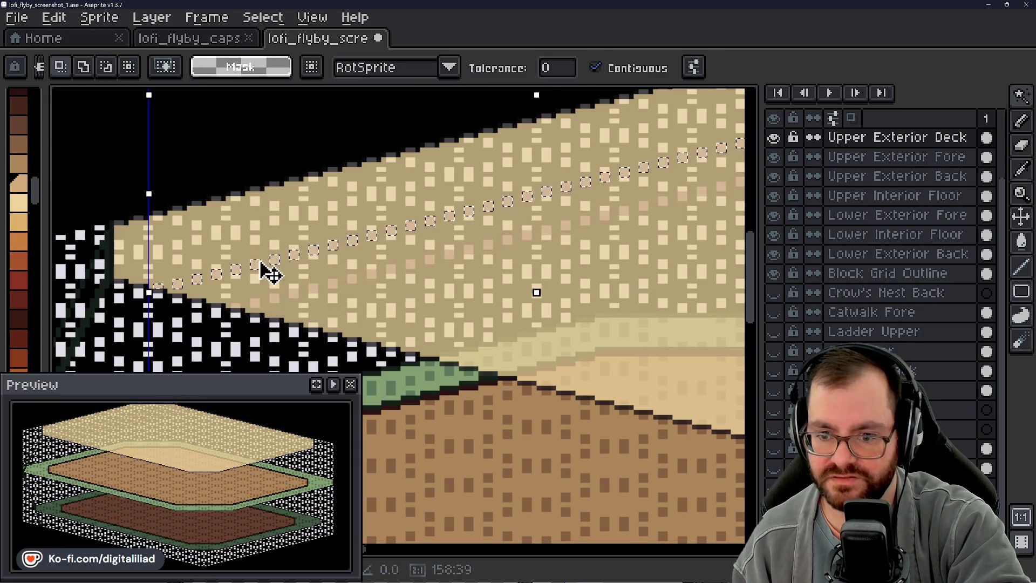
mouse_move(263, 275)
mouse_down()
mouse_move(479, 293)
mouse_move(412, 293)
mouse_move(422, 313)
mouse_up()
scroll(372, 313, down, 3)
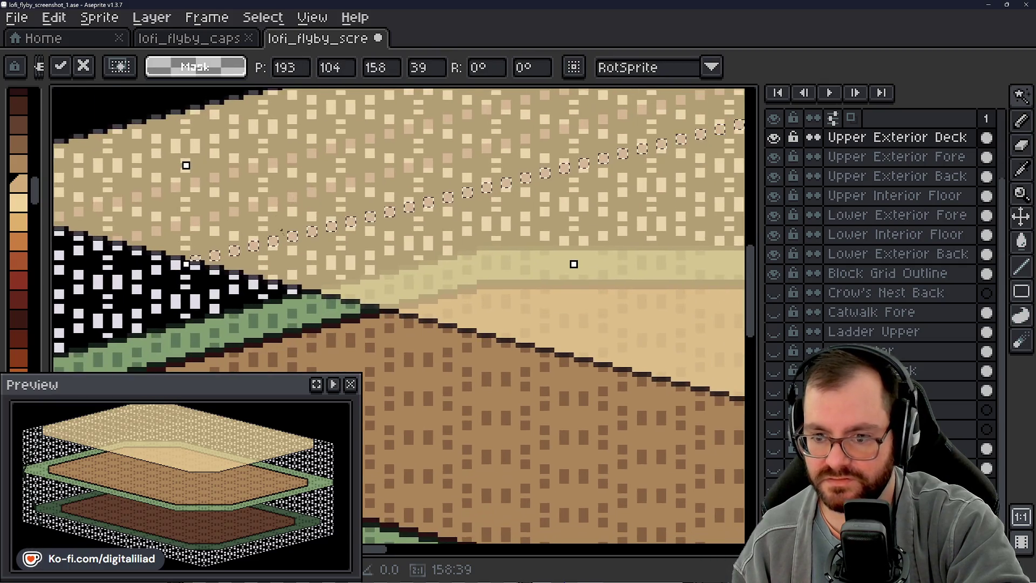
key(Return)
mouse_move(178, 196)
mouse_down()
mouse_move(439, 252)
mouse_move(411, 254)
mouse_move(430, 261)
mouse_move(351, 192)
mouse_up()
key(Return)
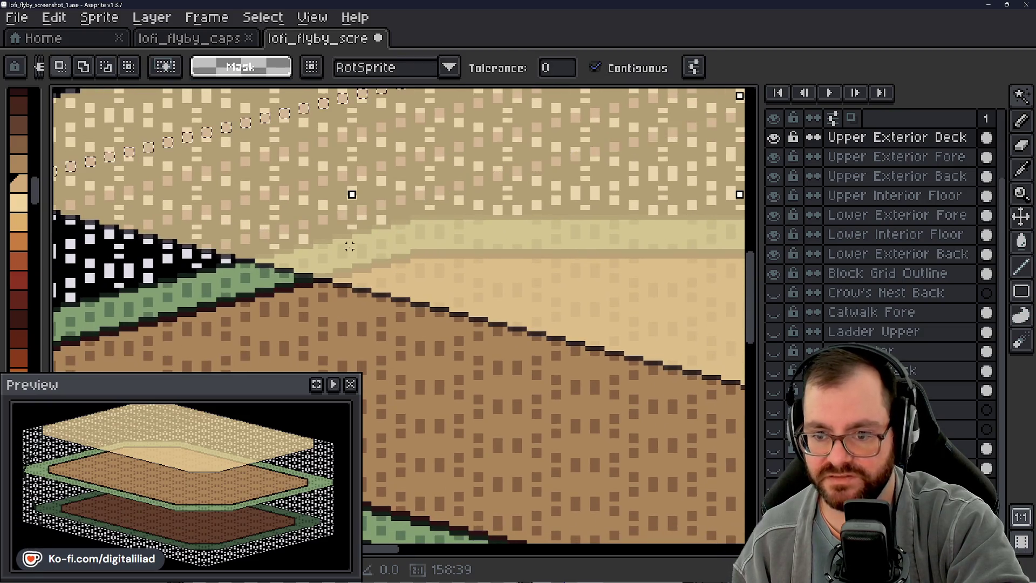
mouse_move(150, 157)
mouse_down()
mouse_move(446, 199)
mouse_move(486, 227)
mouse_move(472, 238)
mouse_up()
key(Return)
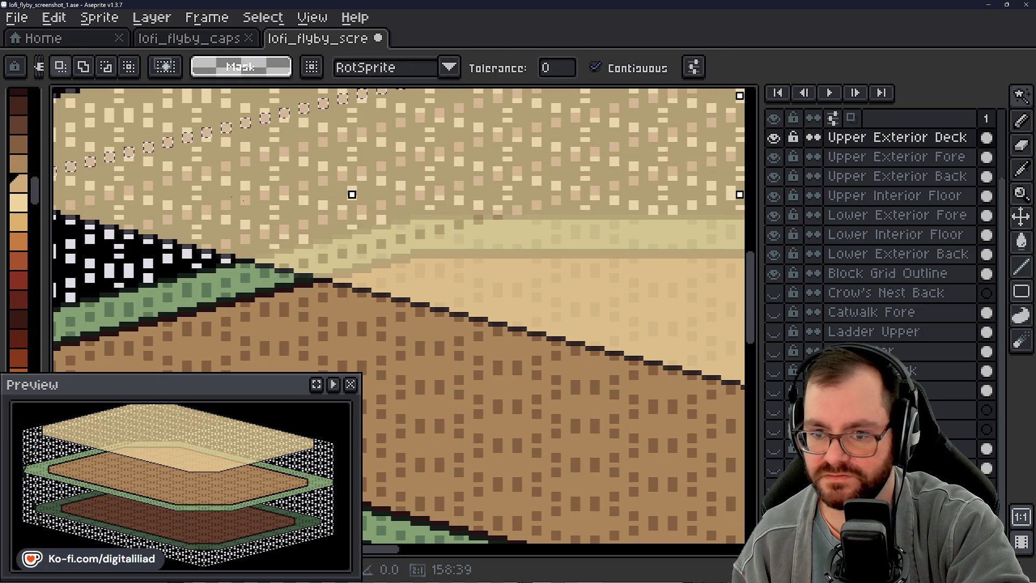
mouse_move(169, 153)
mouse_down()
mouse_move(573, 245)
mouse_move(555, 243)
mouse_move(585, 275)
mouse_move(352, 332)
mouse_move(352, 401)
mouse_up()
key(Return)
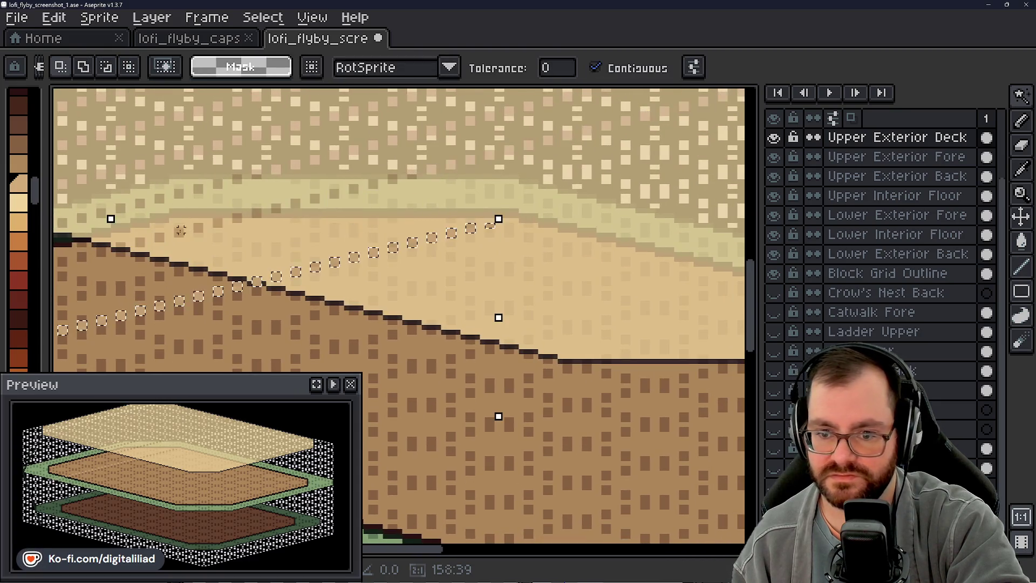
- Keep nudging the 158×39 dot row down-right to the tan floor's lower edge at 341, 139
mouse_move(172, 323)
mouse_down()
mouse_move(597, 242)
mouse_move(659, 169)
mouse_move(642, 174)
mouse_up()
key(Return)
mouse_move(240, 286)
mouse_down()
mouse_move(558, 216)
mouse_move(750, 164)
mouse_move(730, 153)
mouse_move(747, 159)
mouse_up()
key(Return)
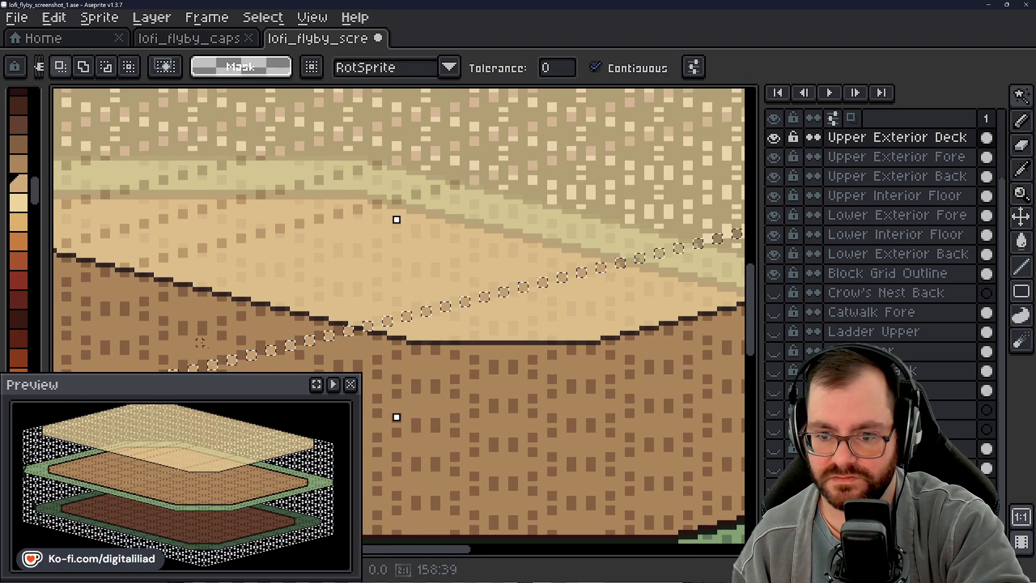
mouse_move(264, 372)
mouse_down()
mouse_move(374, 282)
mouse_move(463, 232)
mouse_move(445, 243)
mouse_up()
key(Return)
mouse_move(286, 348)
mouse_down()
mouse_move(608, 229)
mouse_move(560, 246)
mouse_move(566, 254)
mouse_up()
key(Return)
mouse_move(323, 346)
mouse_down()
mouse_move(692, 252)
mouse_move(667, 262)
mouse_up()
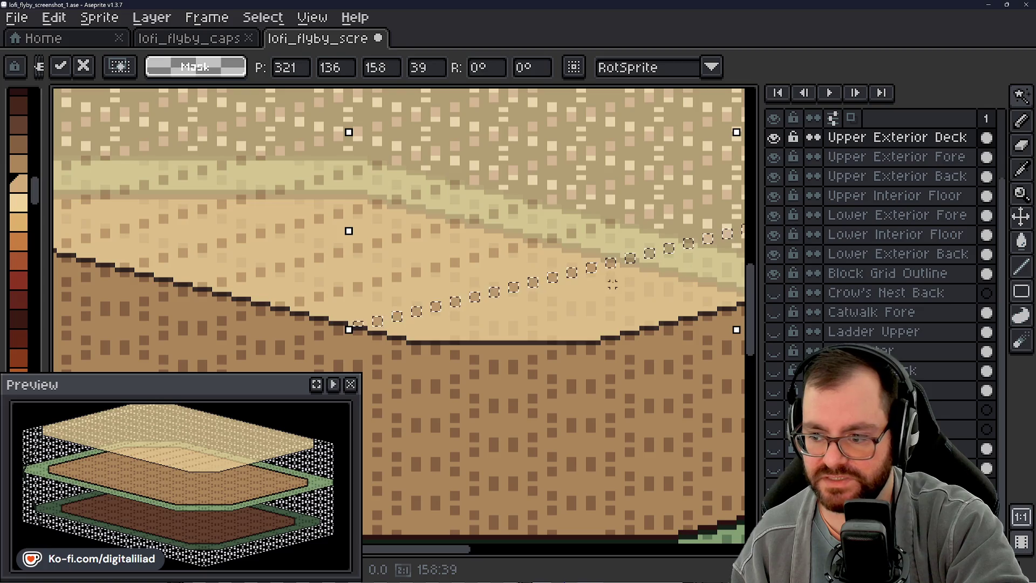
key(Return)
mouse_move(296, 353)
mouse_down()
mouse_move(657, 271)
mouse_move(645, 273)
mouse_up()
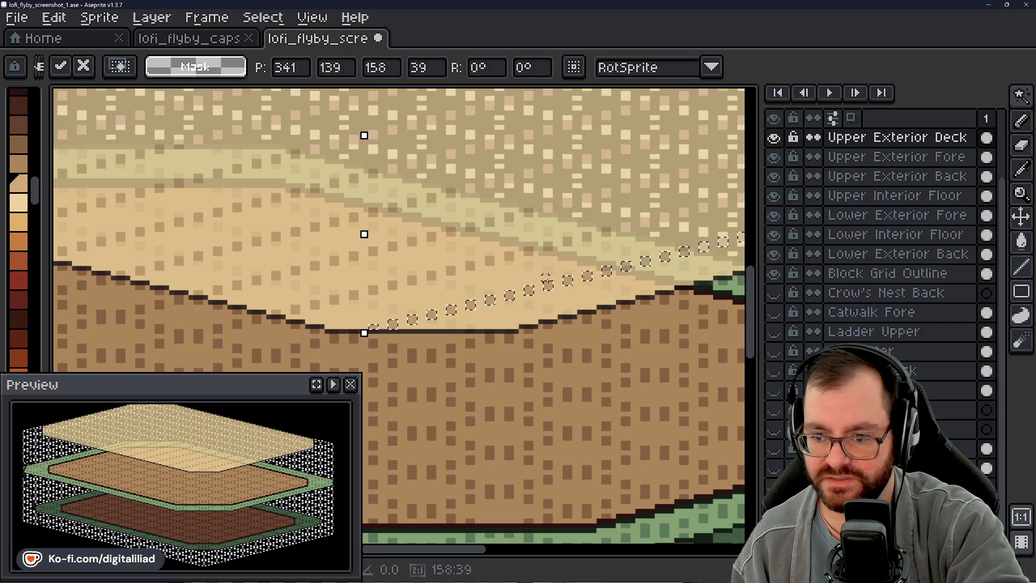
drag(527, 268, 398, 281)
scroll(398, 280, down, 3)
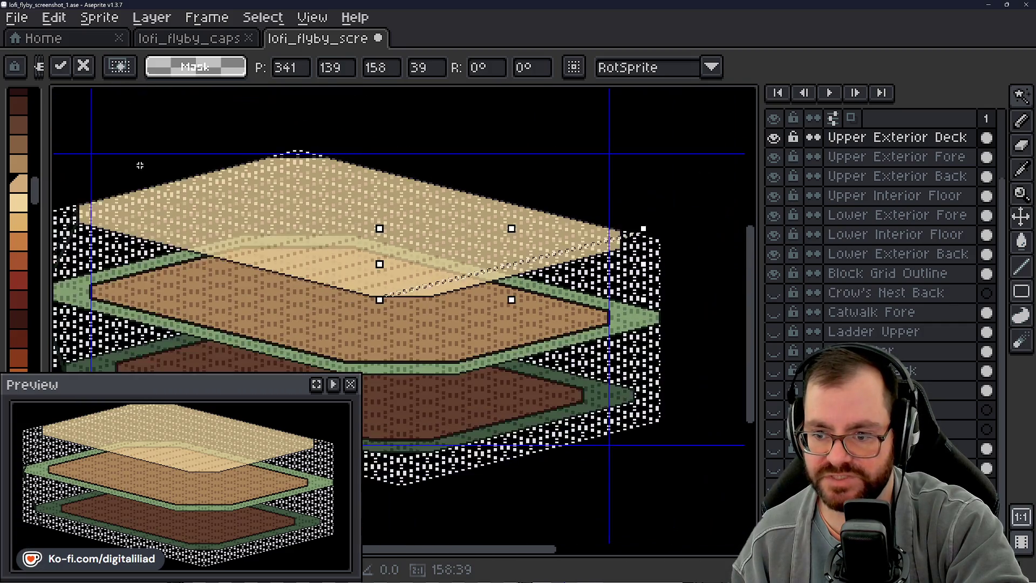
- Pan around the layered decks to inspect the selection and the upper deck's left corner
scroll(259, 205, up, 1)
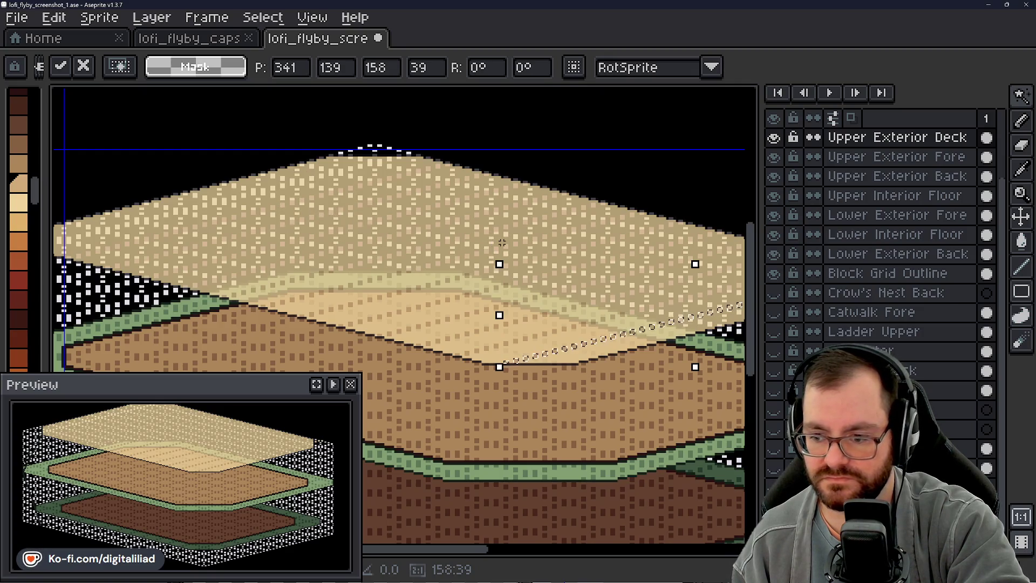
drag(502, 242, 361, 220)
scroll(324, 240, right, 3)
scroll(324, 241, left, 5)
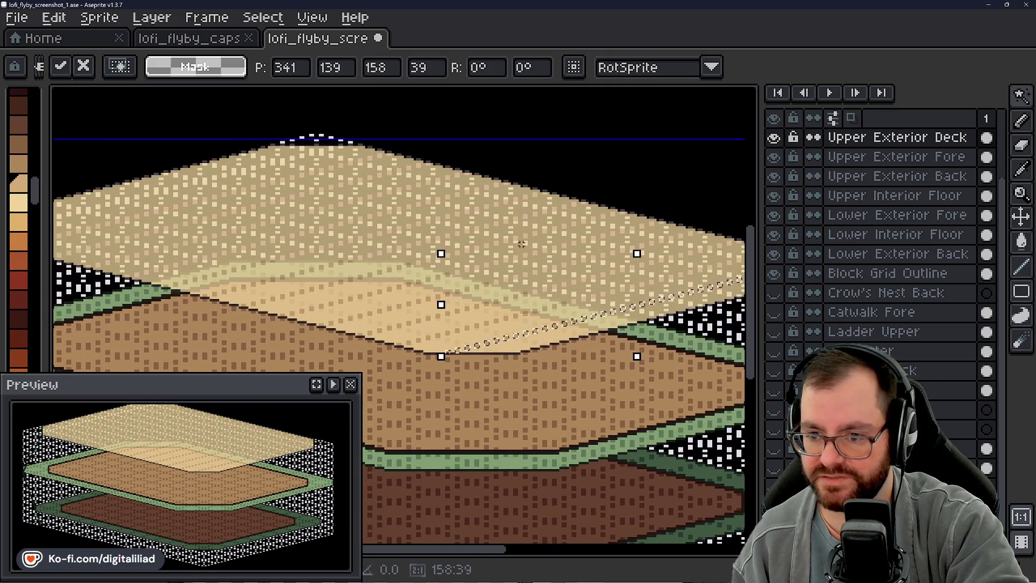
scroll(332, 249, left, 3)
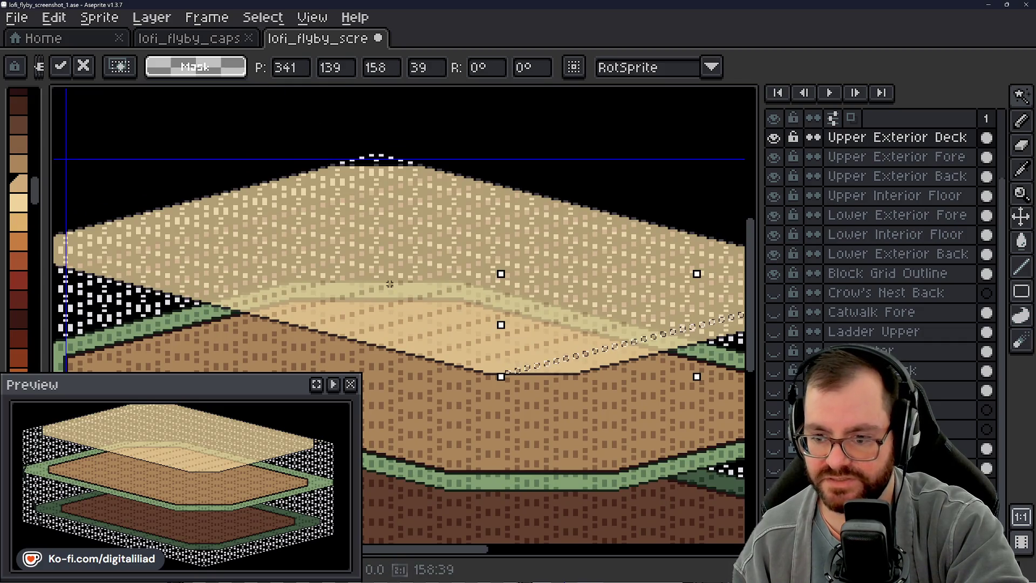
drag(390, 283, 467, 224)
drag(422, 250, 522, 144)
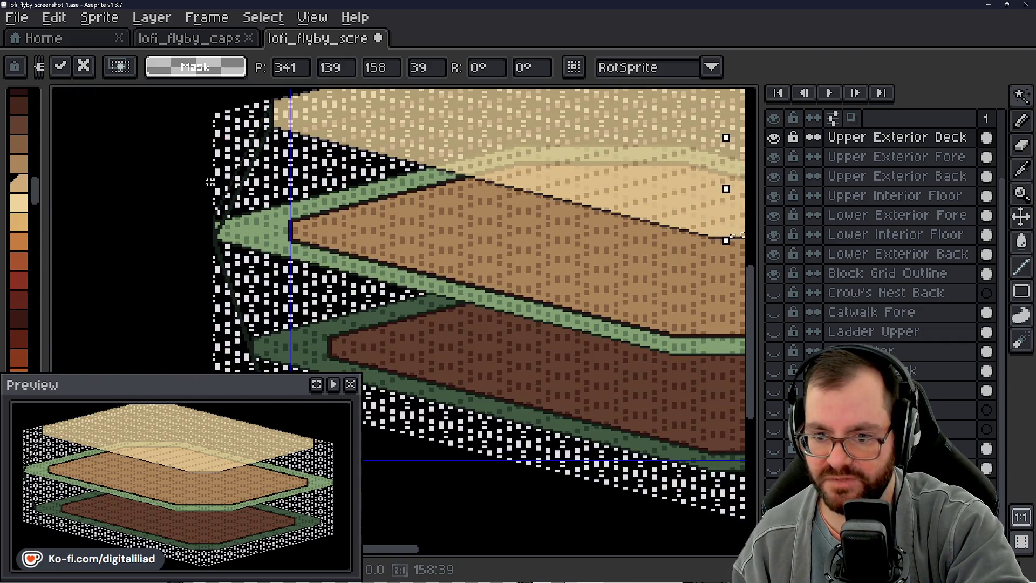
mouse_move(350, 204)
mouse_down()
mouse_move(340, 278)
mouse_move(275, 314)
mouse_move(502, 190)
mouse_up()
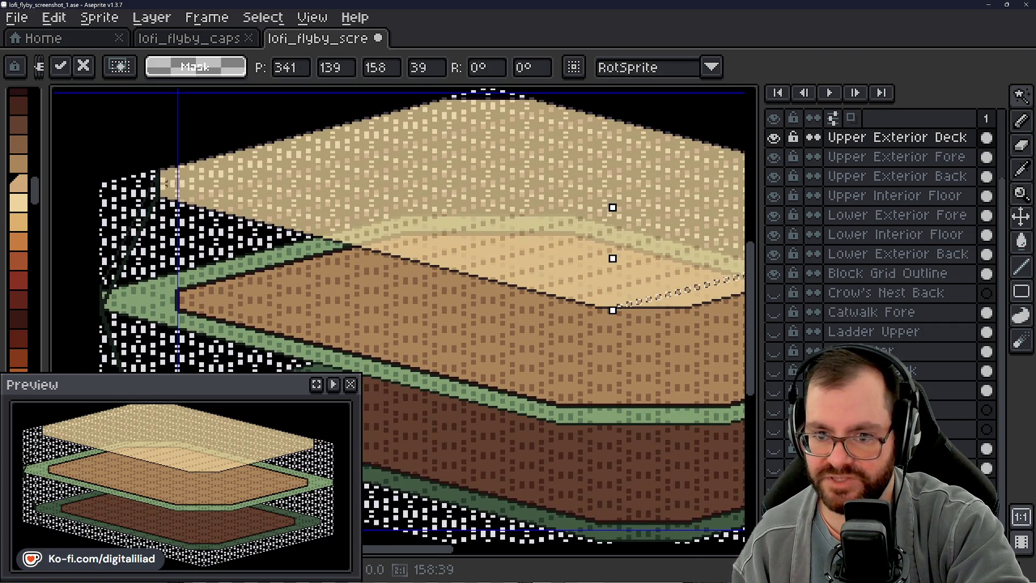
mouse_move(557, 237)
mouse_down()
mouse_move(313, 254)
mouse_move(523, 236)
mouse_move(451, 268)
mouse_move(220, 298)
mouse_up()
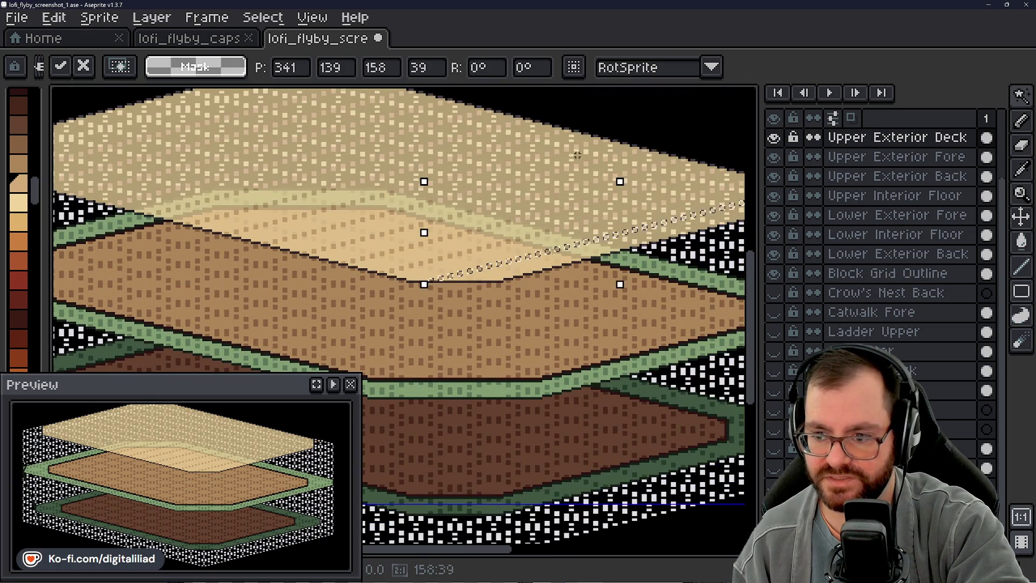
mouse_move(527, 185)
mouse_down()
mouse_move(414, 215)
mouse_move(422, 227)
mouse_up()
scroll(471, 272, up, 2)
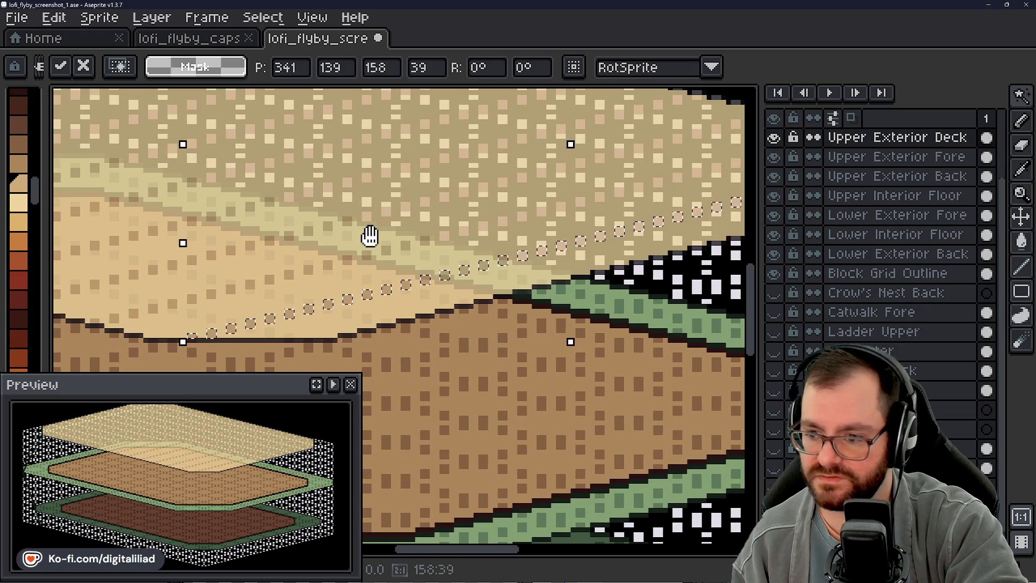
scroll(370, 234, down, 1)
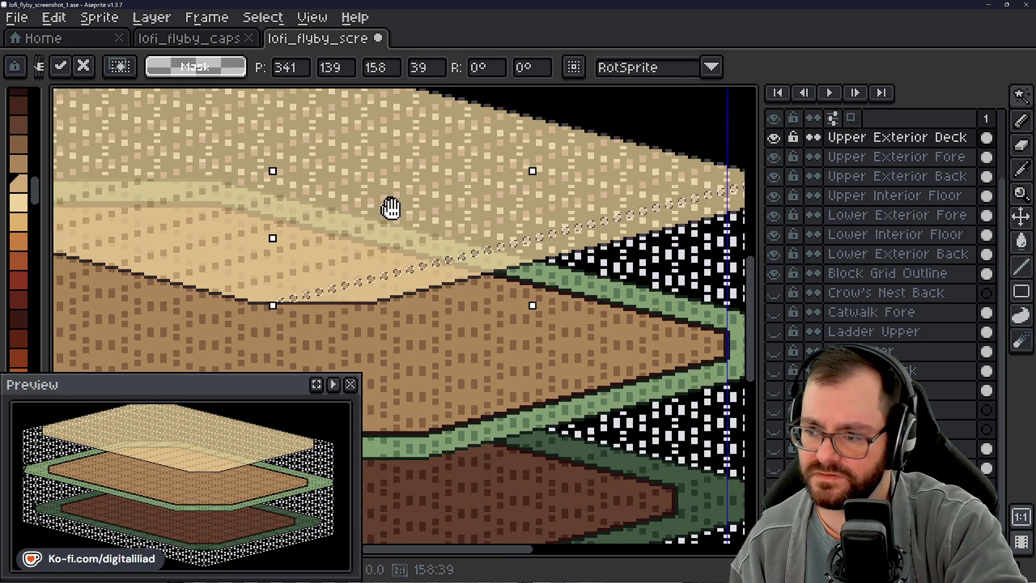
drag(393, 208, 642, 254)
drag(581, 236, 655, 303)
drag(305, 245, 409, 239)
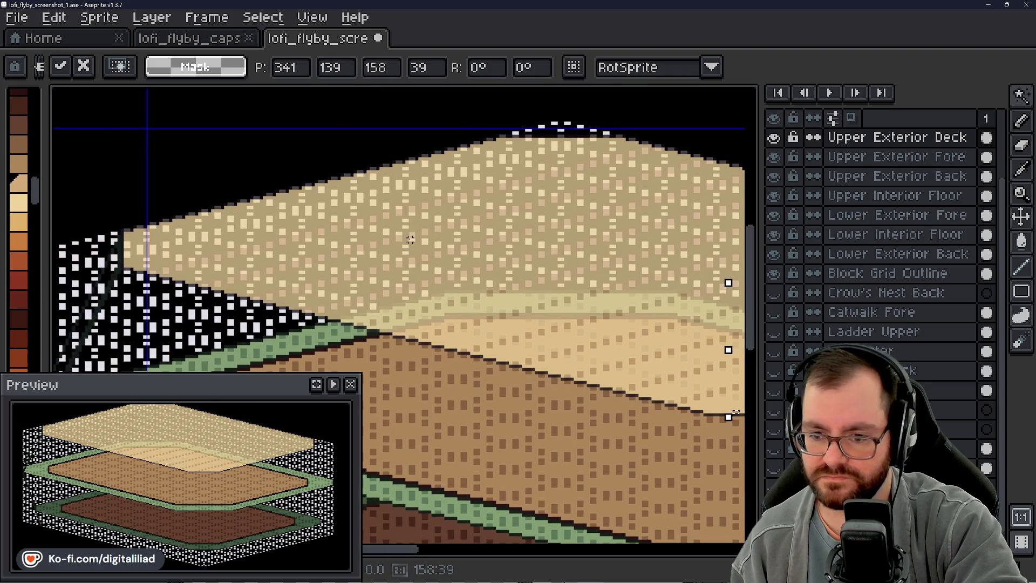
- Cancel the move, flip the dot row horizontally, and set it onto the upper deck at 161, 120
key(Escape)
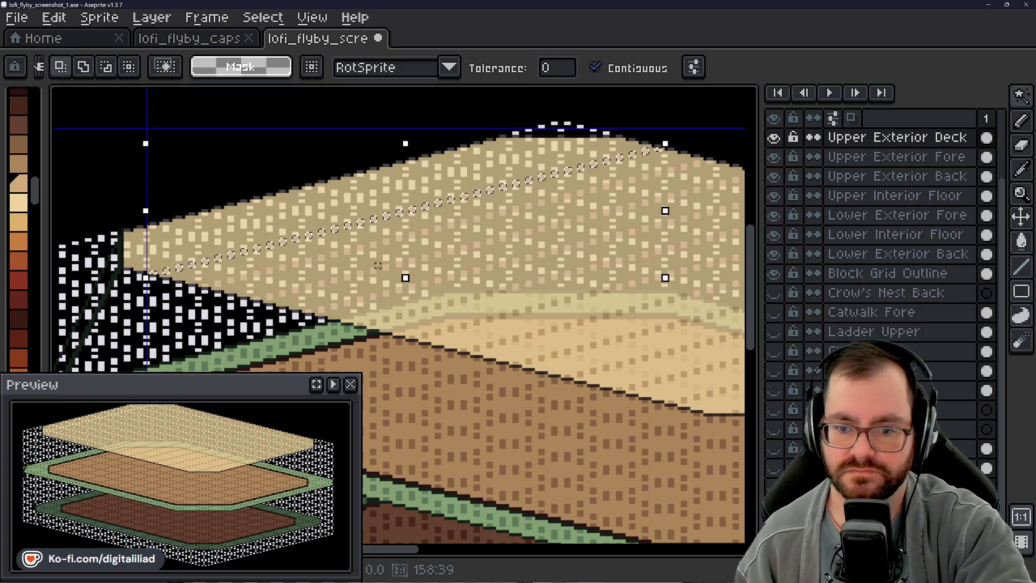
key(shift+h)
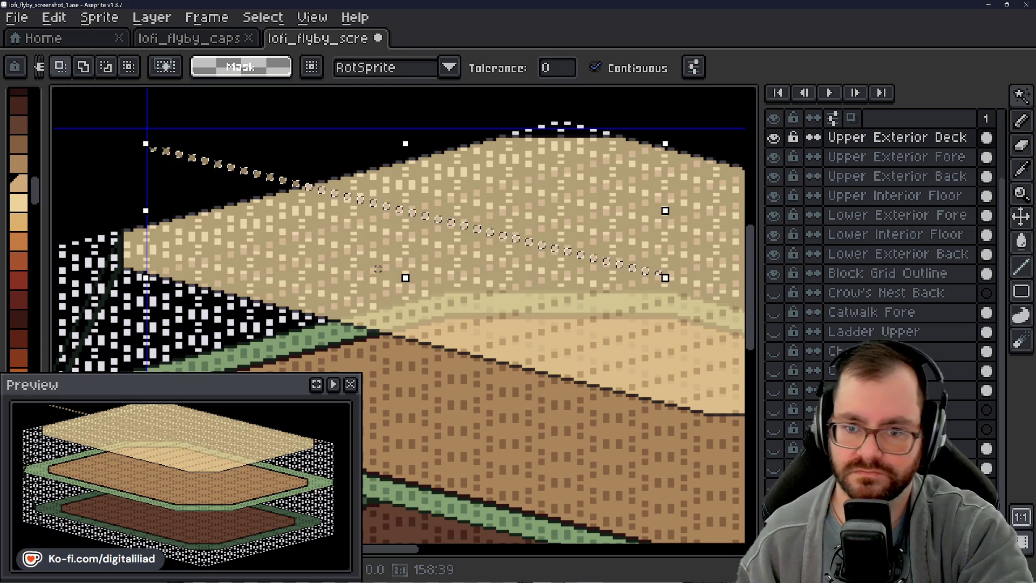
mouse_move(236, 197)
mouse_down()
mouse_move(244, 261)
mouse_move(231, 254)
mouse_up()
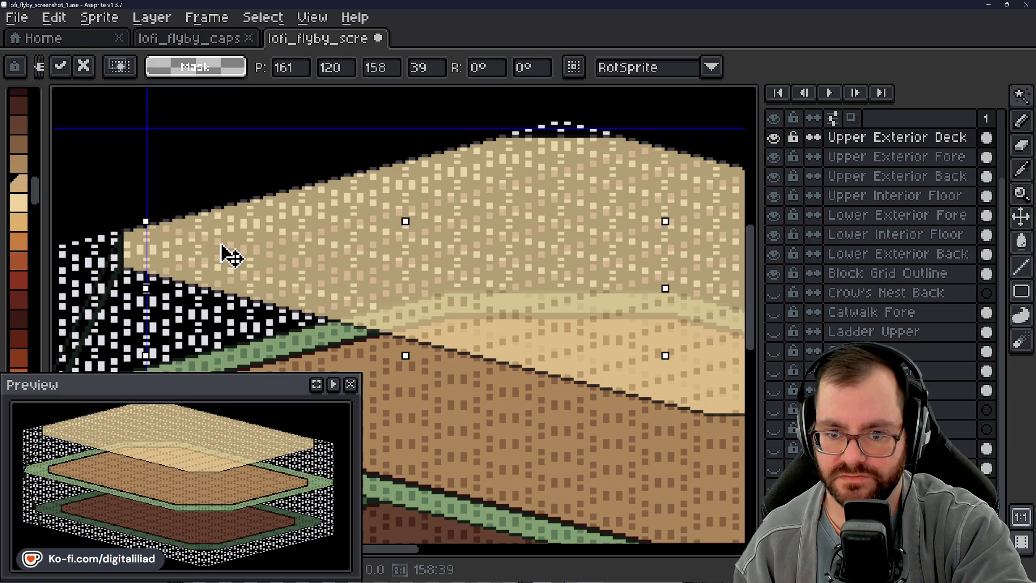
scroll(462, 294, down, 3)
scroll(463, 294, right, 5)
scroll(459, 278, up, 3)
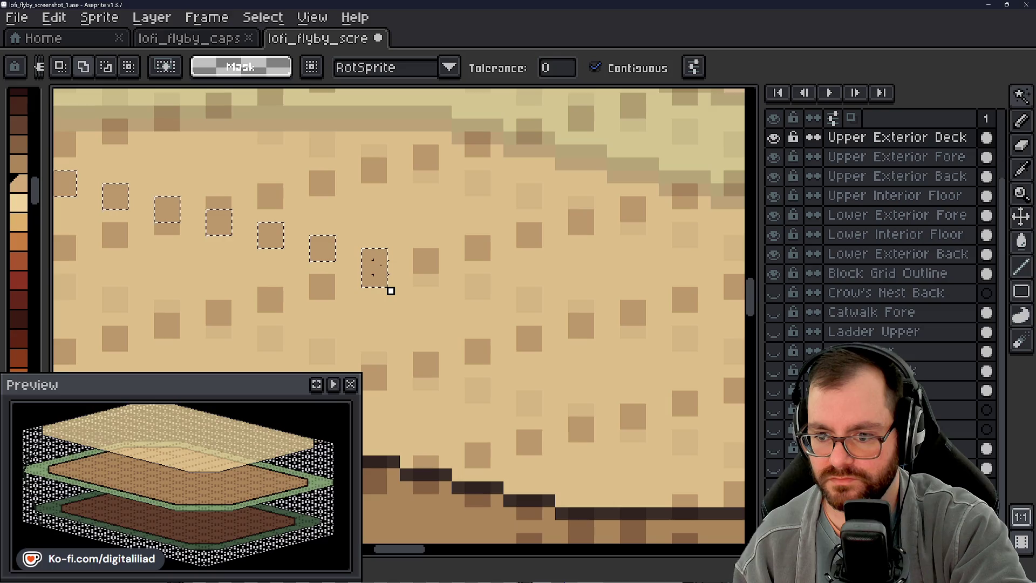
- Add rectangular squares along the diagonal to extend the selection row to the deck edge
mouse_move(1019, 97)
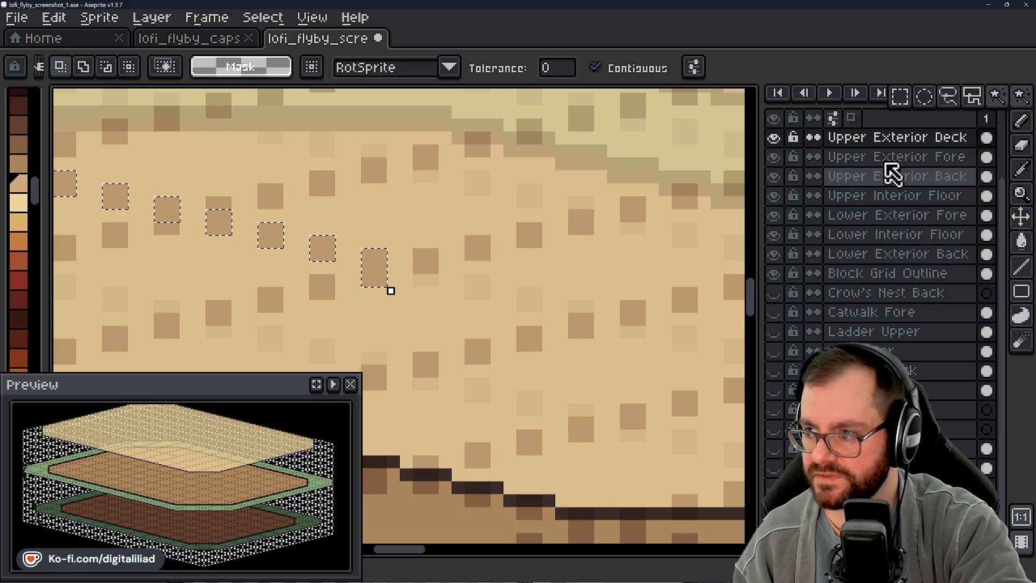
click(909, 105)
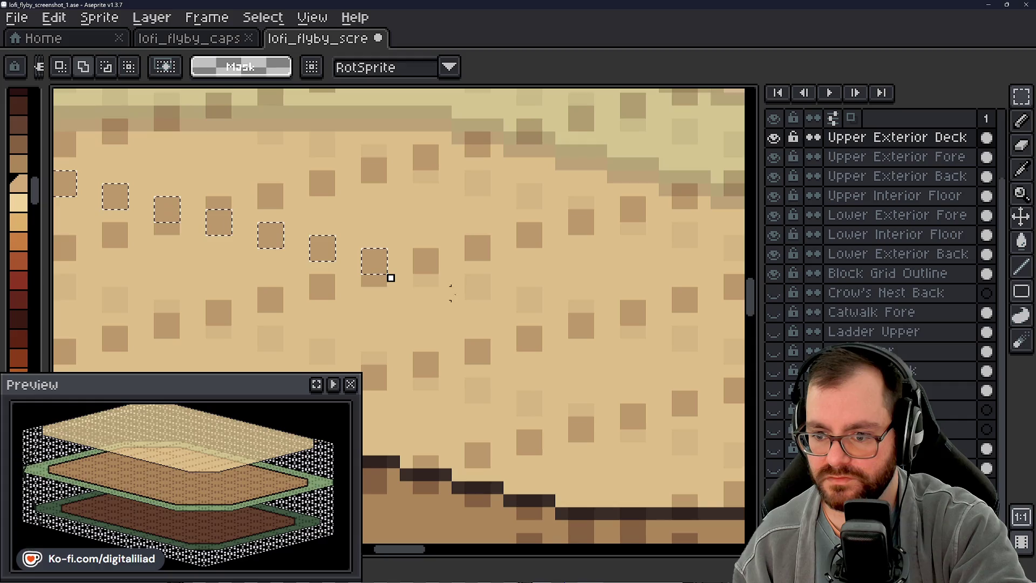
scroll(410, 270, right, 3)
scroll(410, 270, down, 1)
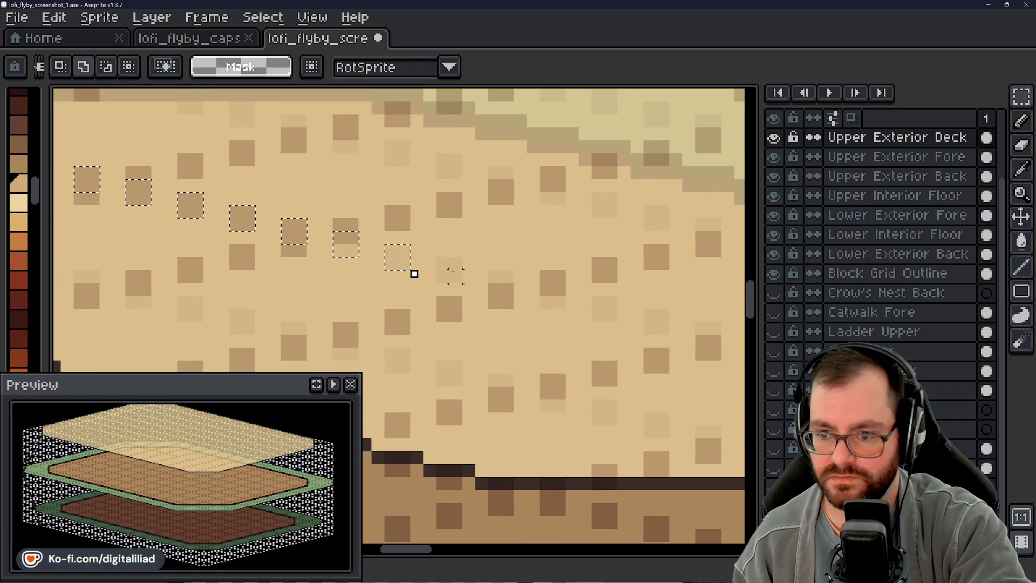
mouse_move(437, 258)
mouse_down()
mouse_move(465, 285)
mouse_move(511, 286)
mouse_move(517, 297)
mouse_up()
drag(597, 328, 445, 283)
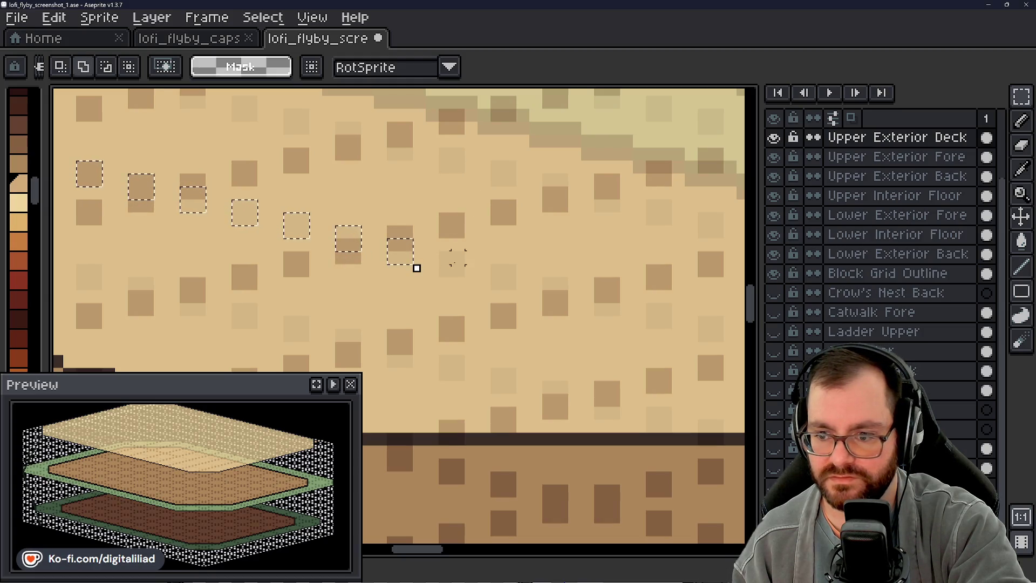
click(451, 264)
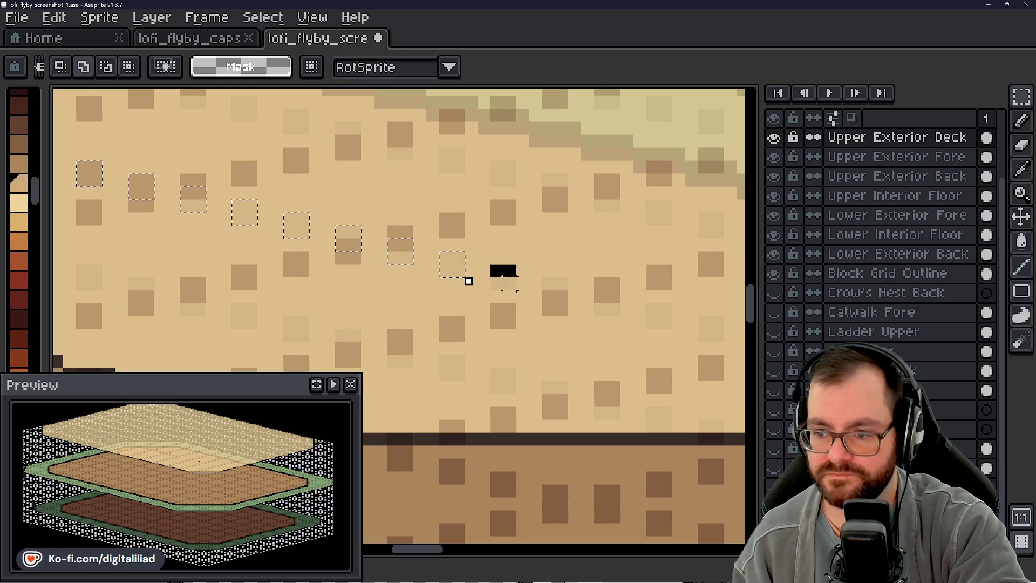
click(548, 284)
drag(639, 322, 466, 305)
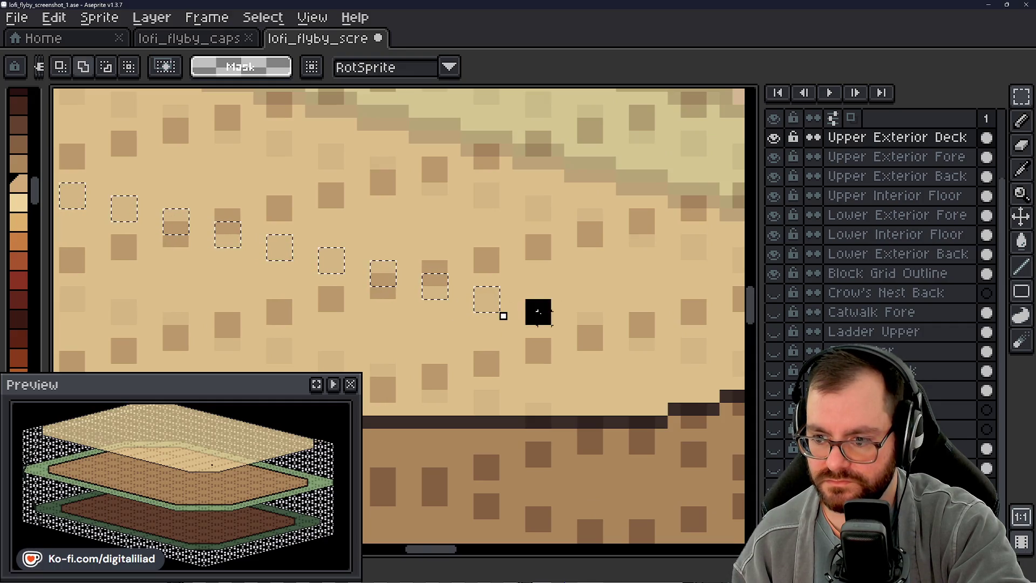
drag(583, 319, 491, 315)
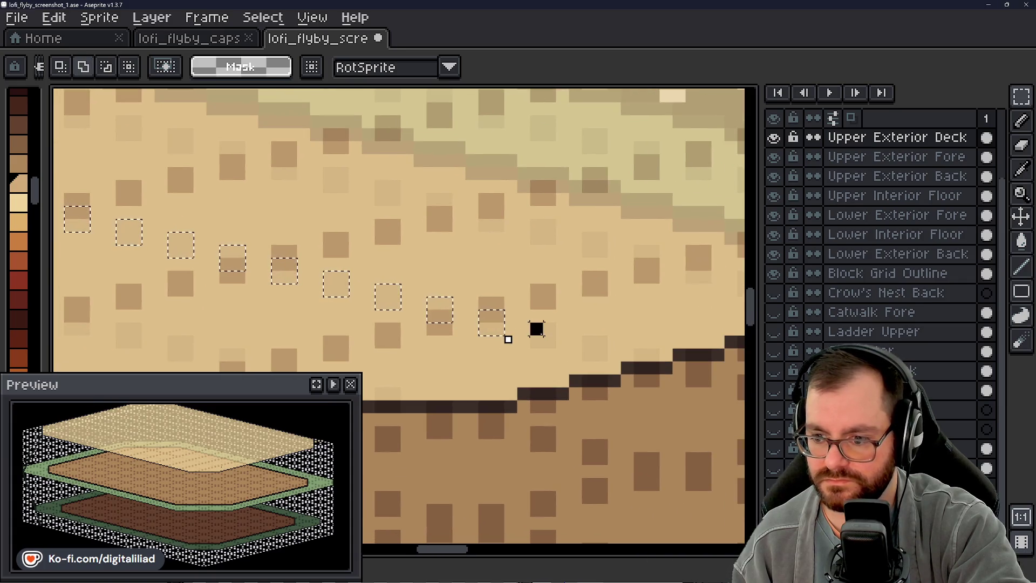
click(613, 365)
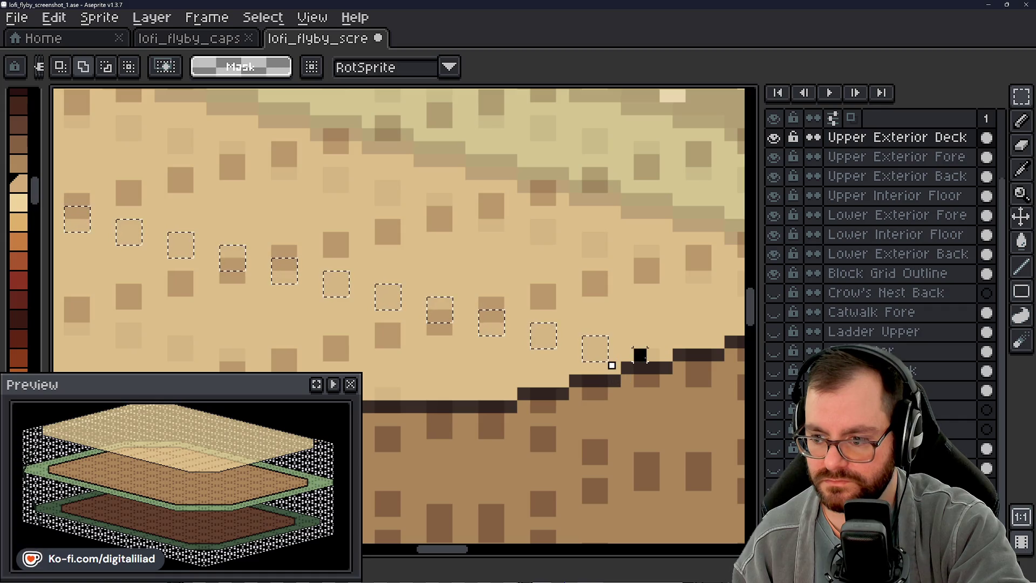
scroll(653, 343, down, 2)
- Paint-bucket fill the three light selected squares in the row with darker brown
key(w)
scroll(652, 343, up, 2)
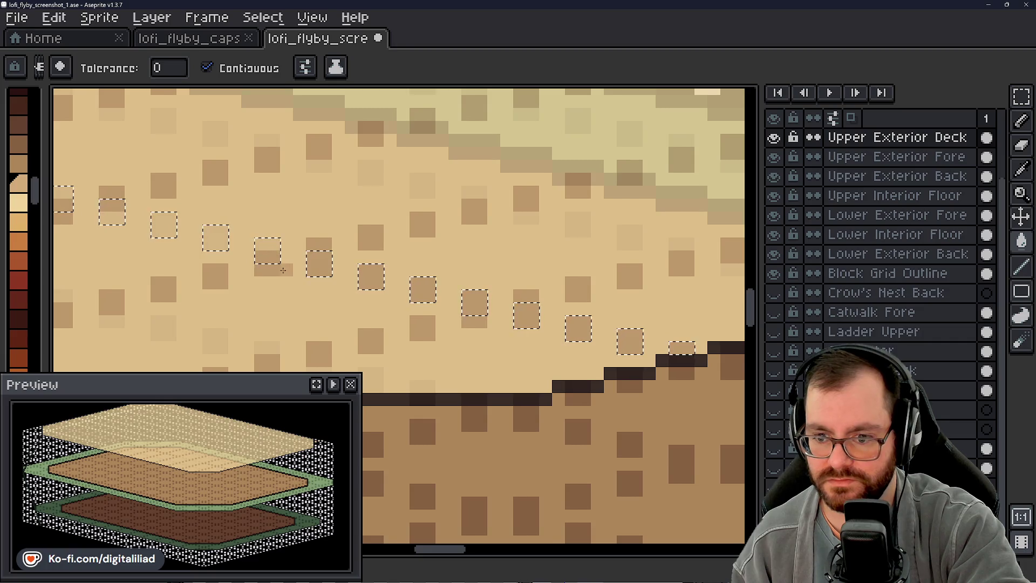
drag(280, 265, 511, 329)
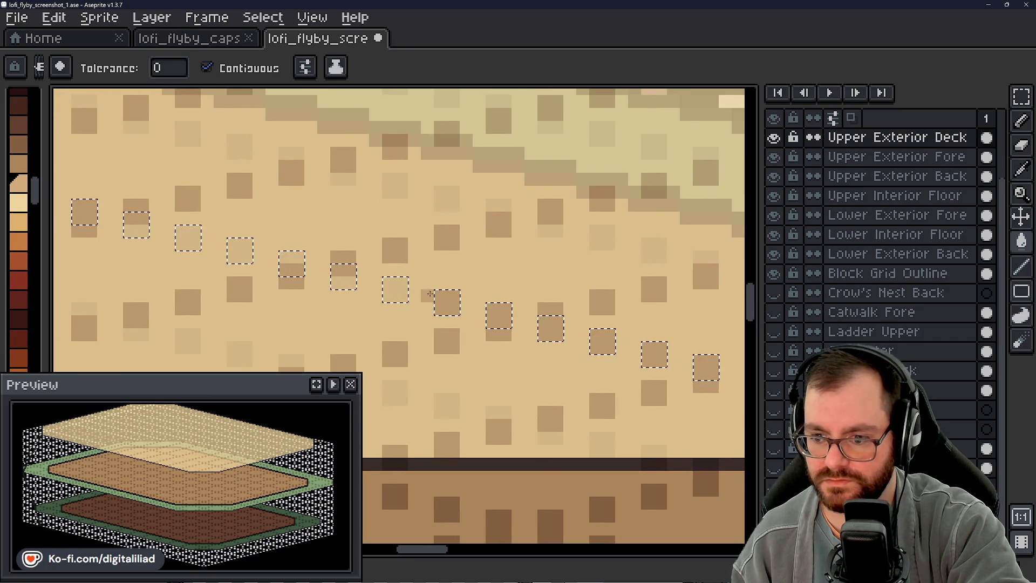
mouse_move(279, 256)
mouse_down()
mouse_move(377, 297)
mouse_move(580, 286)
mouse_up()
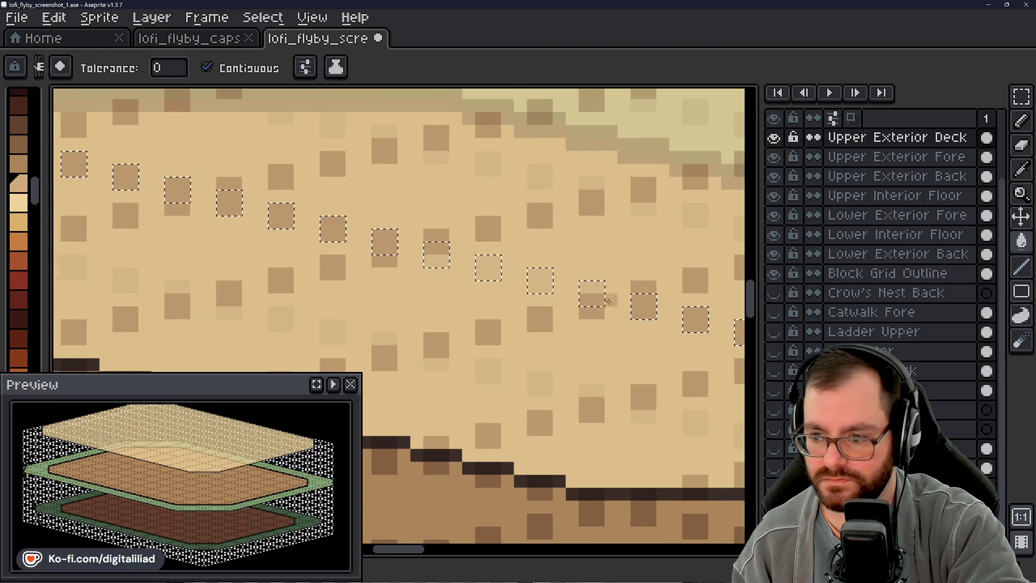
click(540, 280)
click(488, 268)
click(436, 255)
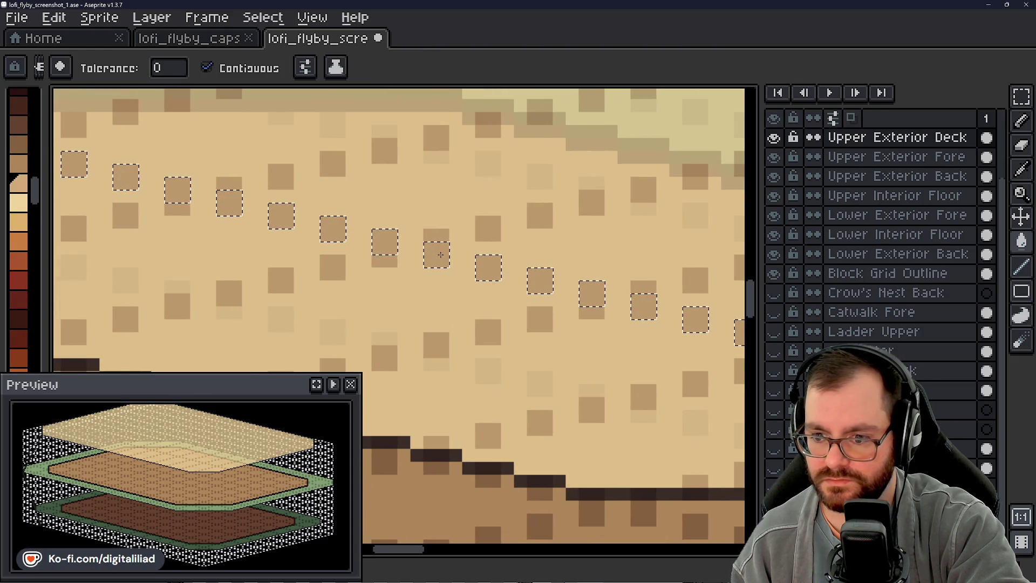
scroll(336, 231, down, 4)
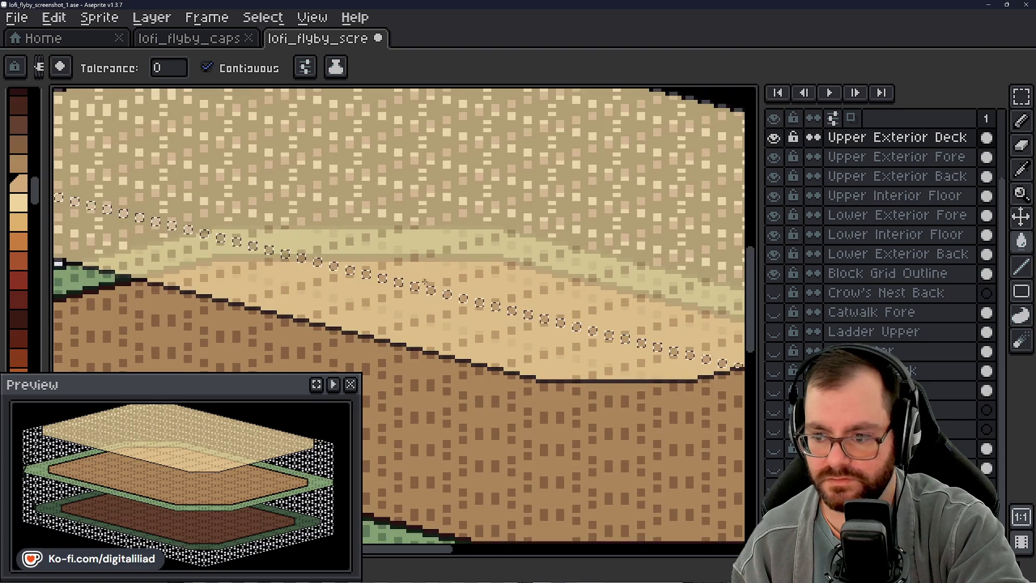
- Move the 222×55 diagonal dot guide left and down to 145, 124, starting at the deck's left edge
scroll(530, 301, down, 1)
scroll(423, 282, up, 1)
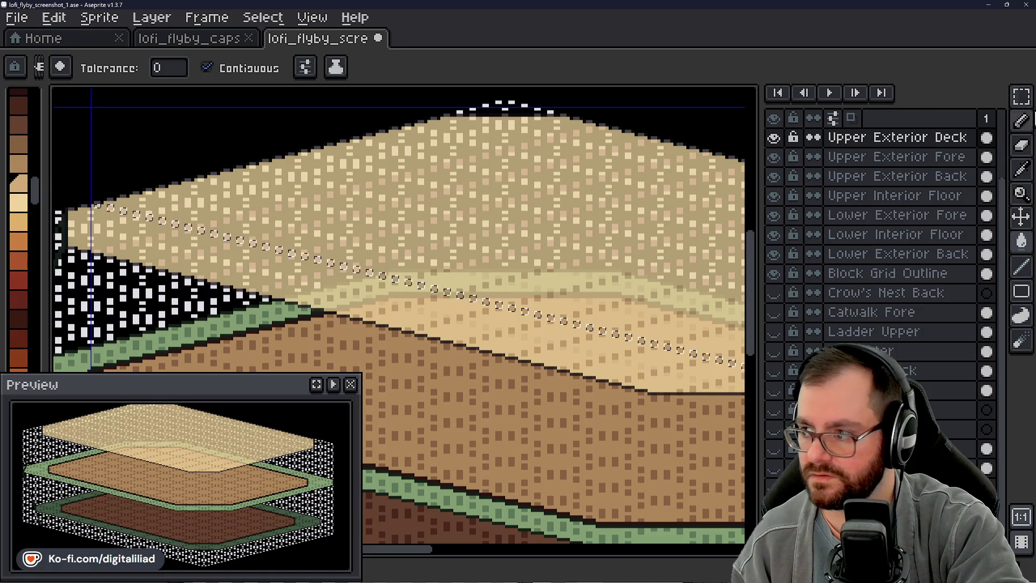
key(m)
scroll(385, 282, up, 2)
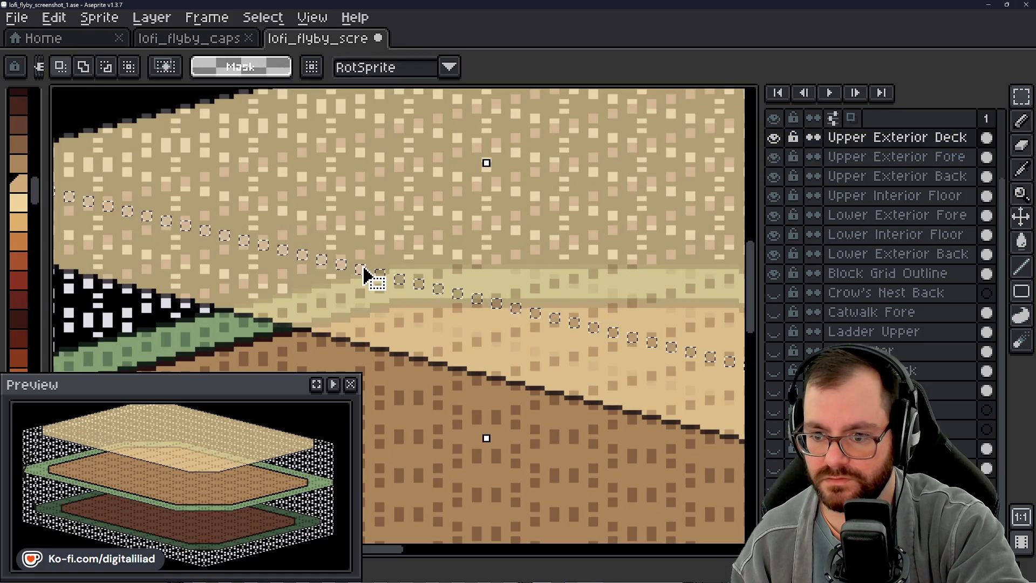
scroll(366, 270, down, 1)
scroll(366, 275, down, 1)
scroll(405, 232, up, 2)
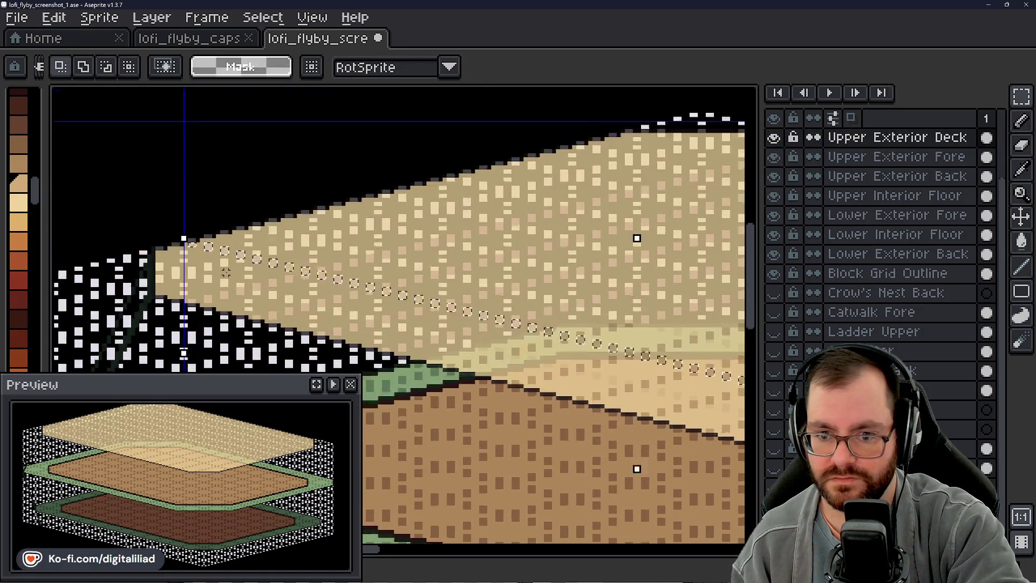
click(240, 267)
mouse_move(242, 253)
mouse_down()
mouse_move(213, 283)
mouse_move(167, 273)
mouse_up()
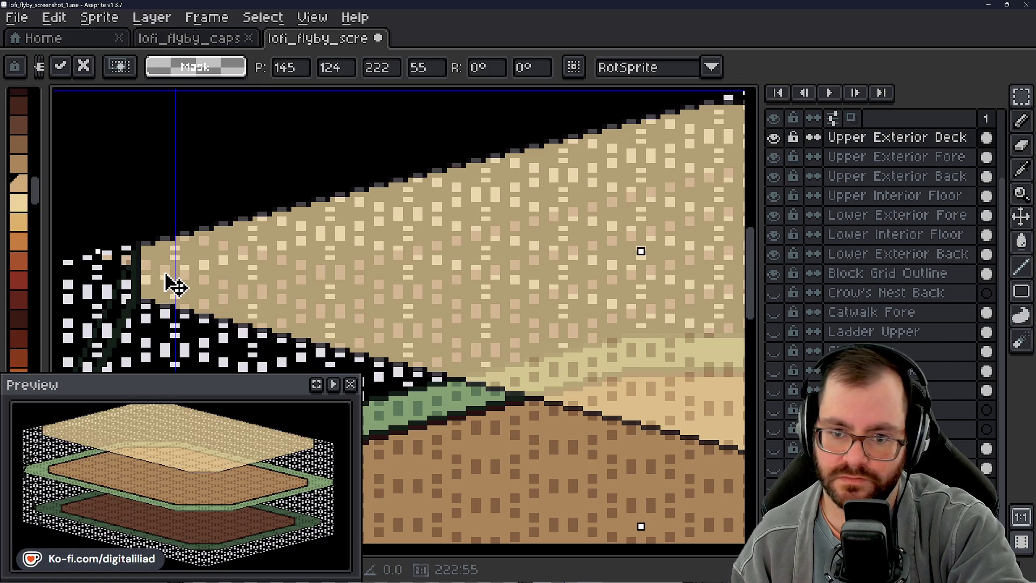
scroll(175, 285, down, 2)
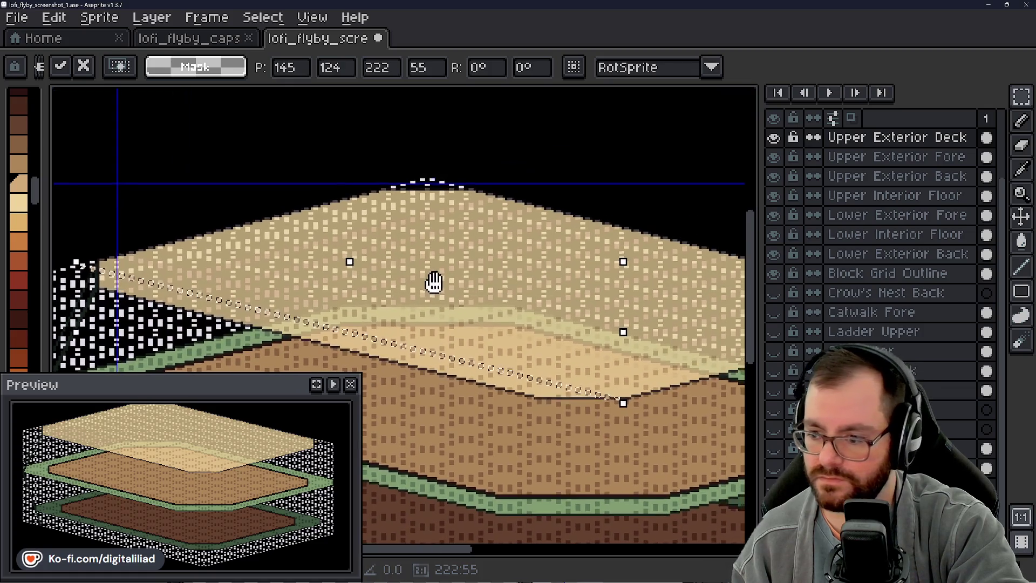
key(Return)
scroll(188, 279, up, 2)
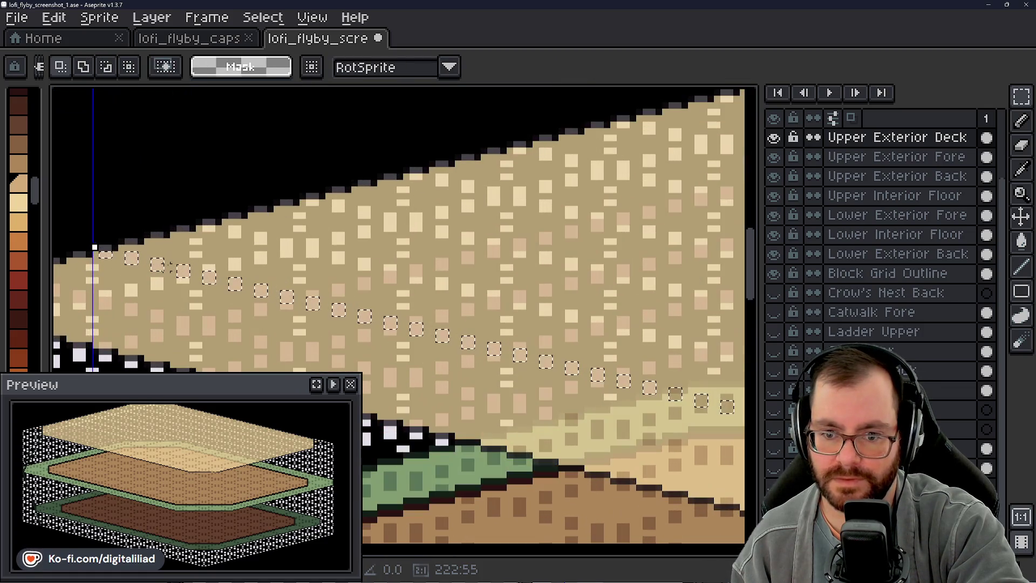